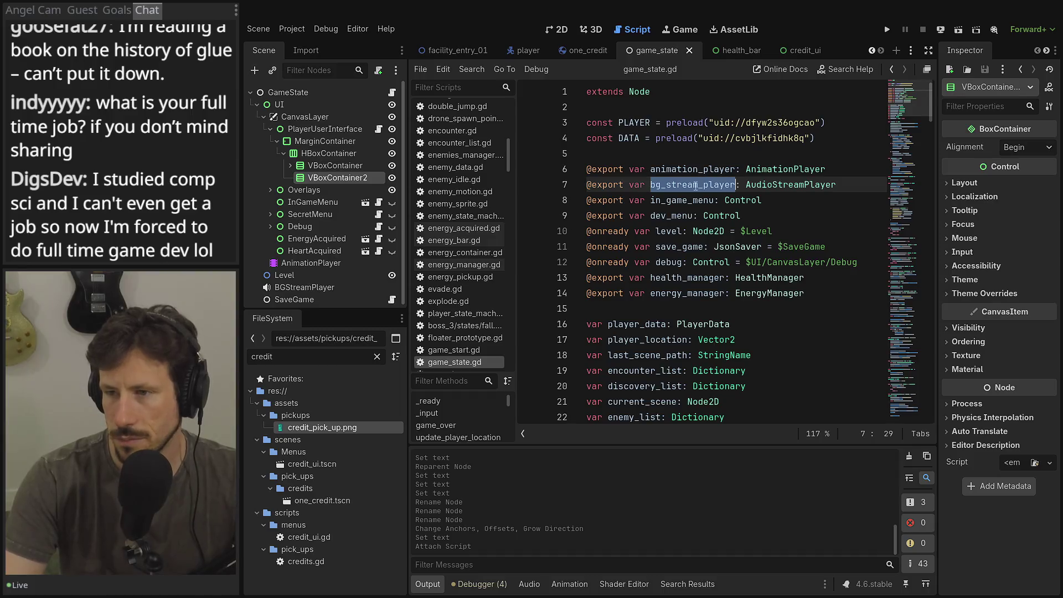
Step: Inspect the animation_player, AnimationPlayer, AudioStreamPlayer and health_manager declarations in the open script
{"action": "double_click", "coordinate": [702, 170]}
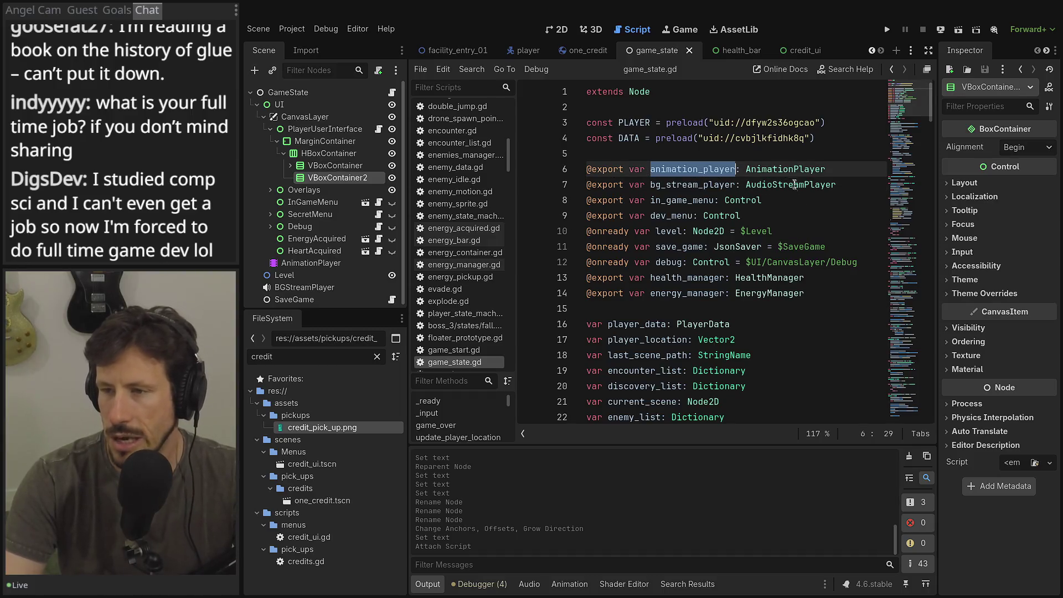
{"action": "double_click", "coordinate": [800, 171]}
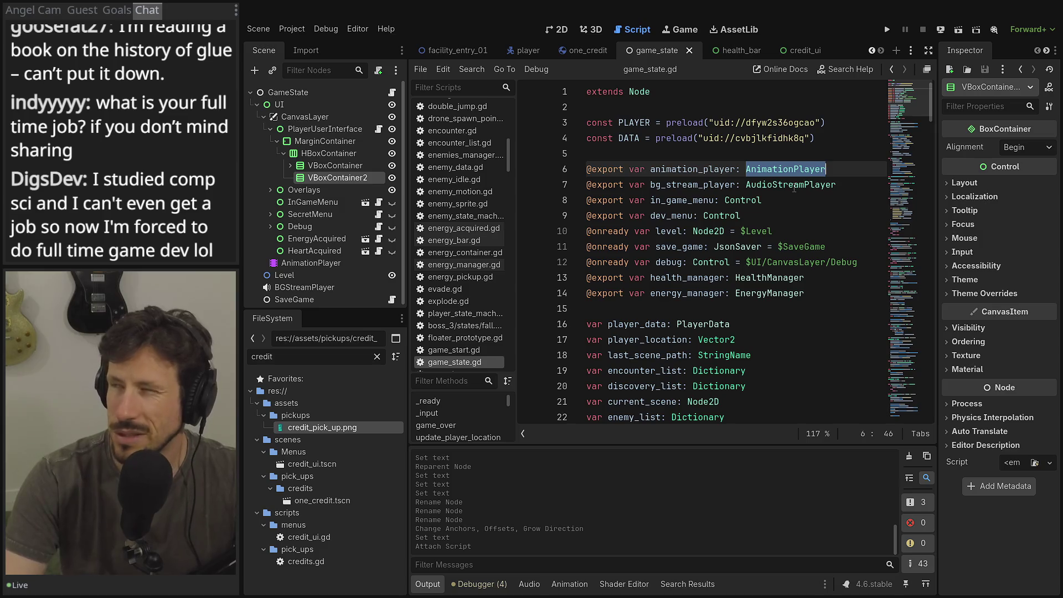
{"action": "double_click", "coordinate": [780, 185]}
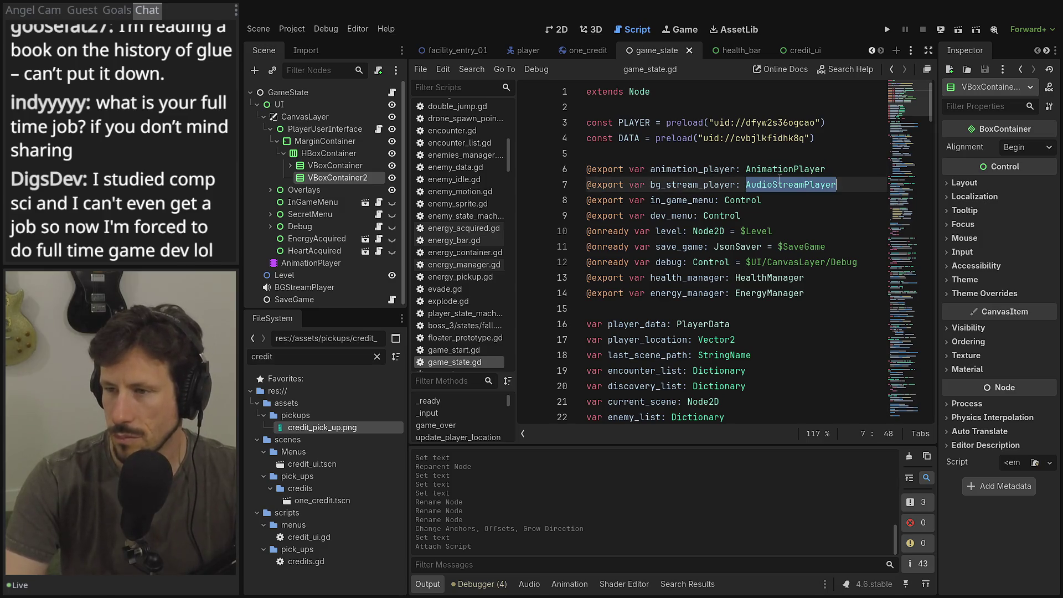
{"action": "left_click", "coordinate": [782, 169]}
{"action": "double_click", "coordinate": [781, 169]}
{"action": "key", "text": "End"}
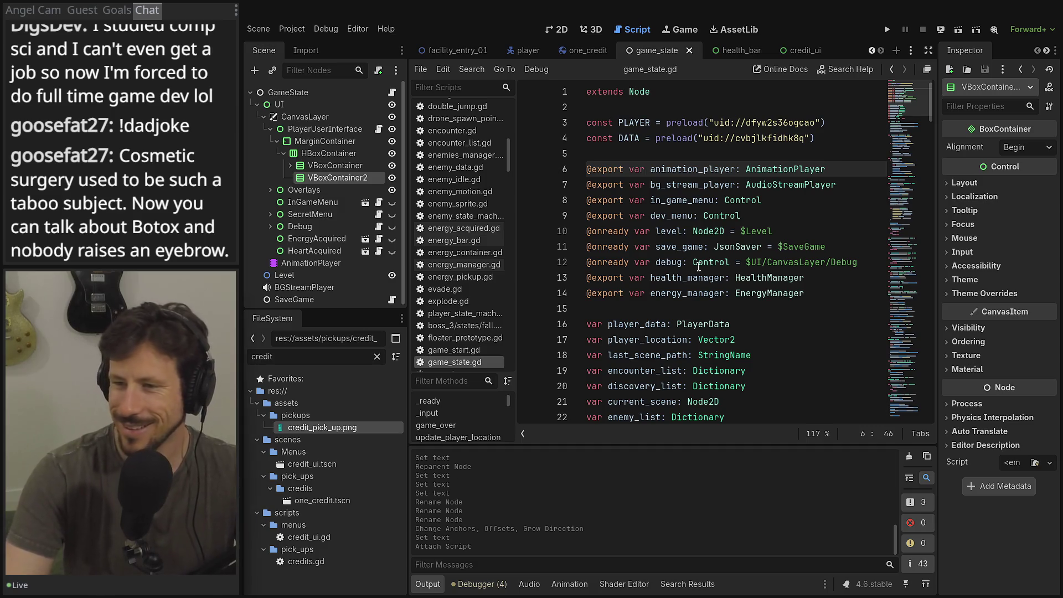
{"action": "double_click", "coordinate": [691, 282]}
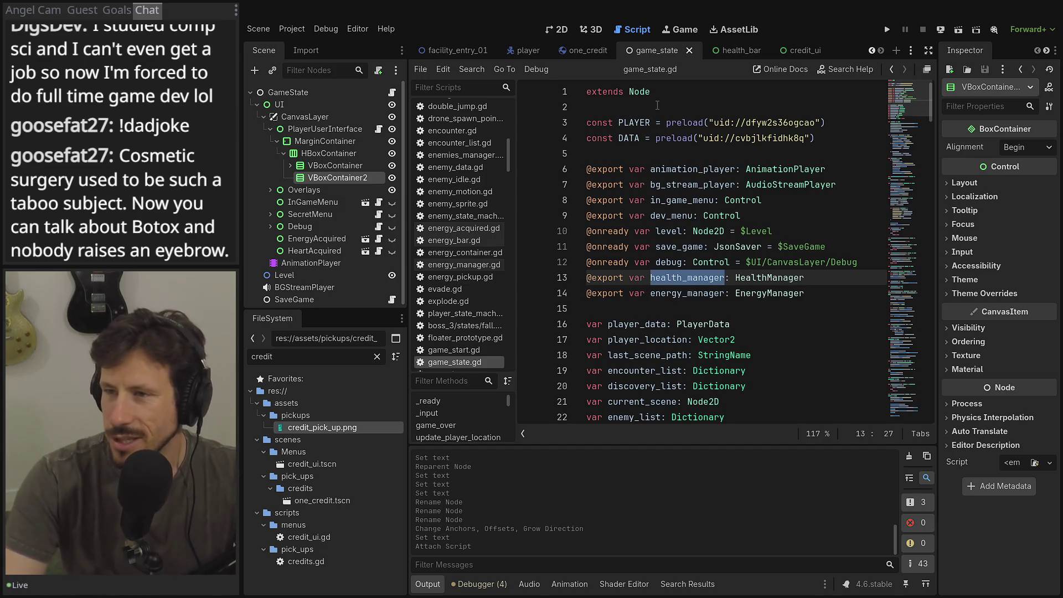
Step: Add an empty _ready() function containing pass to credit_ui.gd, with blank lines above it
{"action": "left_click", "coordinate": [786, 51]}
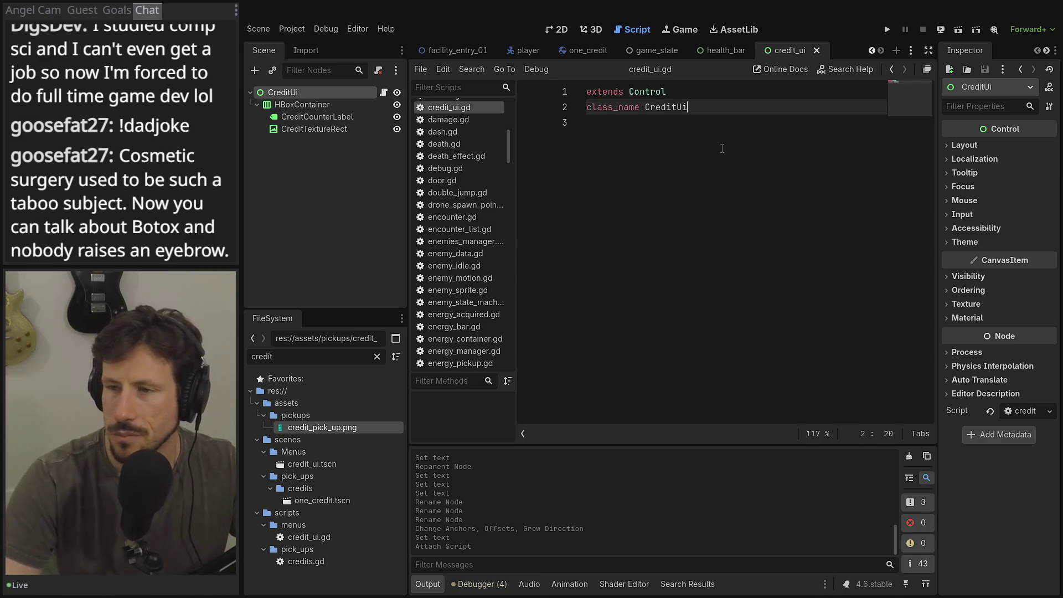
{"action": "key", "text": "Return"}
{"action": "key", "text": "Return"}
{"action": "type", "text": "func signal"}
{"action": "key", "text": "BackSpace"}
{"action": "key", "text": "BackSpace"}
{"action": "key", "text": "BackSpace"}
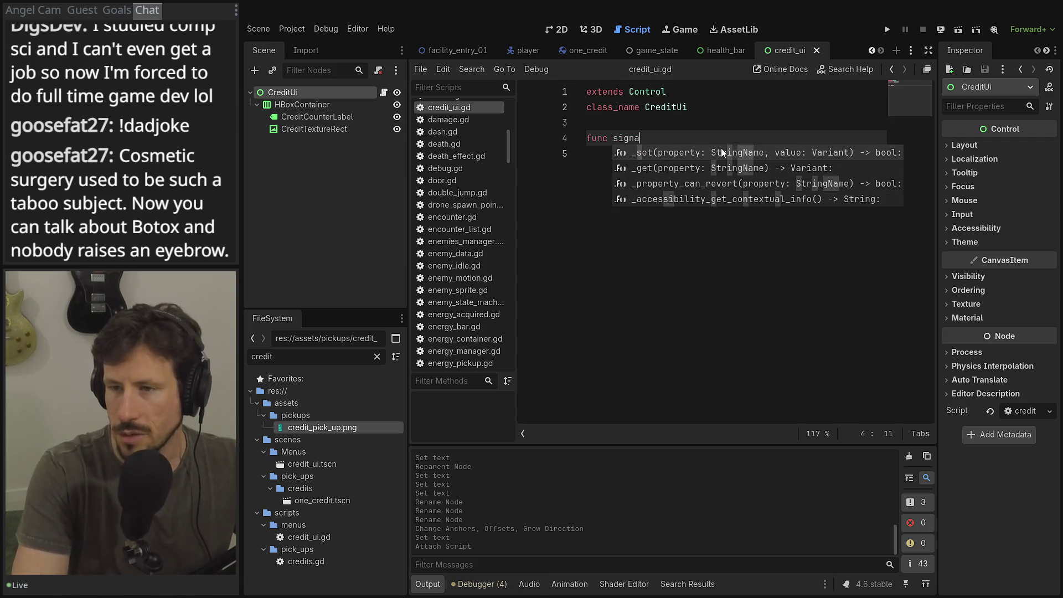
{"action": "type", "text": "re"}
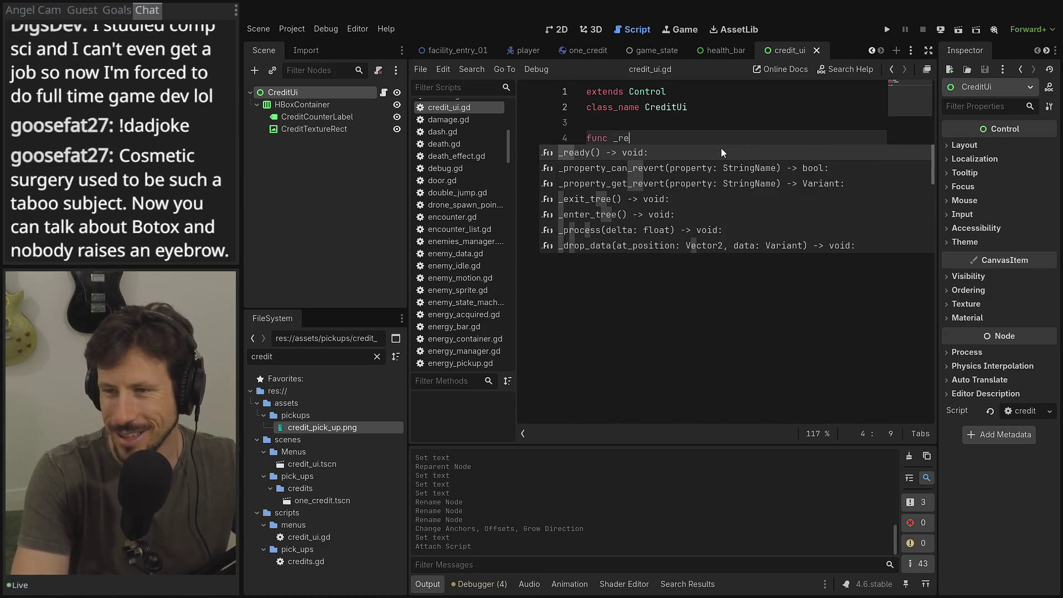
{"action": "key", "text": "Return"}
{"action": "key", "text": "Return"}
{"action": "type", "text": "pass"}
{"action": "key", "text": "Up"}
{"action": "key", "text": "Up"}
{"action": "key", "text": "Return"}
{"action": "key", "text": "Return"}
{"action": "key", "text": "Up"}
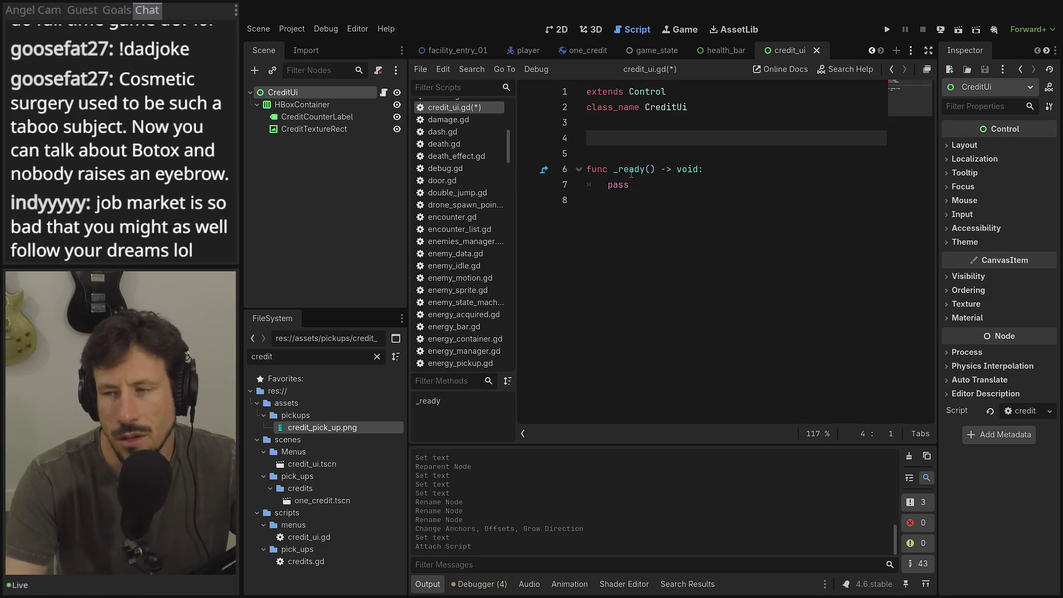
{"action": "left_click", "coordinate": [655, 124]}
{"action": "left_click", "coordinate": [652, 138]}
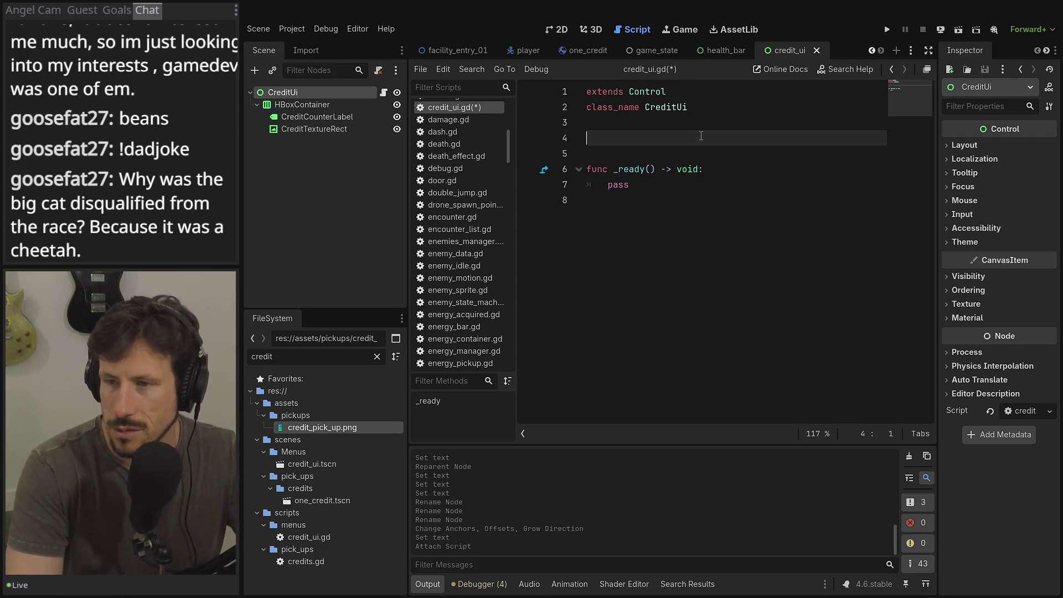
{"action": "key", "text": "BackSpace"}
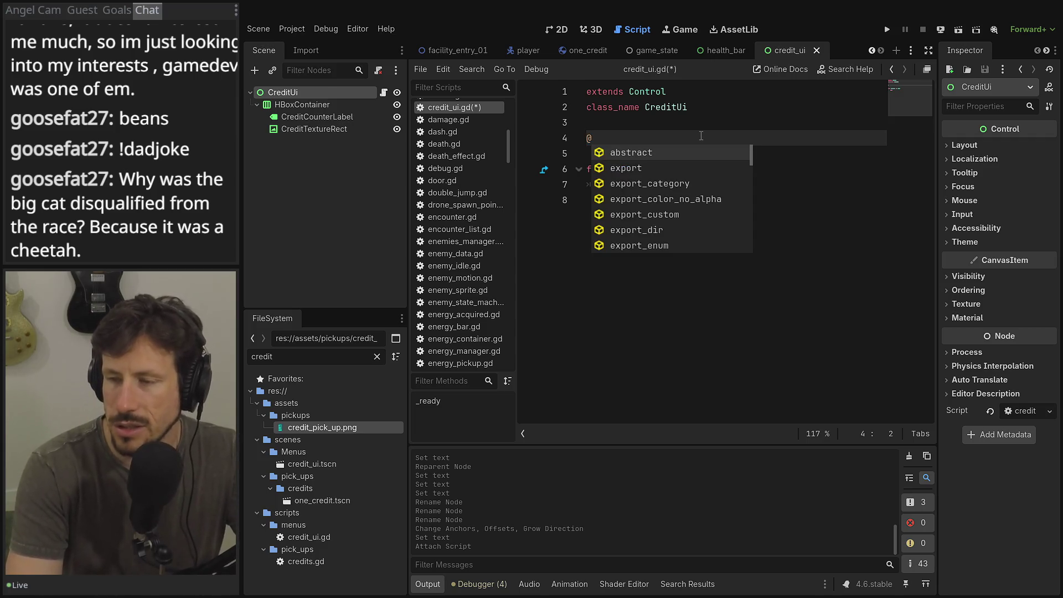
{"action": "key", "text": "BackSpace"}
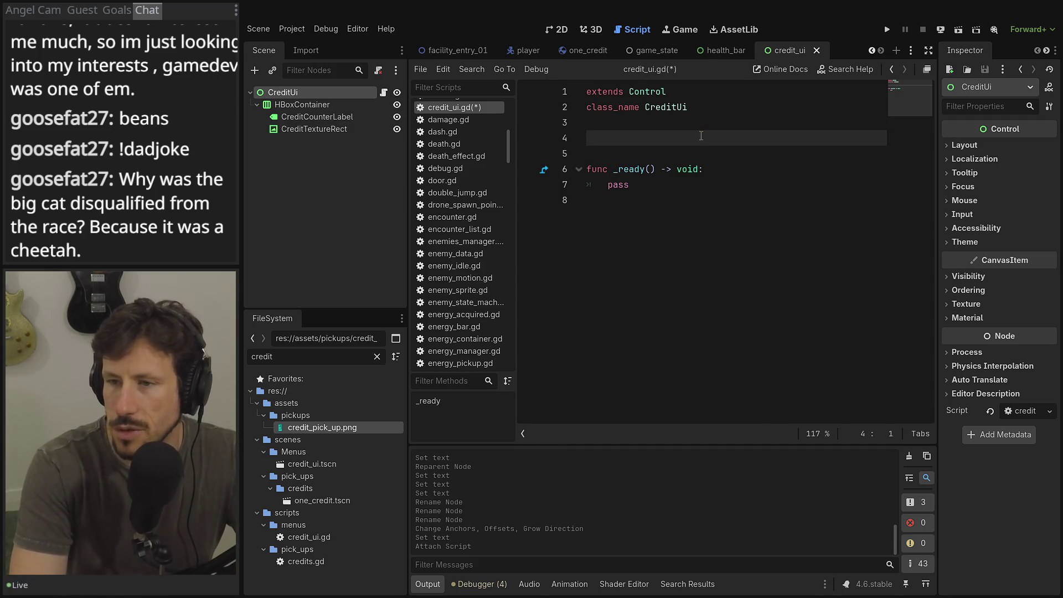
Step: Filter scripts by 'signal', open signal_manager.gd, and enlarge its editor in distraction-free mode
{"action": "left_click", "coordinate": [451, 87]}
{"action": "type", "text": "_signal"}
{"action": "key", "text": "BackSpace"}
{"action": "key", "text": "BackSpace"}
{"action": "key", "text": "BackSpace"}
{"action": "key", "text": "BackSpace"}
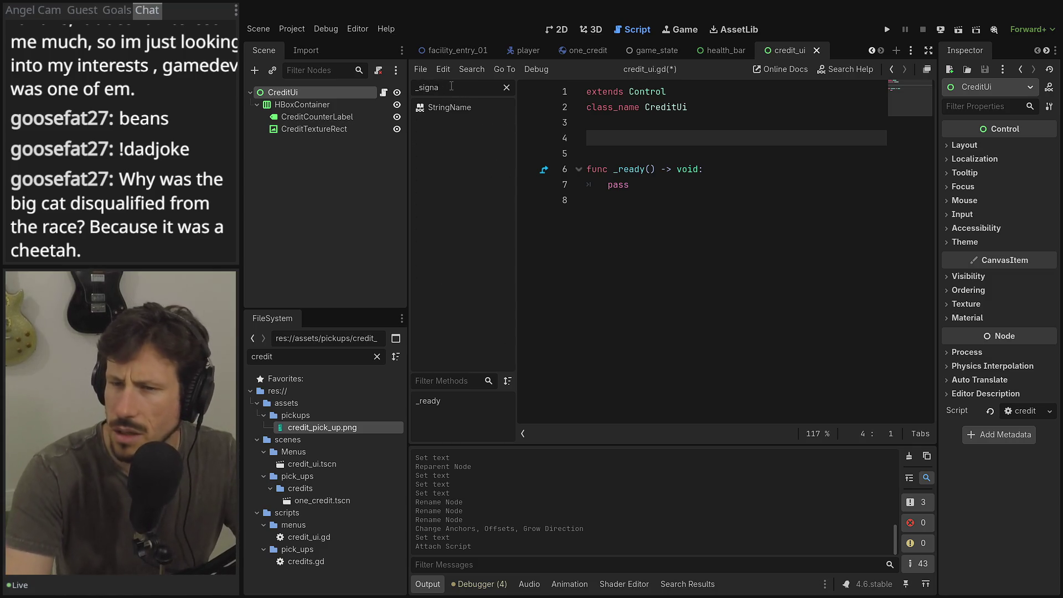
{"action": "type", "text": "signal"}
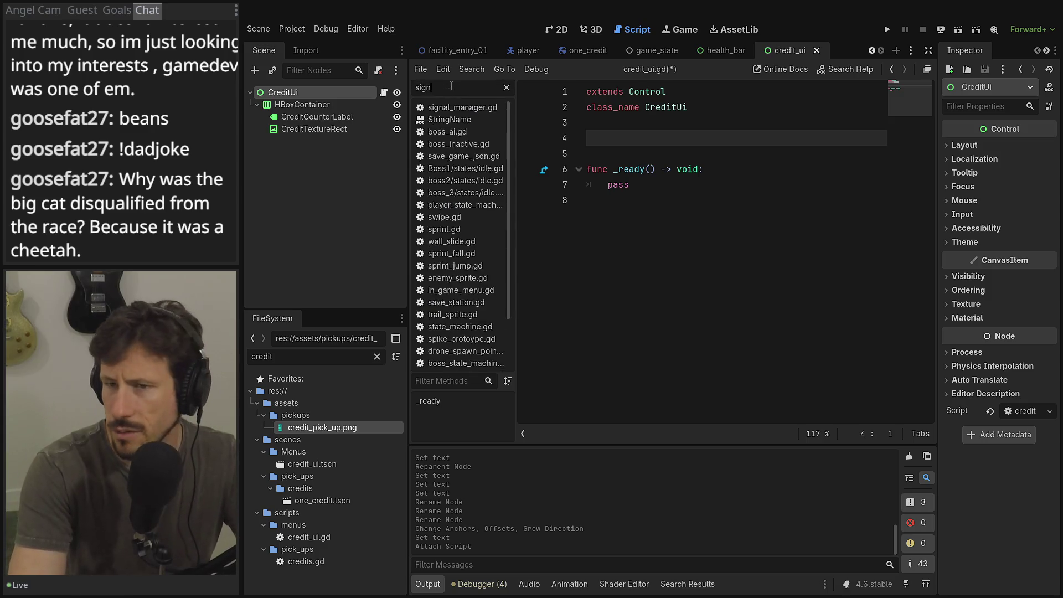
{"action": "left_click", "coordinate": [465, 109]}
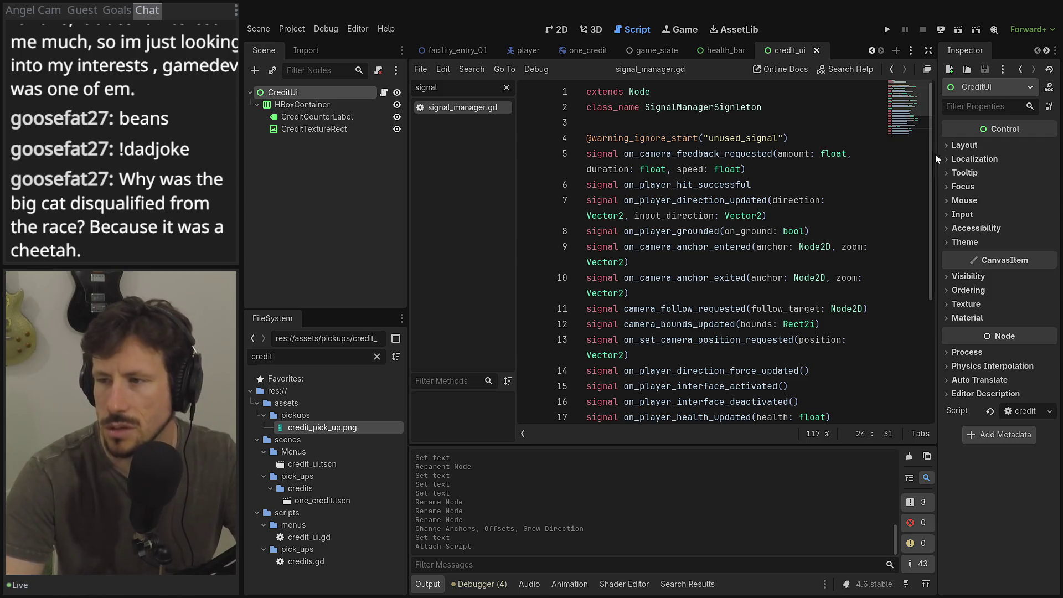
{"action": "left_click_drag", "start_coordinate": [410, 203], "coordinate": [399, 200]}
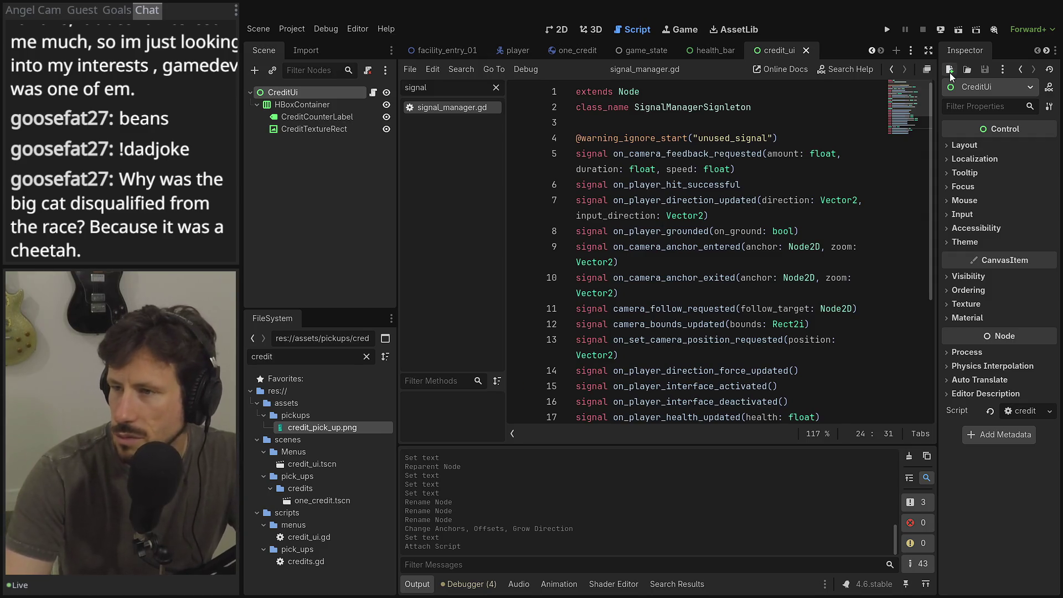
{"action": "left_click", "coordinate": [509, 99]}
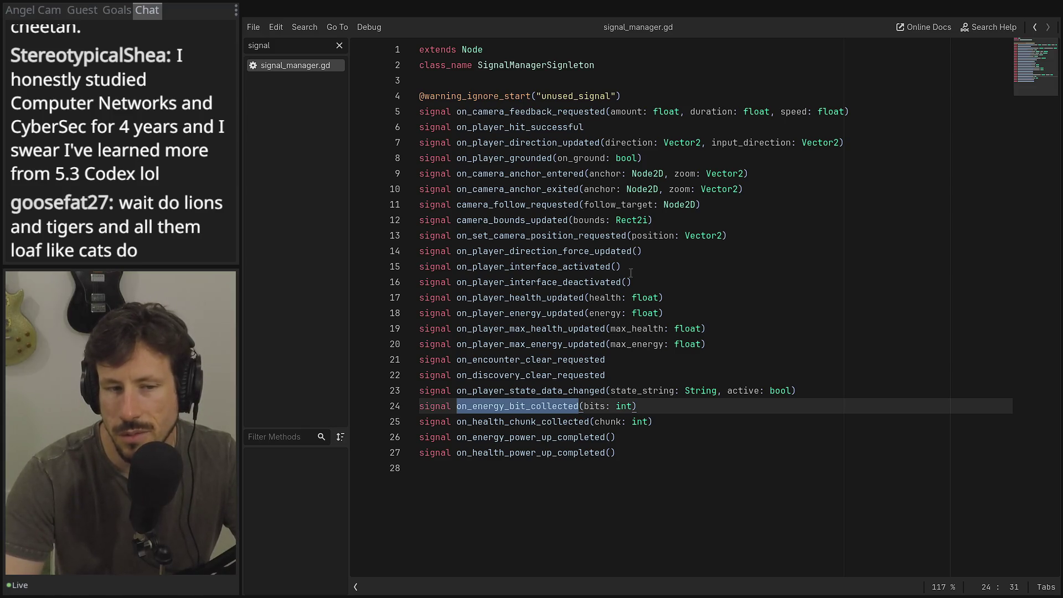
Step: Add a new signal on_credits_picked_up() after the last signal in signal_manager.gd
{"action": "left_click", "coordinate": [661, 446]}
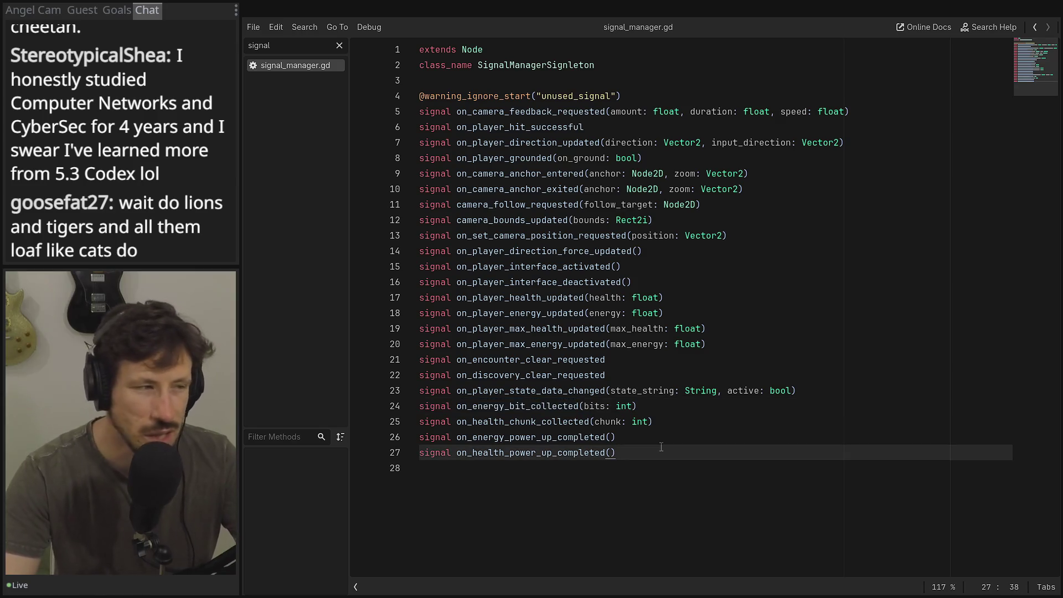
{"action": "key", "text": "Return"}
{"action": "type", "text": "si"}
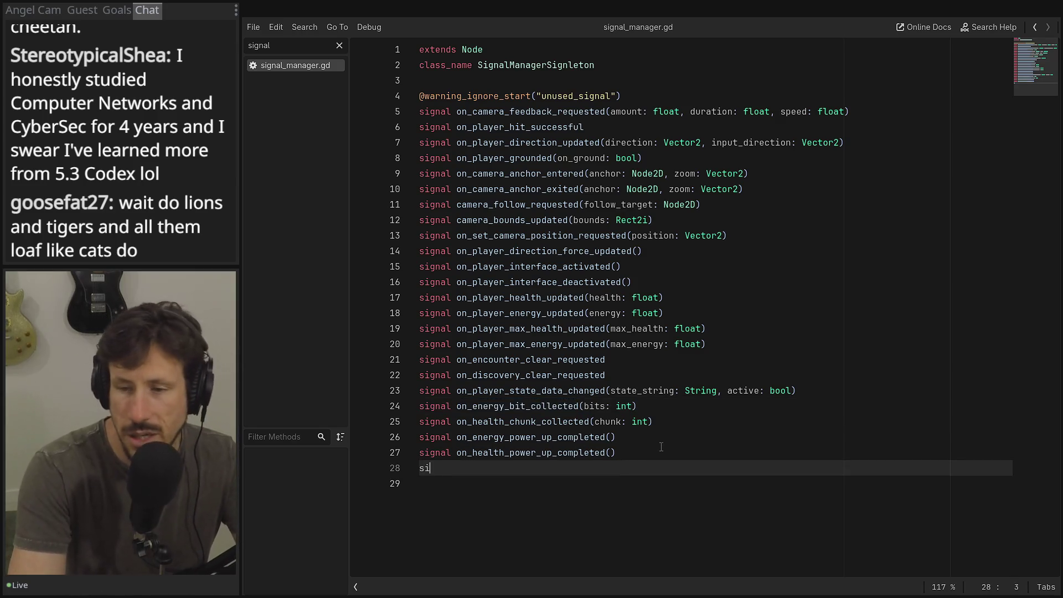
{"action": "type", "text": "gnal"}
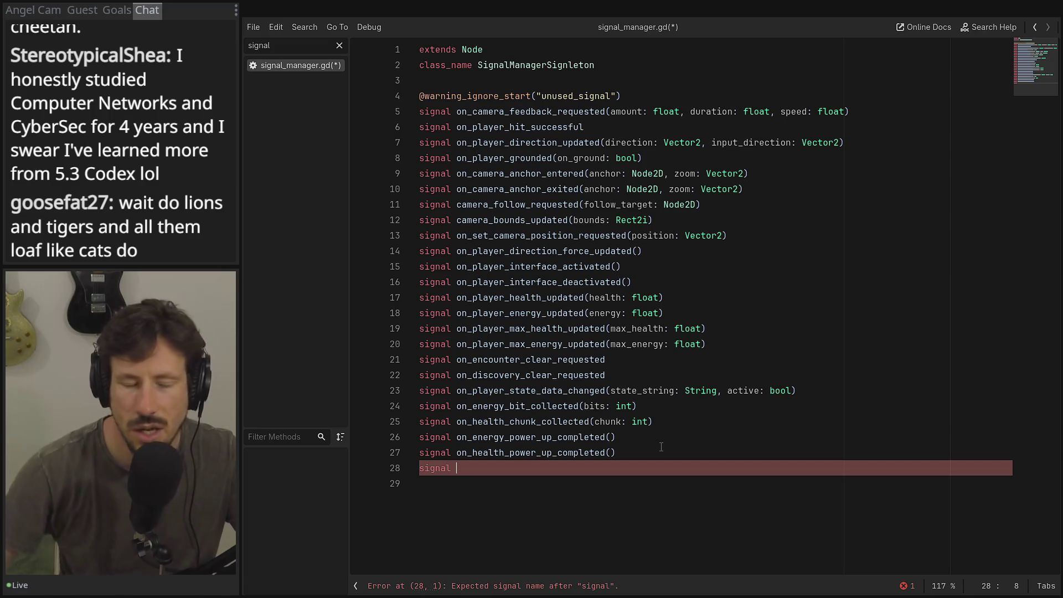
{"action": "type", "text": "on_"}
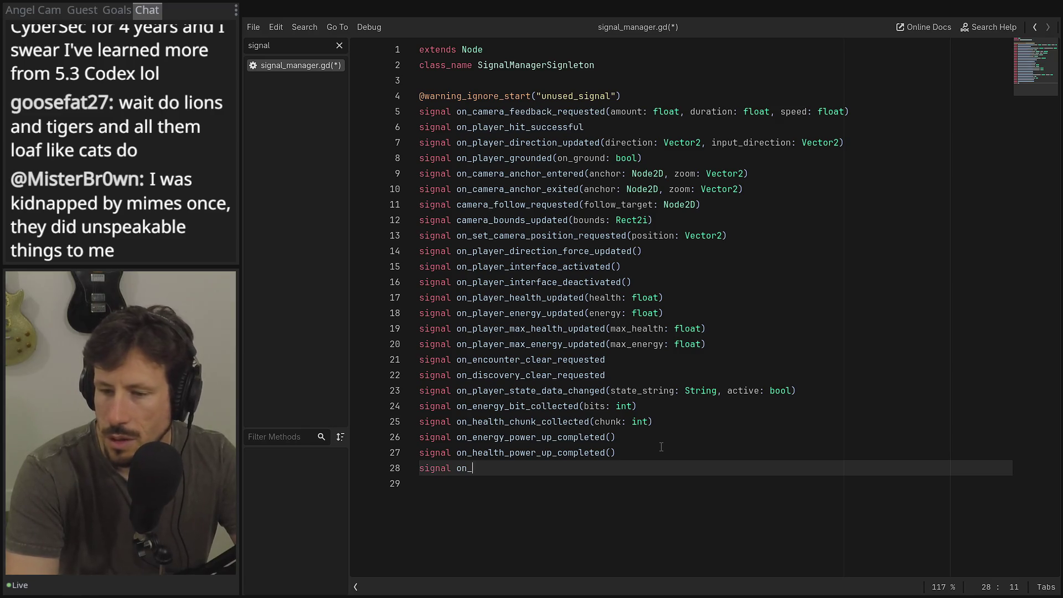
{"action": "type", "text": "credits_"}
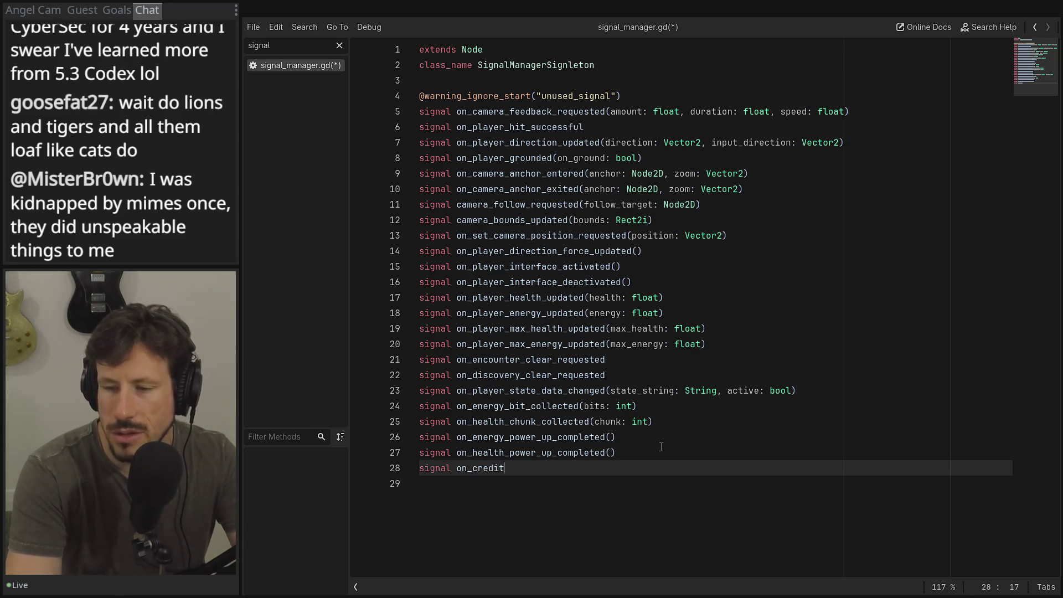
{"action": "type", "text": "pick"}
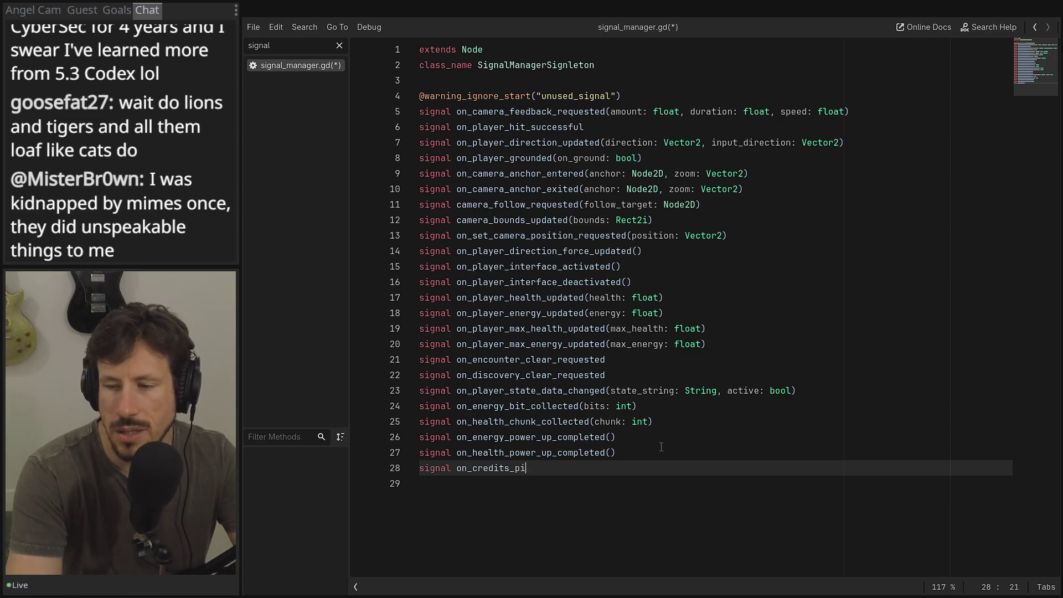
{"action": "type", "text": "ed_"}
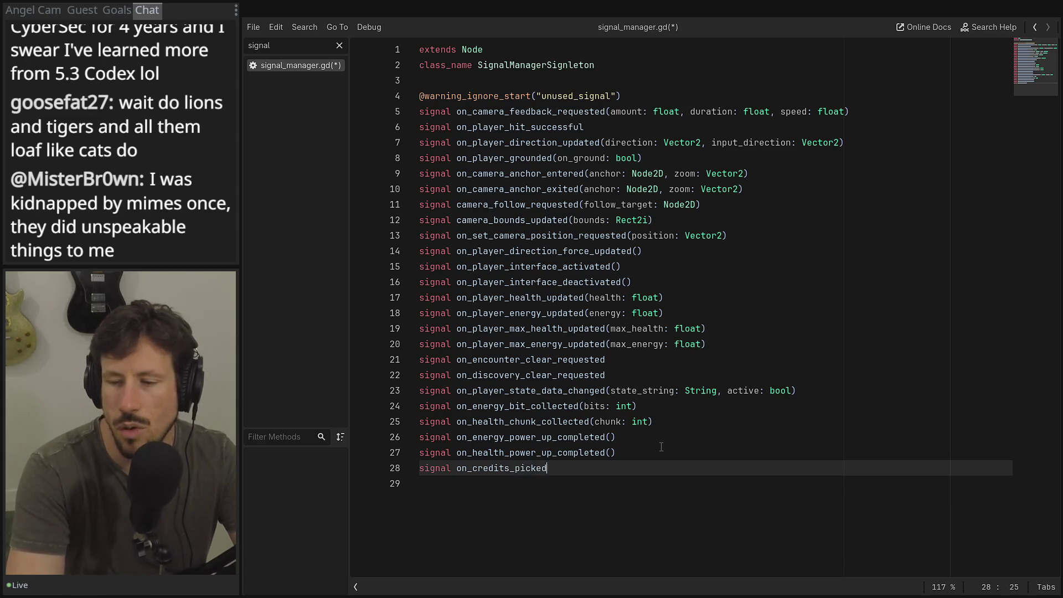
{"action": "type", "text": "up()"}
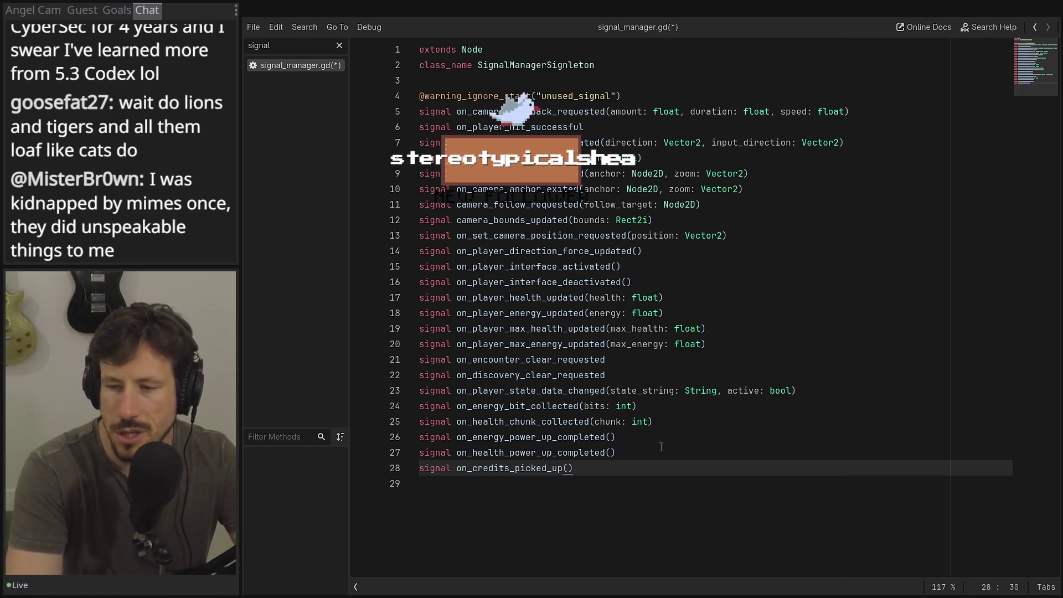
Step: Give the signal a _credits: int parameter and return to the CreditUi script
{"action": "double_click", "coordinate": [480, 469]}
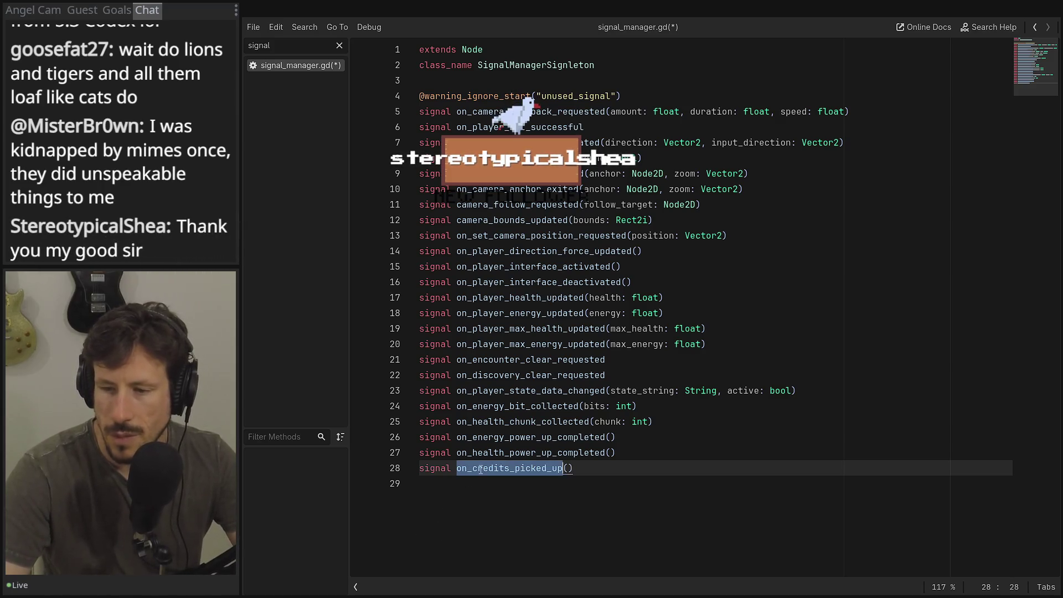
{"action": "left_click", "coordinate": [569, 467]}
{"action": "type", "text": "c"}
{"action": "key", "text": "BackSpace"}
{"action": "type", "text": "_c"}
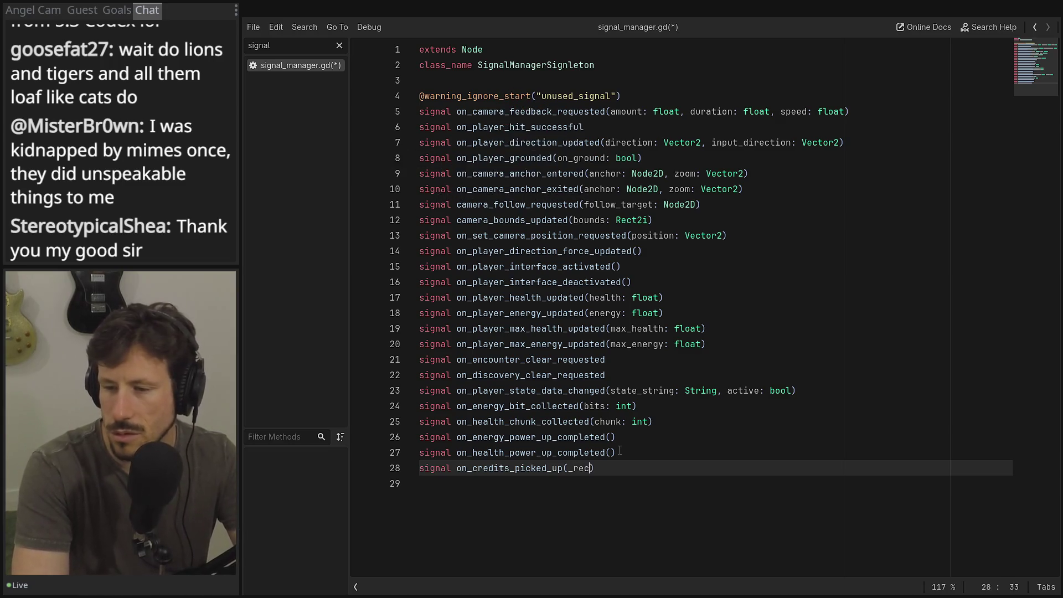
{"action": "type", "text": "redits: int"}
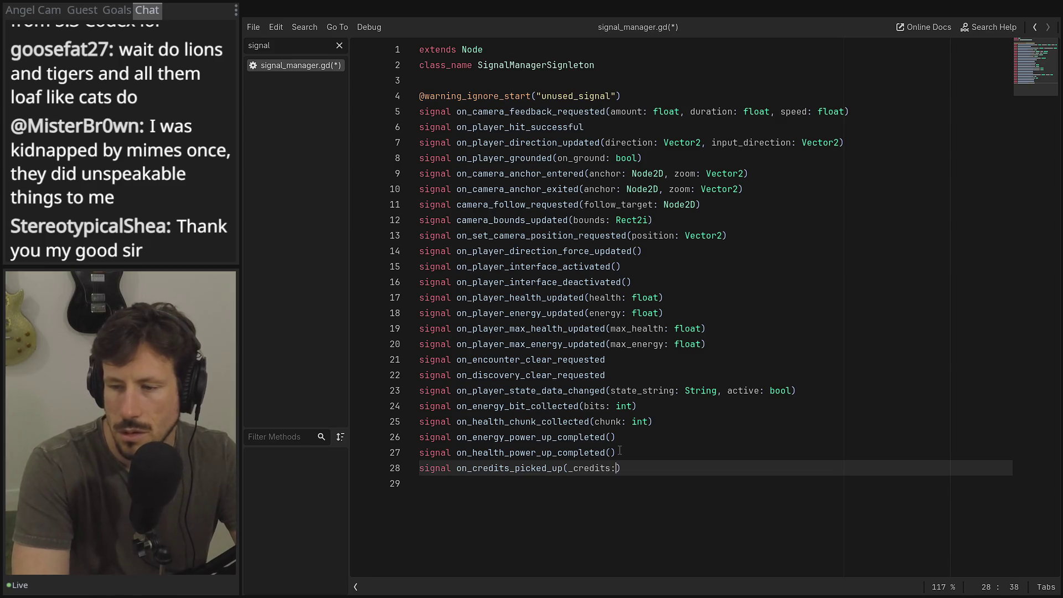
{"action": "key", "text": "Return"}
{"action": "left_click", "coordinate": [493, 468]}
{"action": "double_click", "coordinate": [494, 468]}
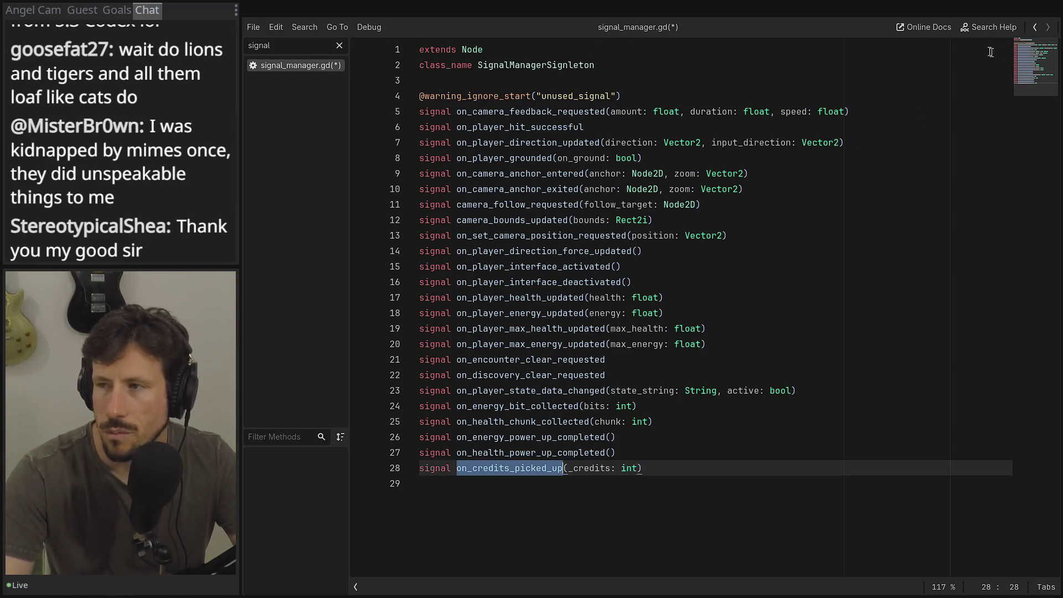
{"action": "left_click", "coordinate": [1035, 27]}
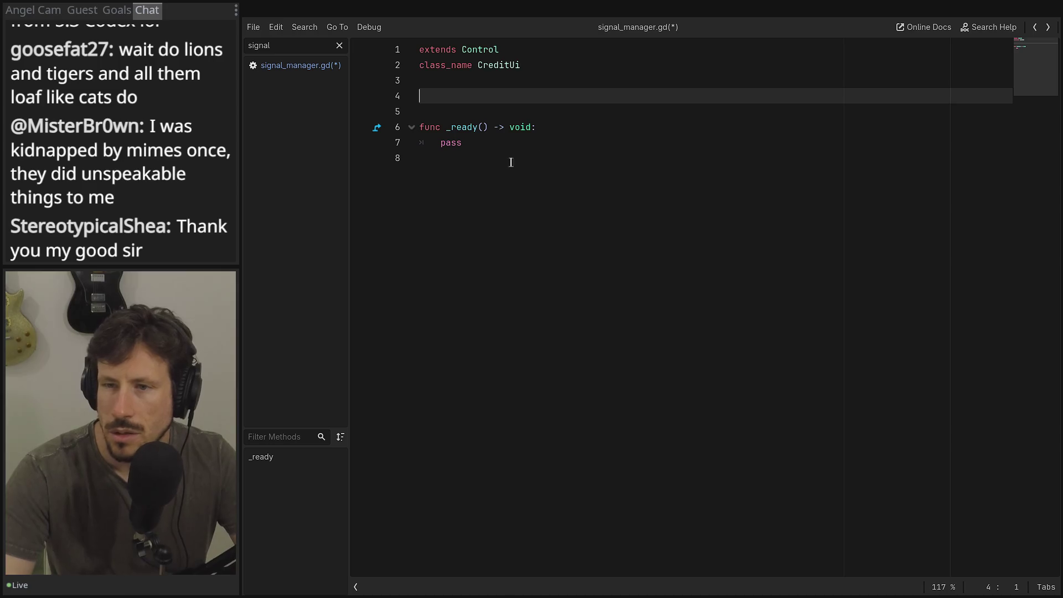
Step: Write func on_credits_picked_up(credits: int) -> void: below _ready, then jump to the matching signal
{"action": "left_click", "coordinate": [476, 195]}
{"action": "key", "text": "Return"}
{"action": "type", "text": "f"}
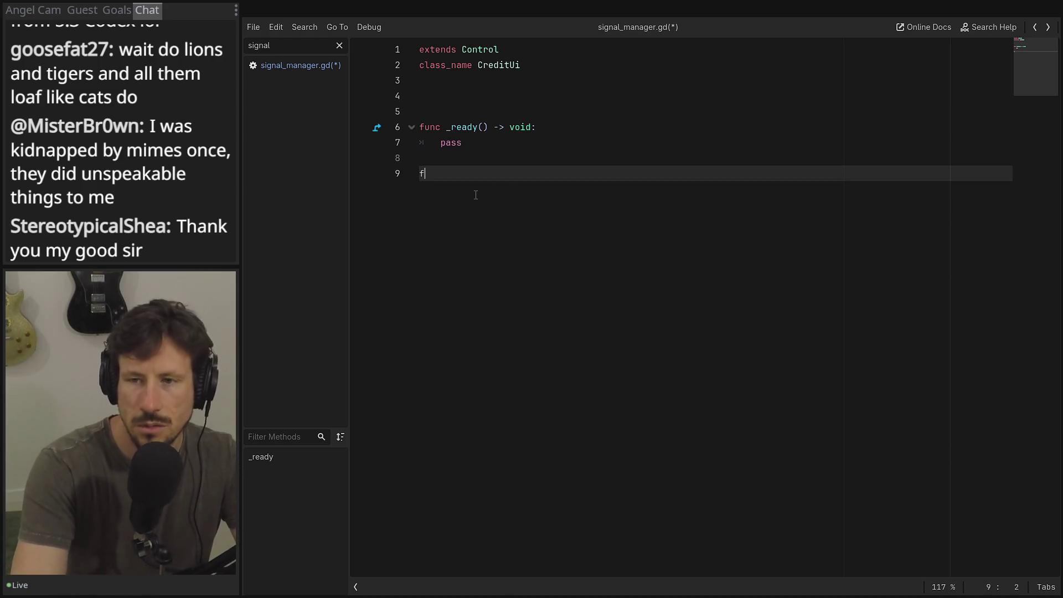
{"action": "type", "text": "unc _show"}
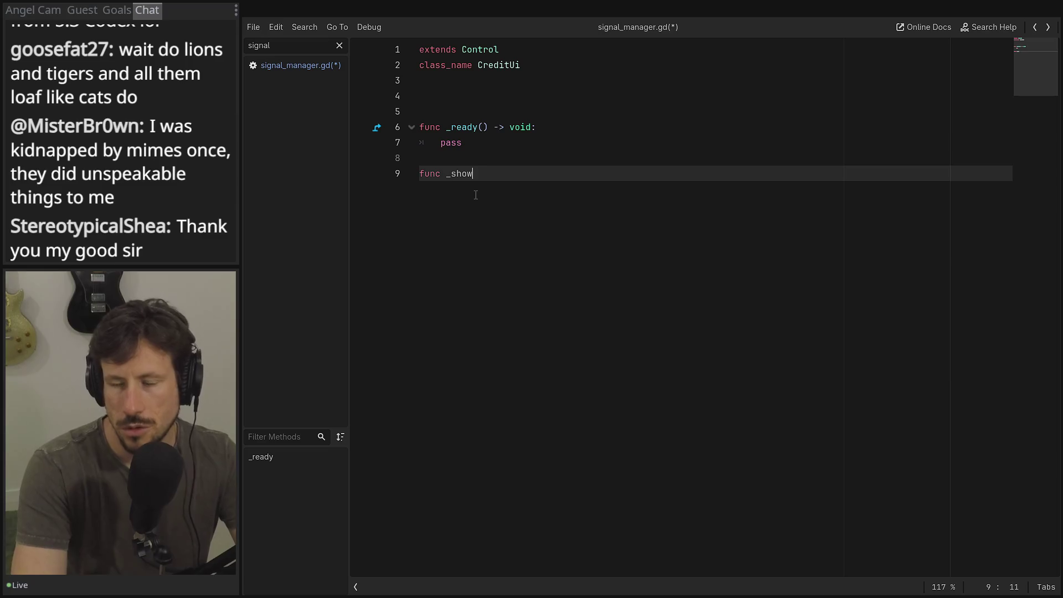
{"action": "key", "text": "BackSpace"}
{"action": "key", "text": "BackSpace"}
{"action": "key", "text": "BackSpace"}
{"action": "type", "text": "show_c"}
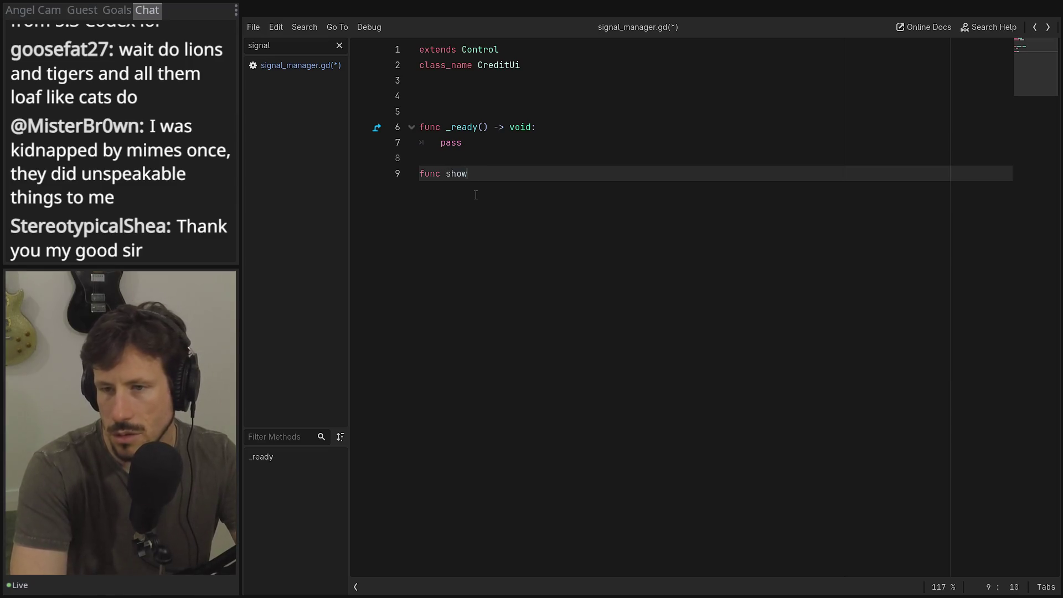
{"action": "type", "text": "redi"}
{"action": "key", "text": "BackSpace"}
{"action": "key", "text": "BackSpace"}
{"action": "key", "text": "BackSpace"}
{"action": "type", "text": "on_"}
{"action": "type", "text": "cirt"}
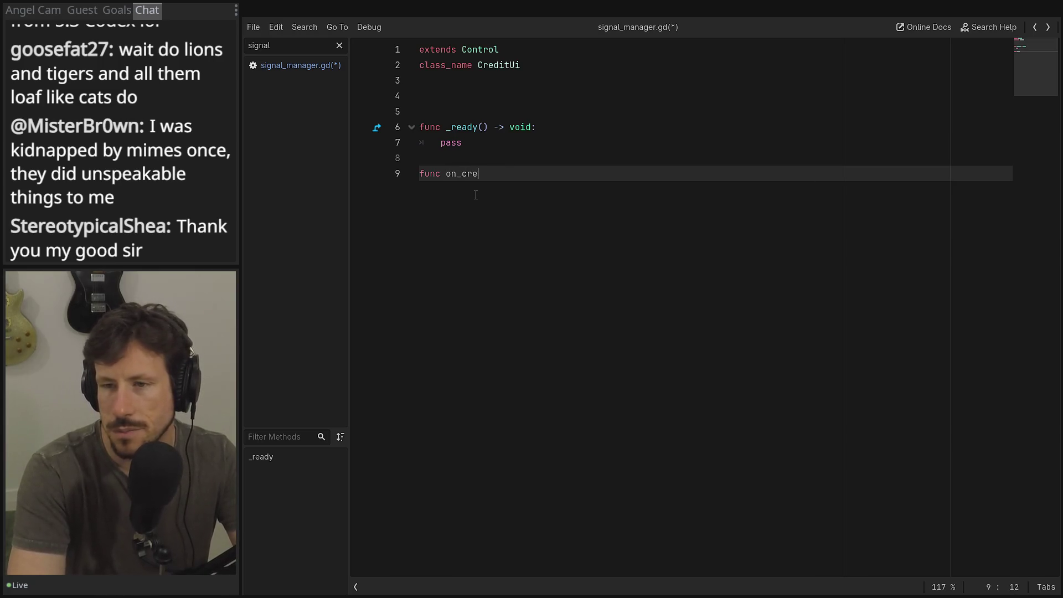
{"action": "type", "text": "its"}
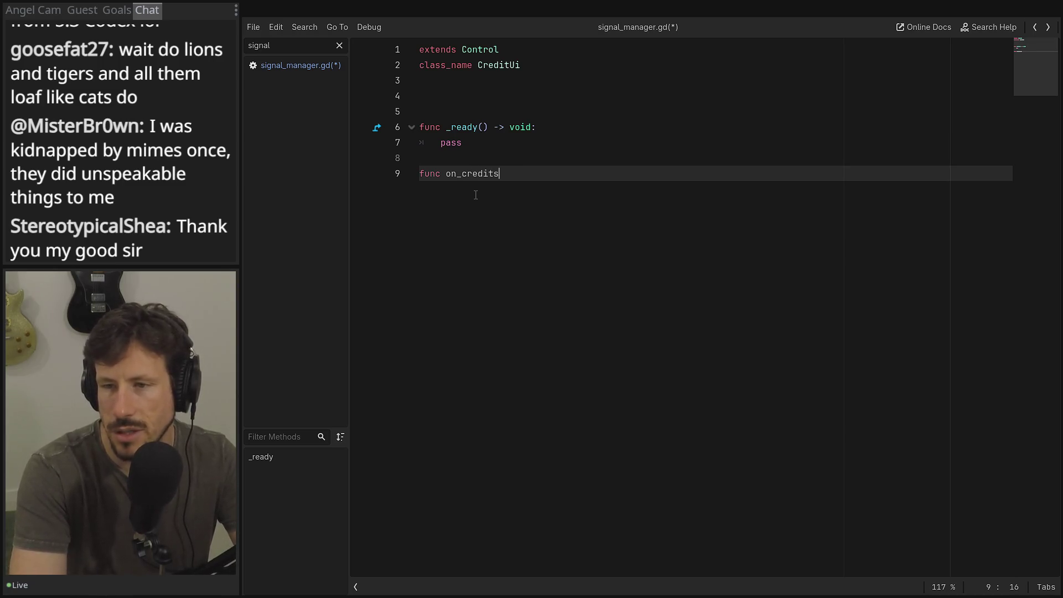
{"action": "type", "text": "icked"}
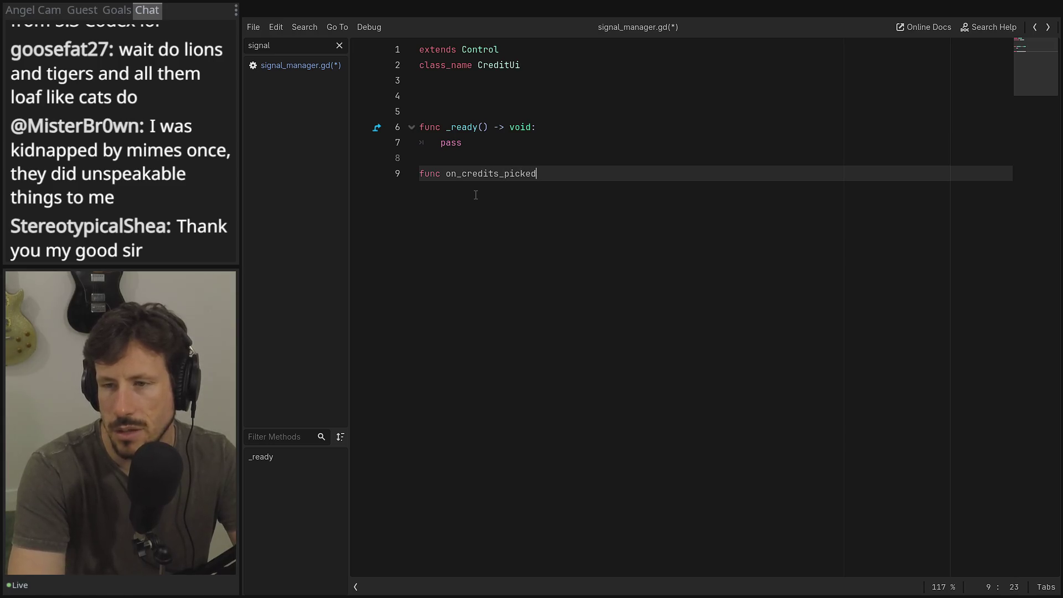
{"action": "type", "text": "up("}
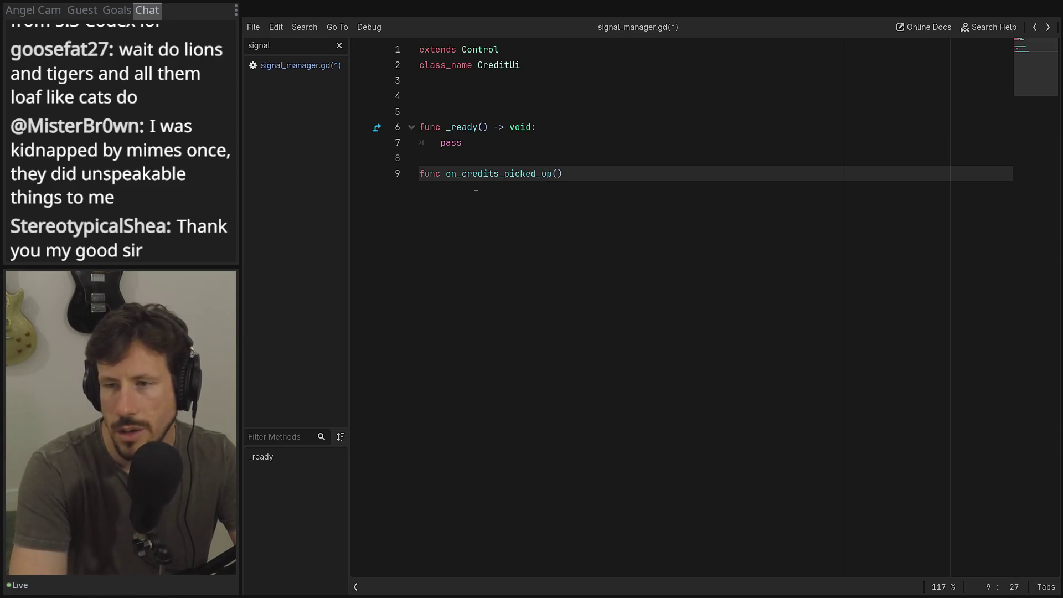
{"action": "type", "text": "redits: "}
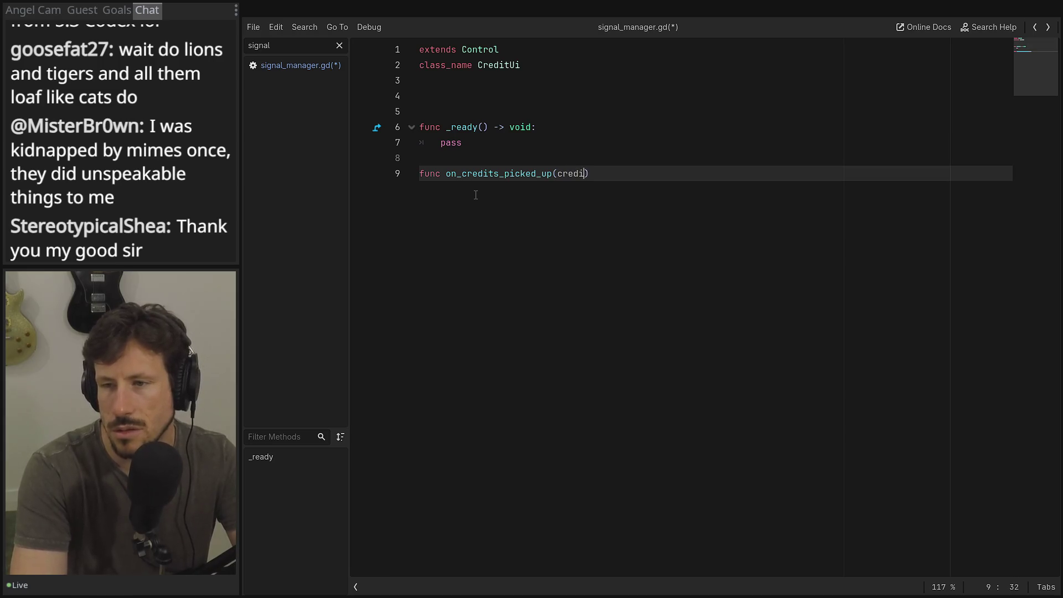
{"action": "type", "text": "int) ->/"}
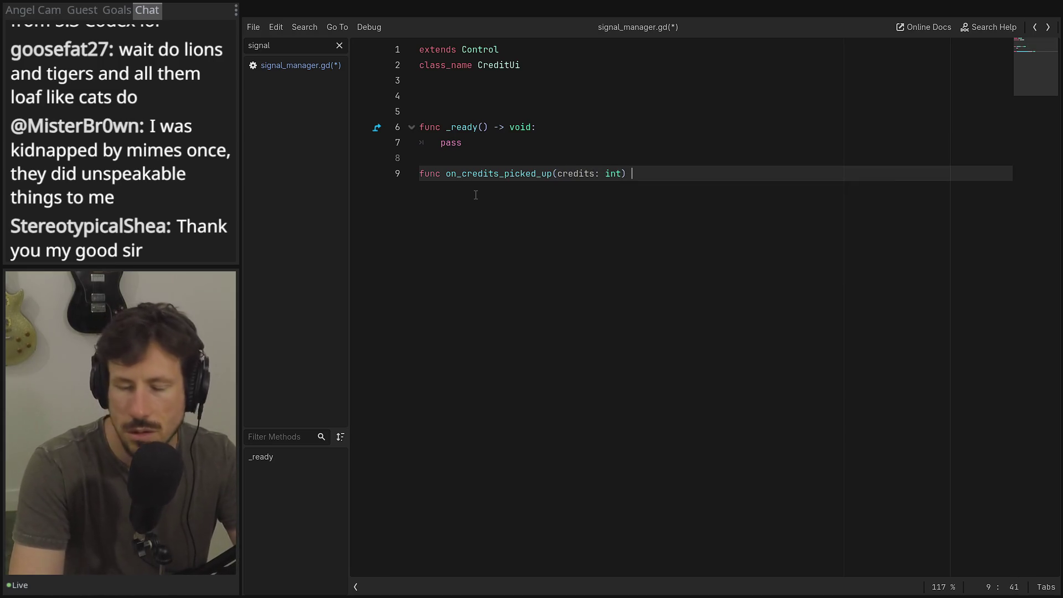
{"action": "type", "text": "void:"}
{"action": "key", "text": "Return"}
{"action": "type", "text": "on_credits_picked_up"}
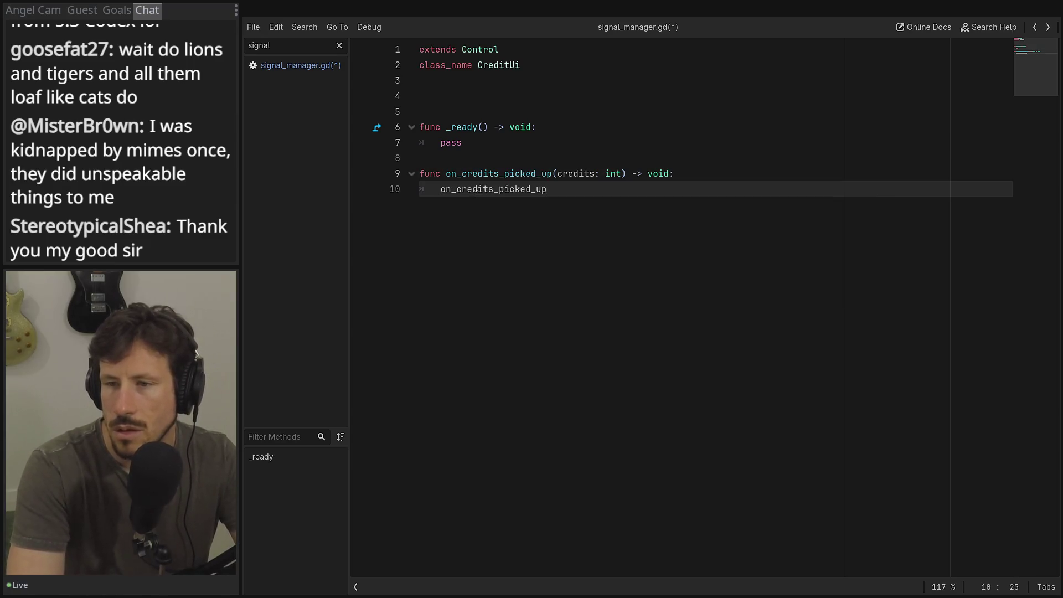
{"action": "key", "text": "ctrl+z"}
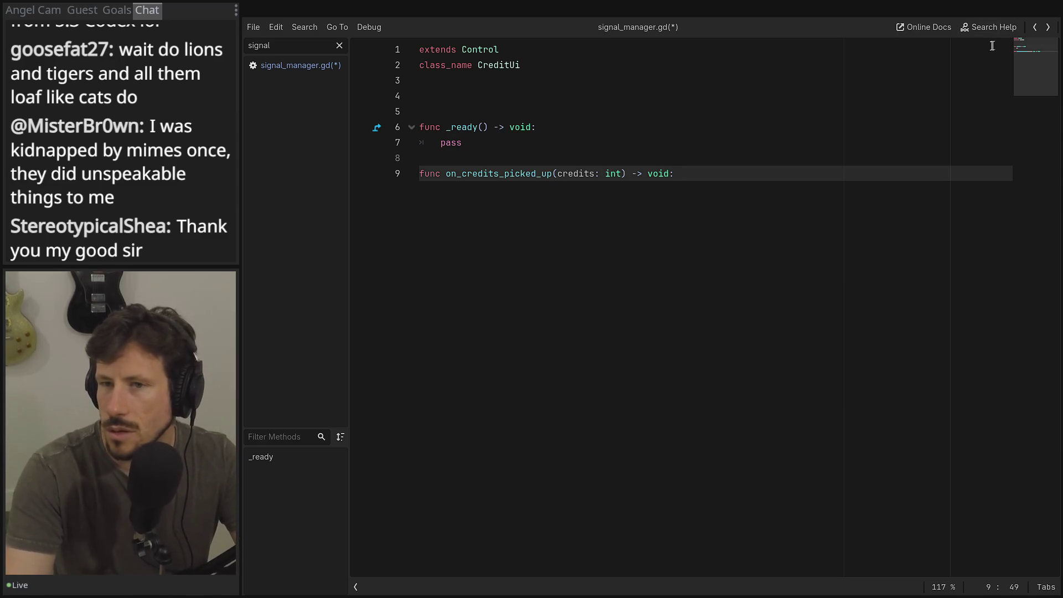
{"action": "left_click", "coordinate": [300, 65]}
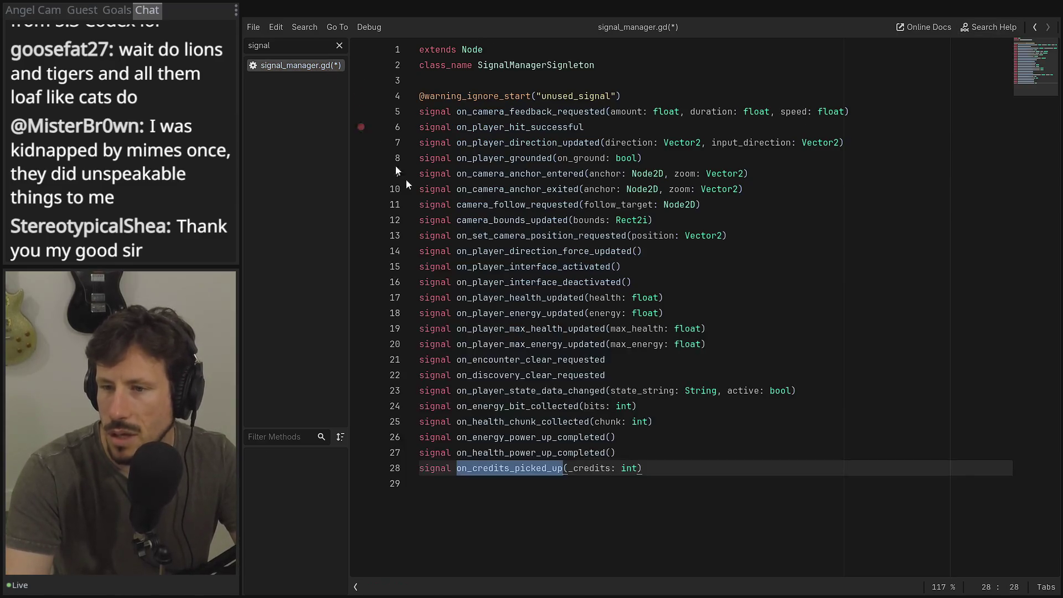
Step: Replace pass in _ready with _SignalManager.on_credits_picked_up.connect()
{"action": "left_click", "coordinate": [472, 475]}
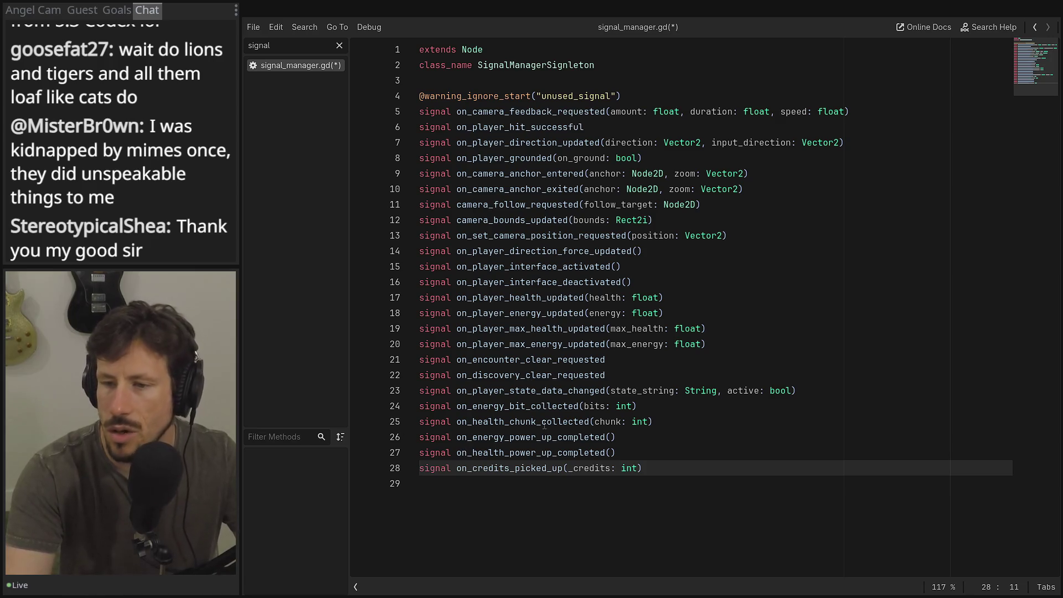
{"action": "left_click", "coordinate": [1035, 27]}
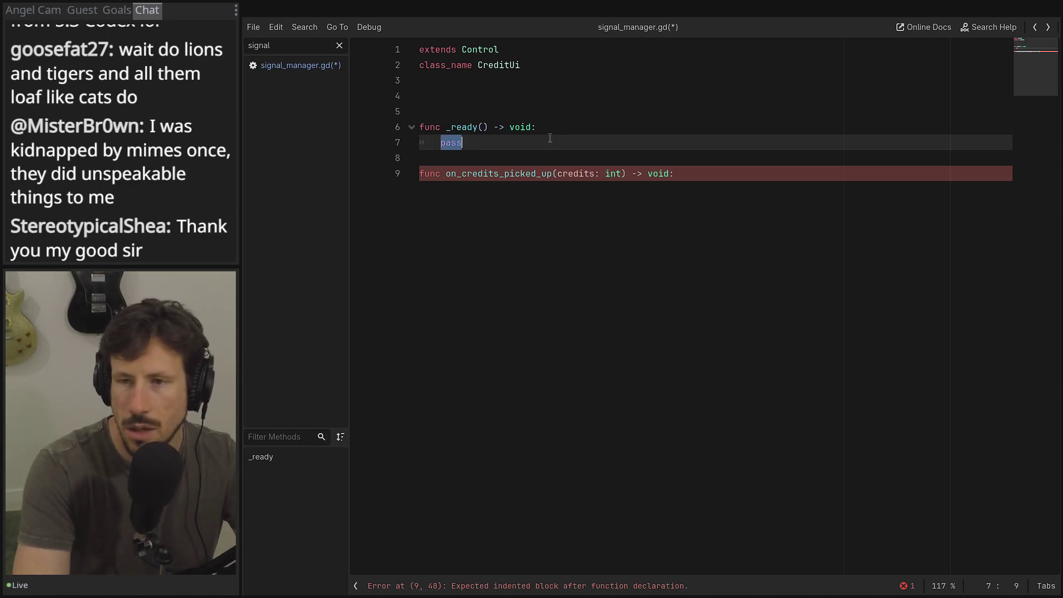
{"action": "type", "text": "_s"}
{"action": "key", "text": "Return"}
{"action": "type", "text": ".on"}
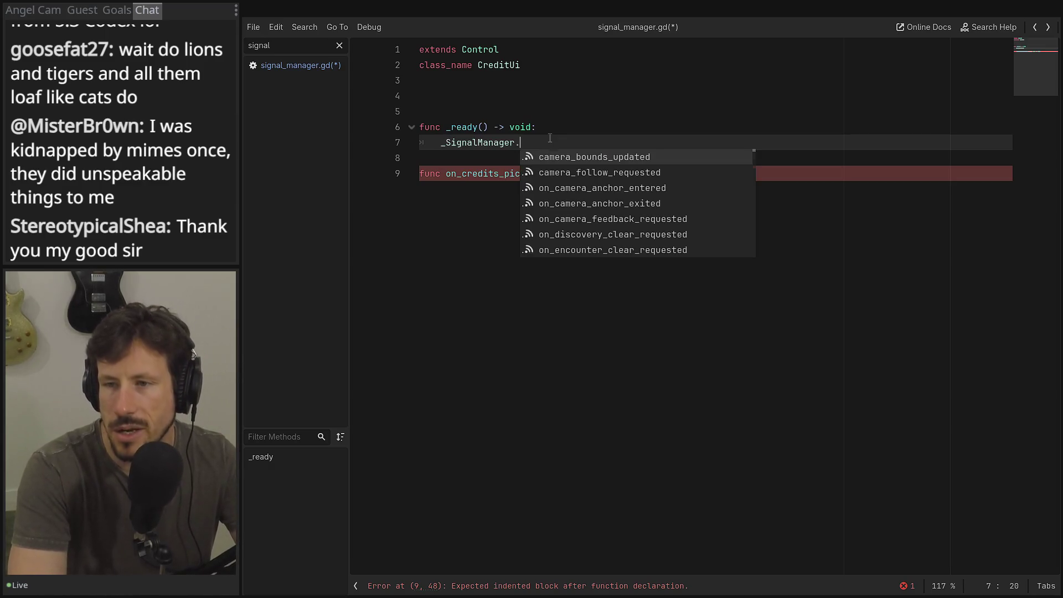
{"action": "type", "text": "_rec"}
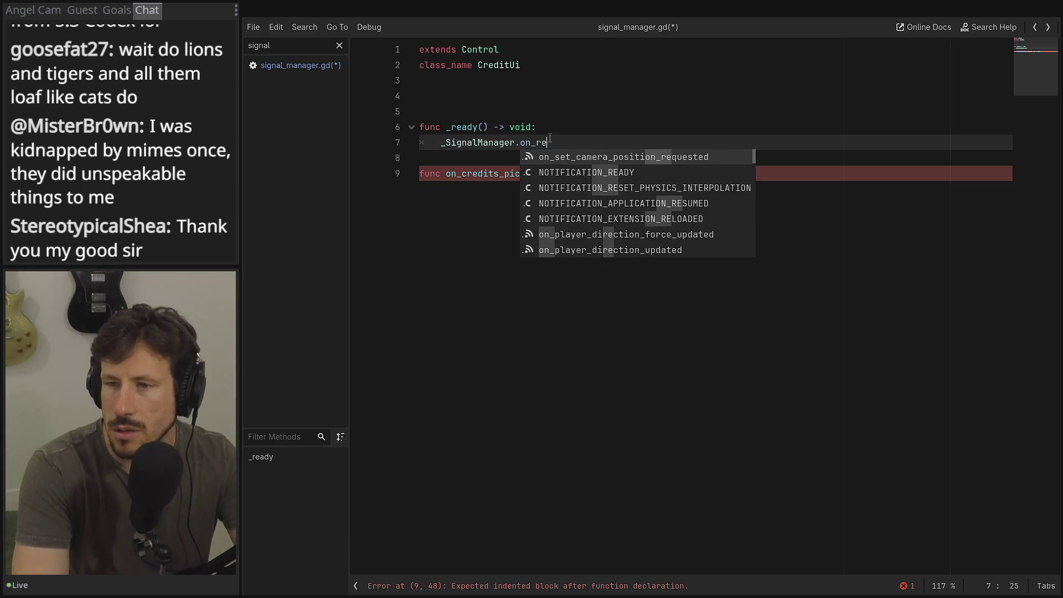
{"action": "key", "text": "BackSpace"}
{"action": "key", "text": "BackSpace"}
{"action": "key", "text": "BackSpace"}
{"action": "type", "text": "cred"}
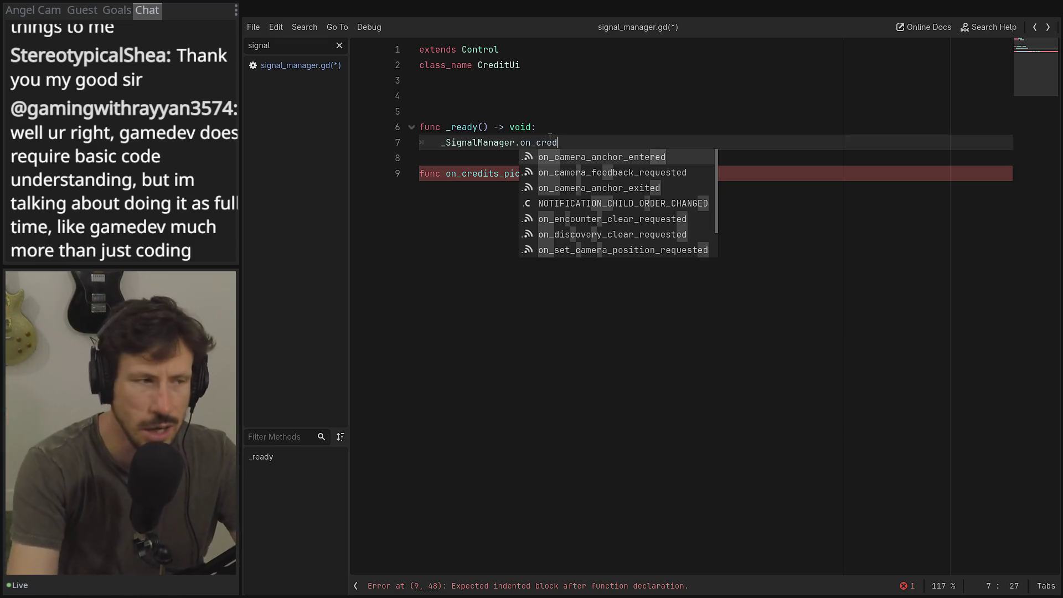
{"action": "type", "text": "it"}
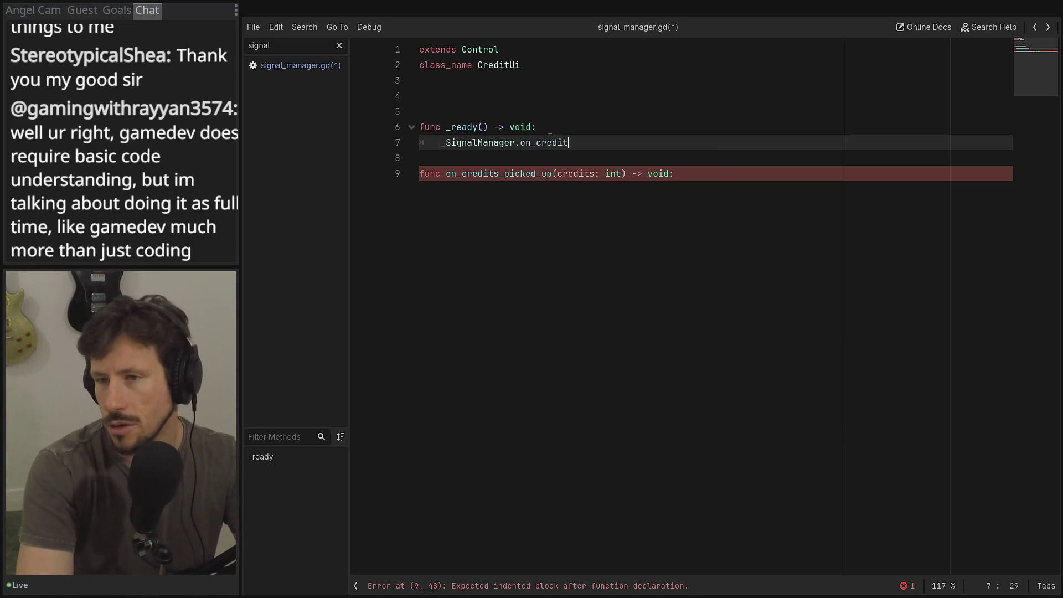
{"action": "type", "text": "s"}
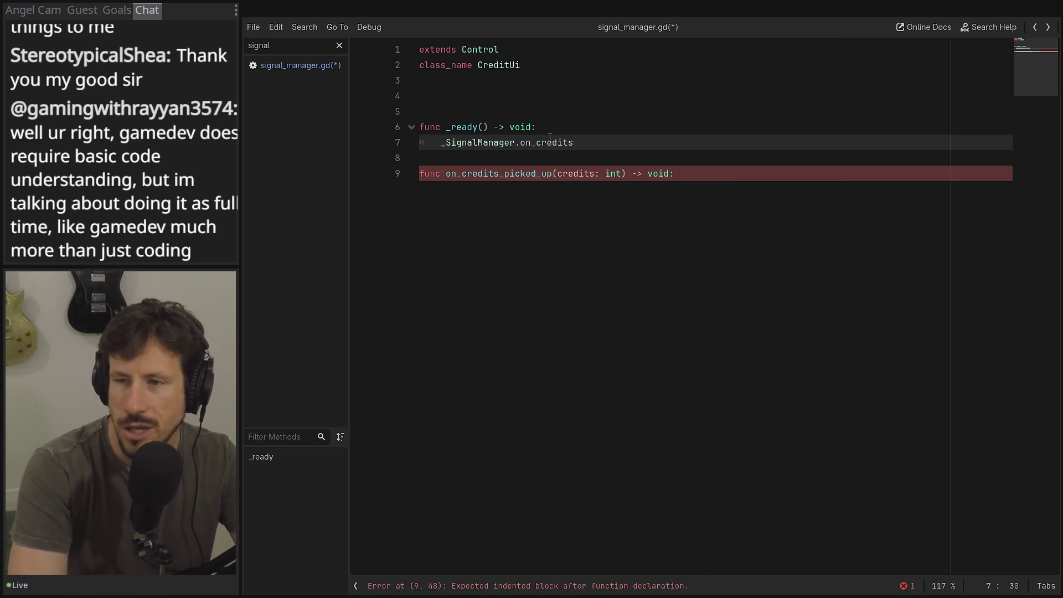
{"action": "key", "text": "BackSpace"}
{"action": "key", "text": "BackSpace"}
{"action": "key", "text": "BackSpace"}
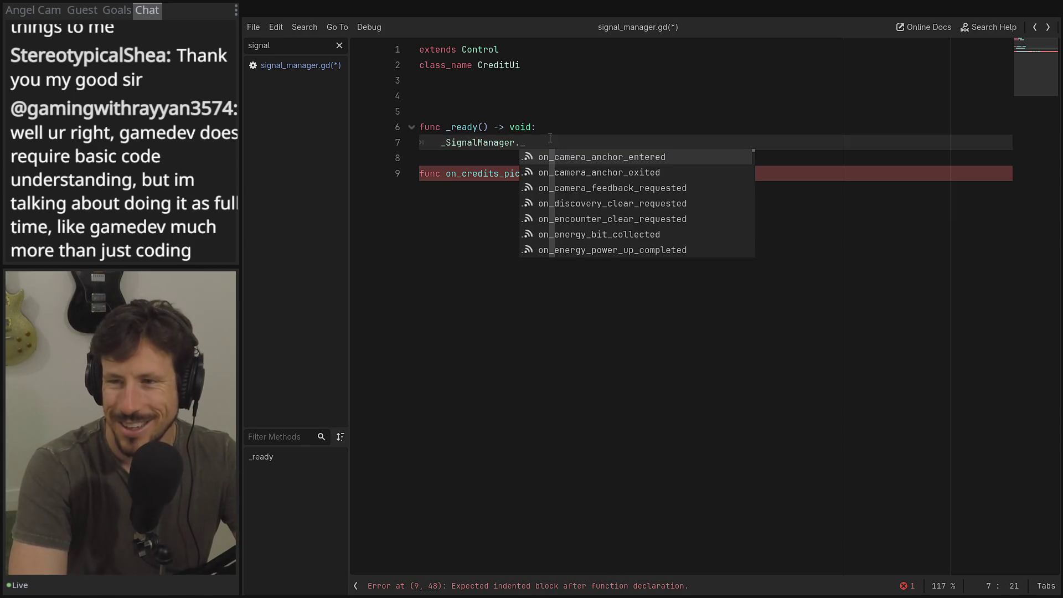
{"action": "type", "text": "on_c"}
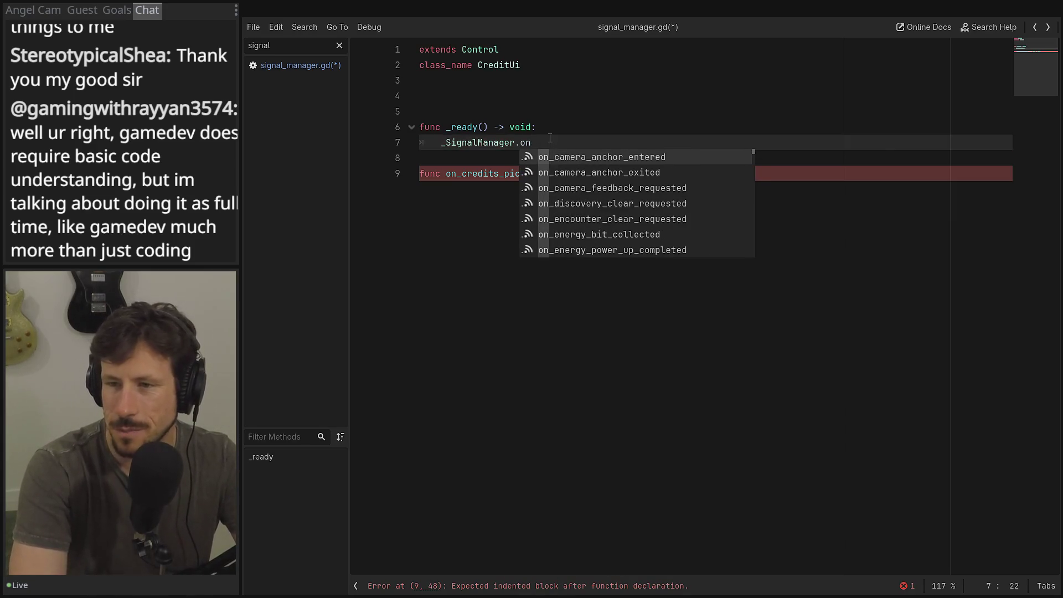
{"action": "type", "text": "redits_p"}
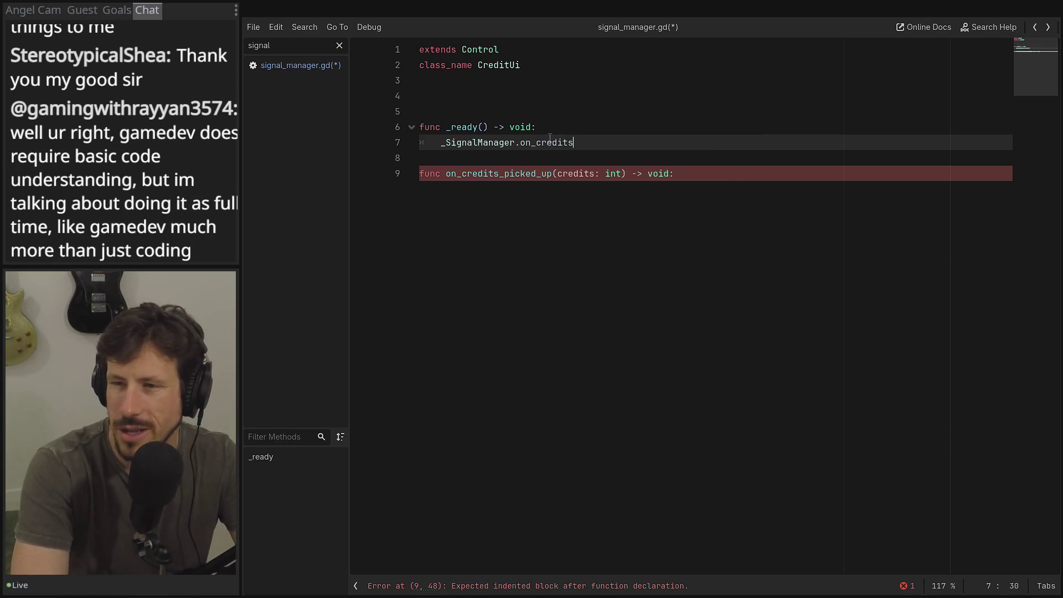
{"action": "type", "text": "icked_"}
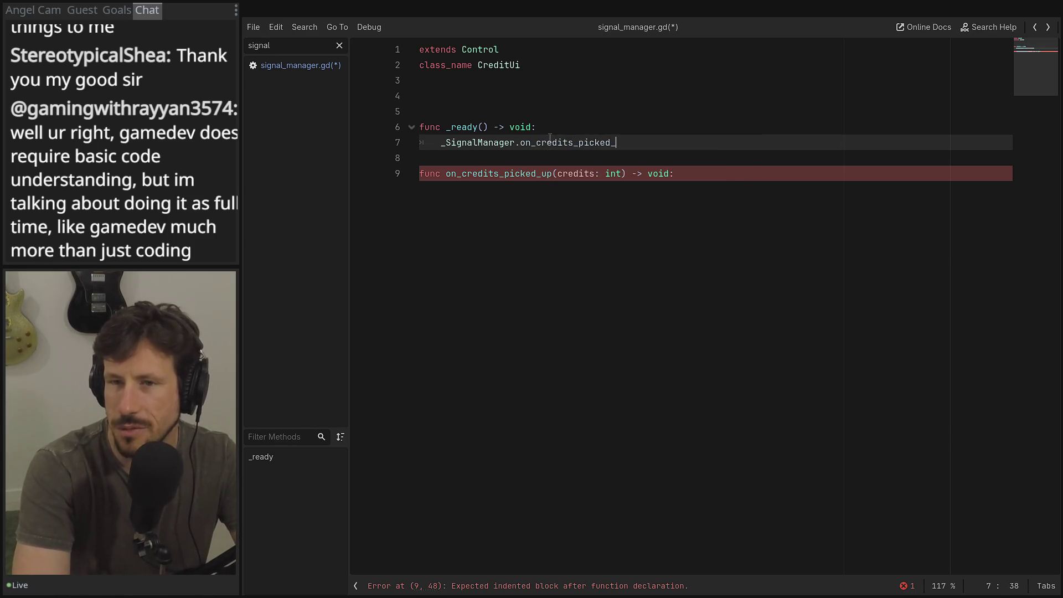
{"action": "type", "text": "up("}
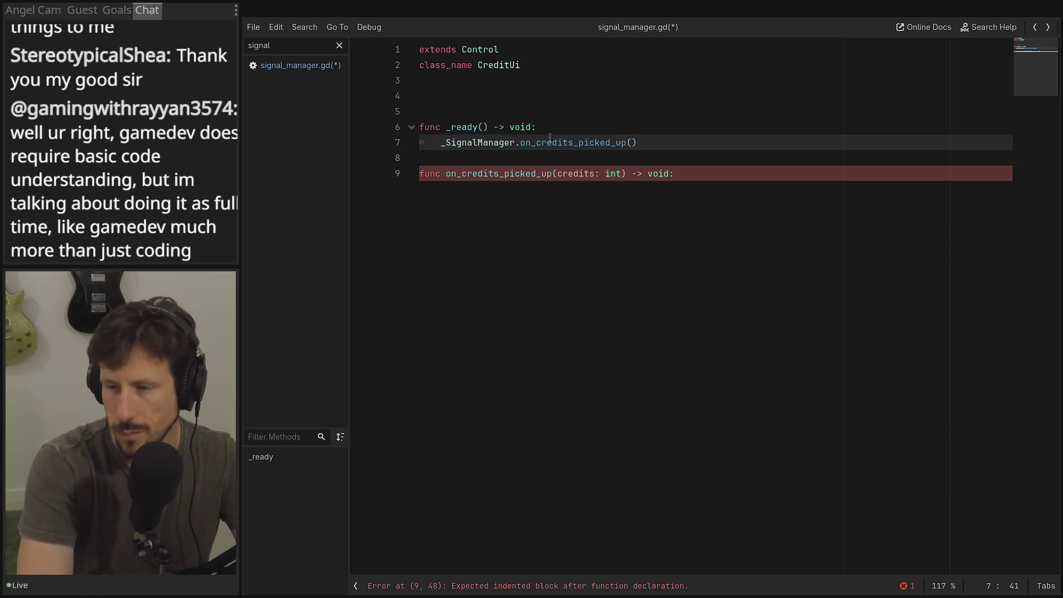
{"action": "key", "text": "BackSpace"}
{"action": "type", "text": "onnect("}
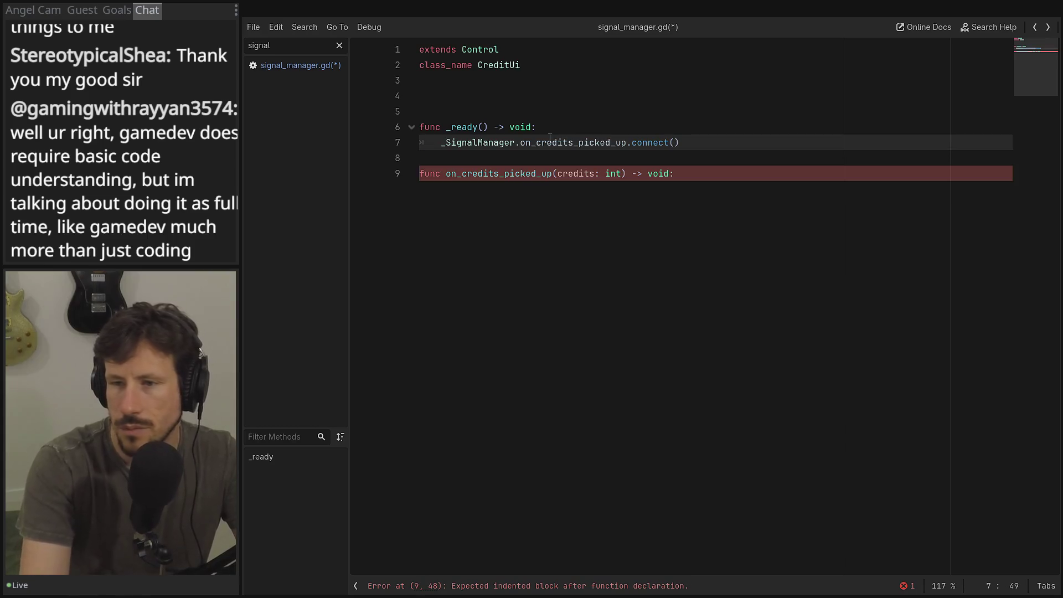
Step: Fill connect() with the on_credits_picked_up handler name as its callback
{"action": "double_click", "coordinate": [519, 177]}
{"action": "key", "text": "ctrl+c"}
{"action": "left_click", "coordinate": [694, 135]}
{"action": "key", "text": "Left"}
{"action": "key", "text": "ctrl+v"}
Step: Save signal_manager.gd and return to CreditUi's empty handler body
{"action": "left_click", "coordinate": [294, 64]}
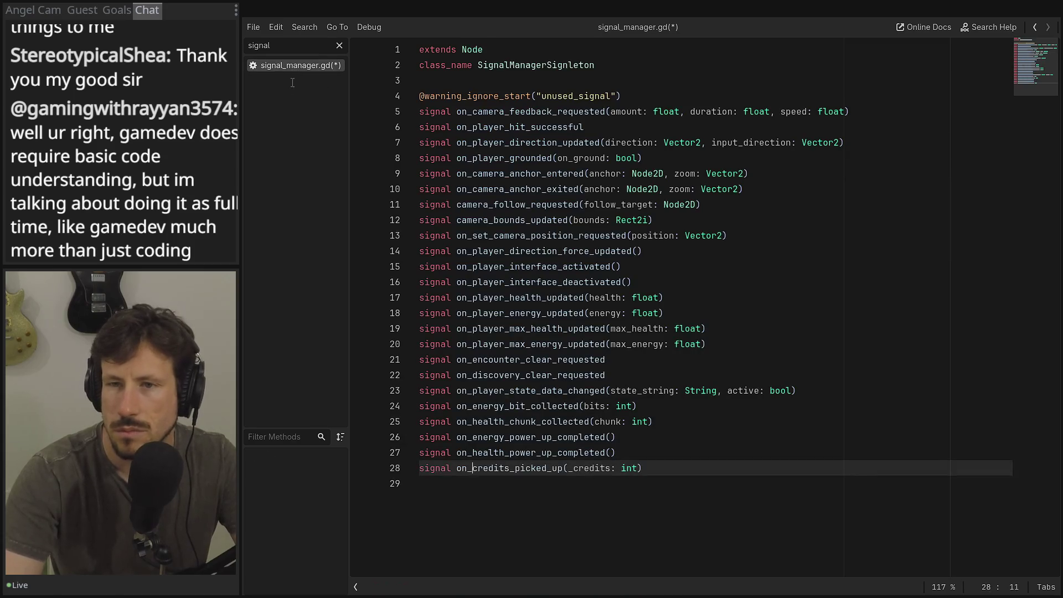
{"action": "key", "text": "ctrl+s"}
{"action": "left_click", "coordinate": [495, 142]}
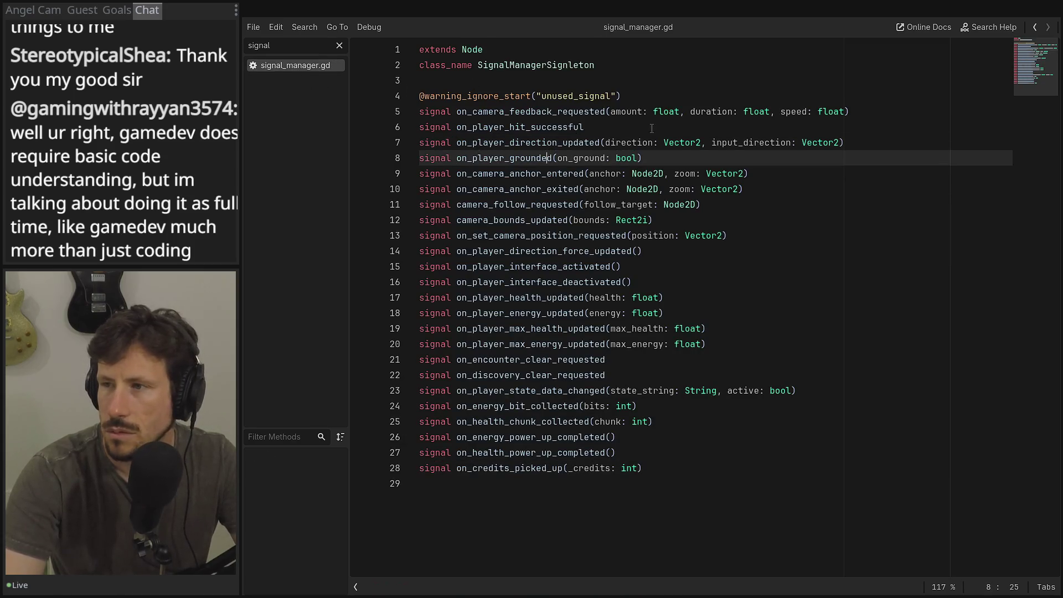
{"action": "left_click", "coordinate": [1034, 27]}
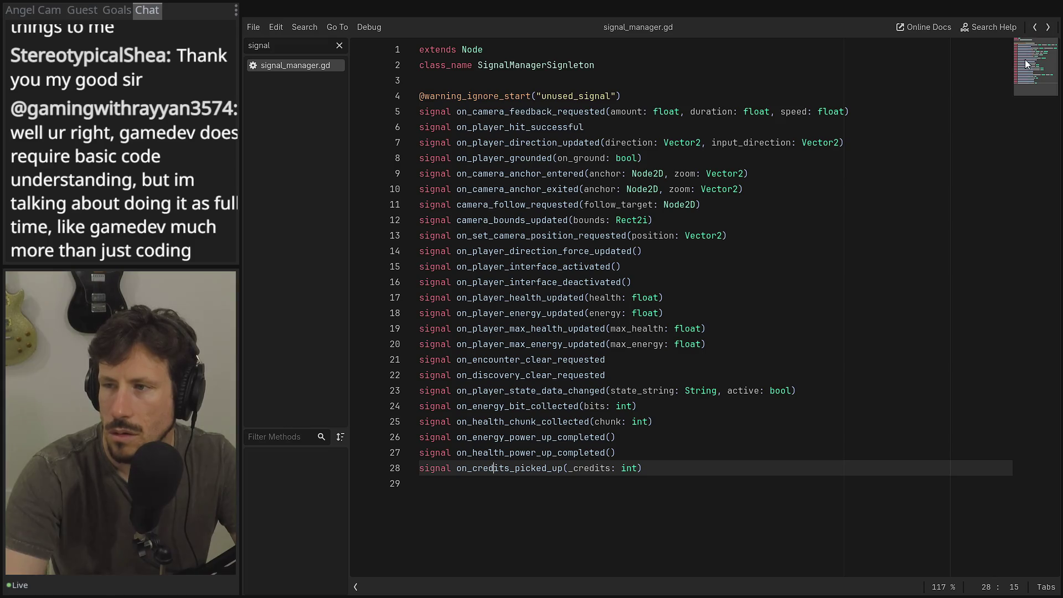
{"action": "left_click", "coordinate": [1035, 29]}
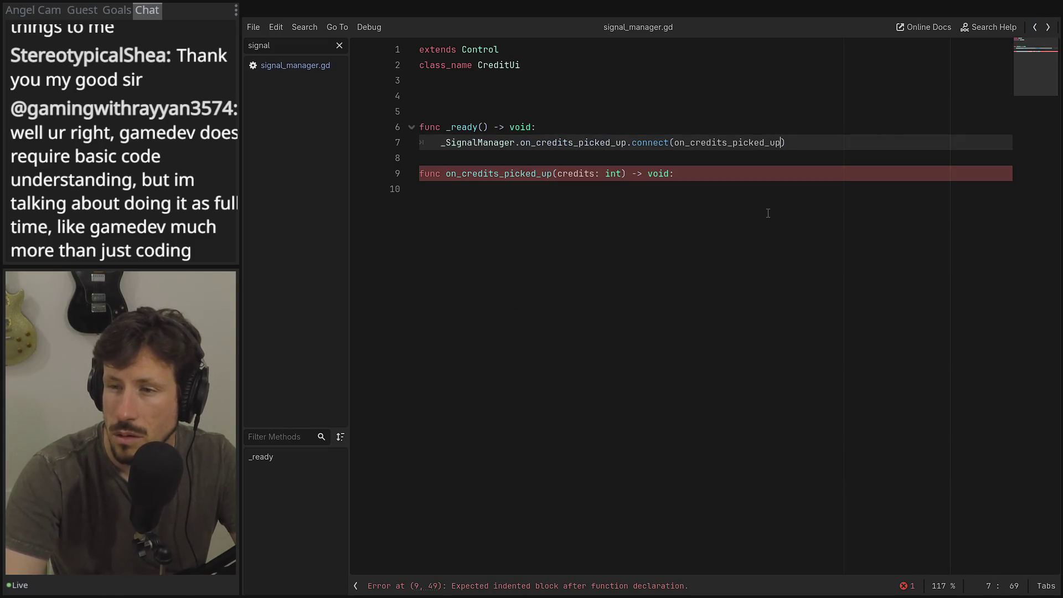
{"action": "left_click", "coordinate": [736, 224]}
{"action": "key", "text": "Tab"}
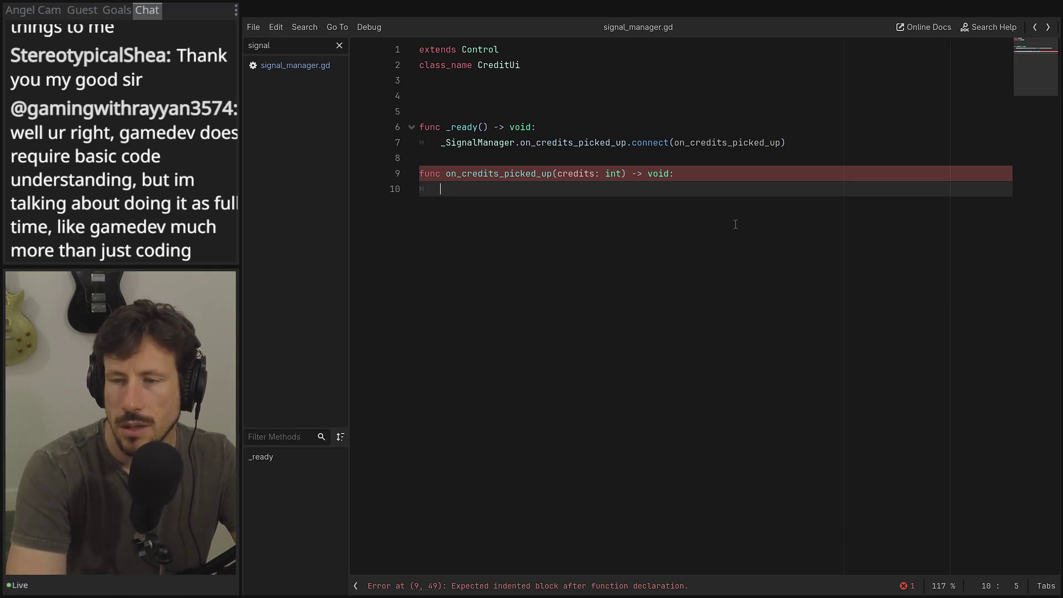
Step: Make on_credits_picked_up call show() and check the unused credits parameter warning
{"action": "type", "text": "sgi"}
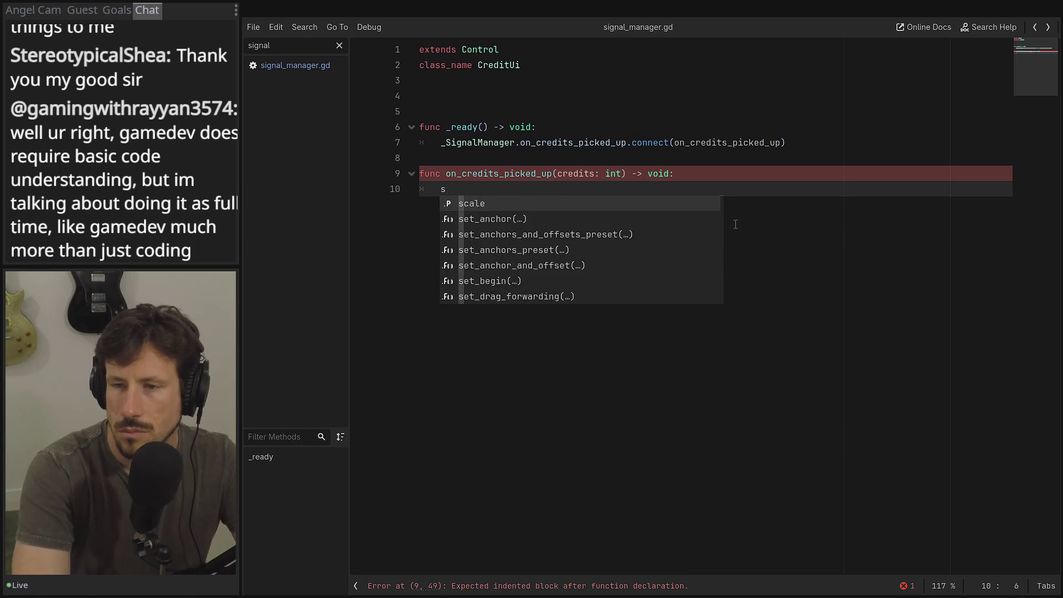
{"action": "type", "text": "w"}
{"action": "key", "text": "BackSpace"}
{"action": "key", "text": "BackSpace"}
{"action": "key", "text": "BackSpace"}
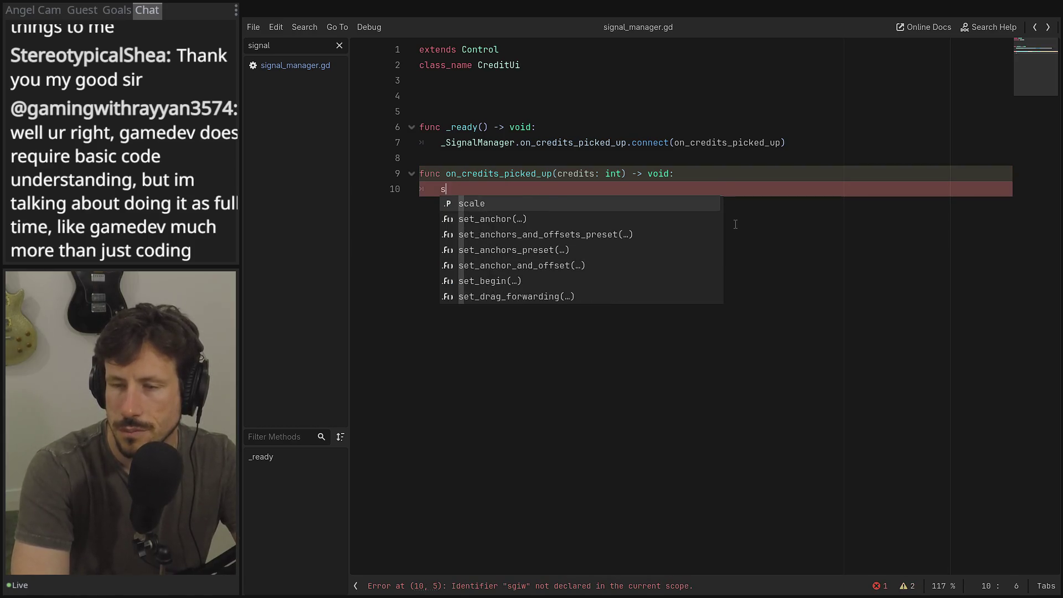
{"action": "type", "text": "show"}
{"action": "key", "text": "Return"}
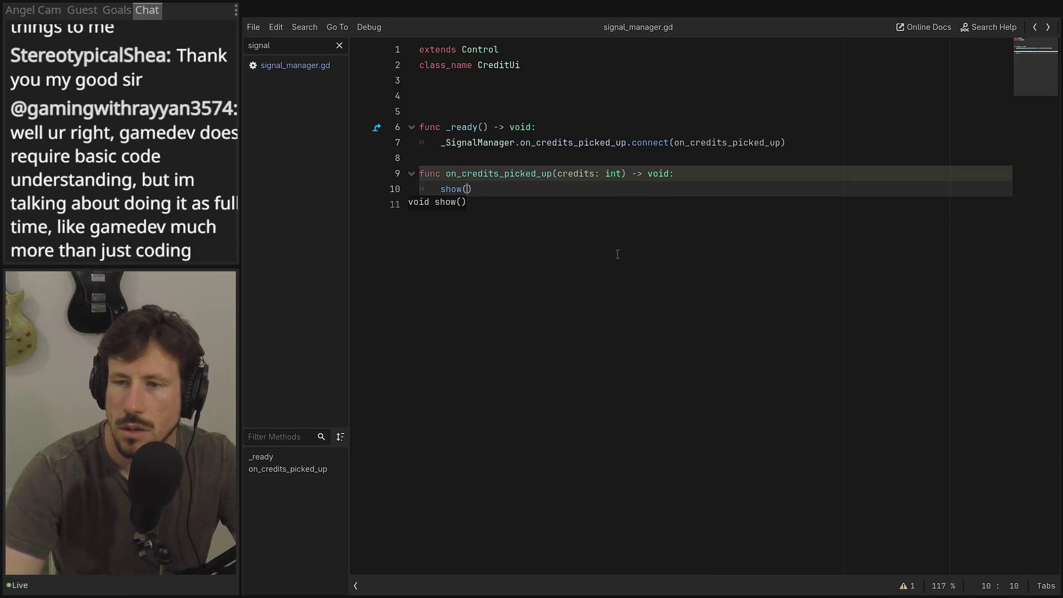
{"action": "key", "text": "Down"}
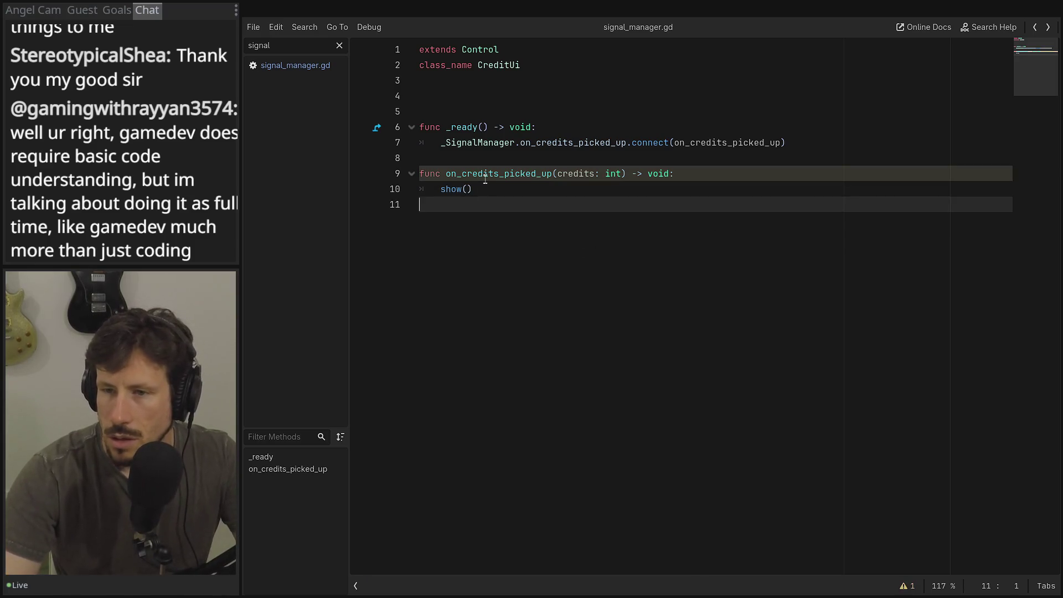
{"action": "left_click", "coordinate": [485, 179]}
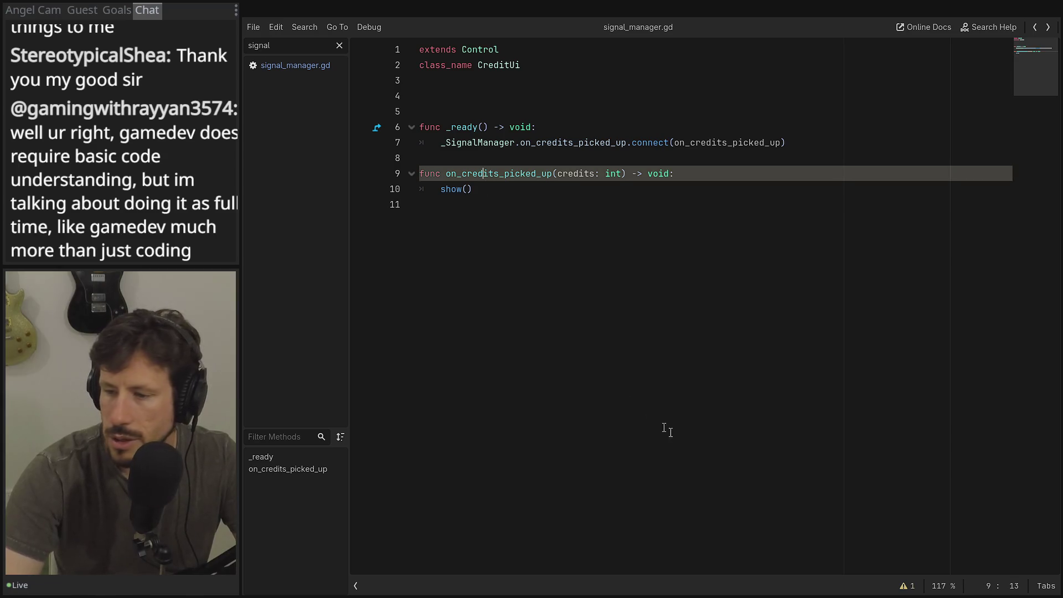
{"action": "left_click", "coordinate": [904, 587]}
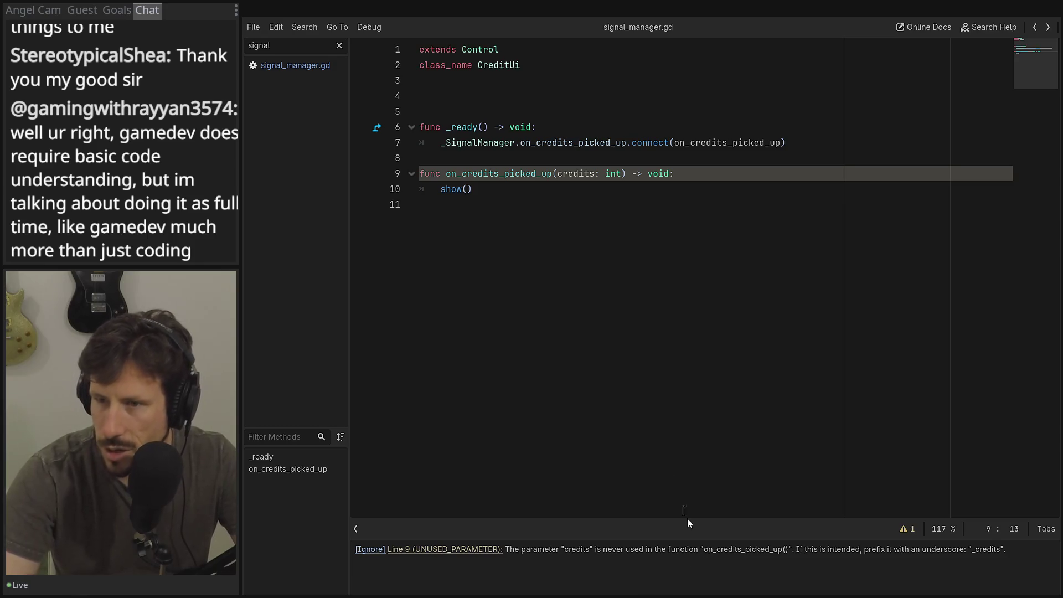
{"action": "key", "text": "Down"}
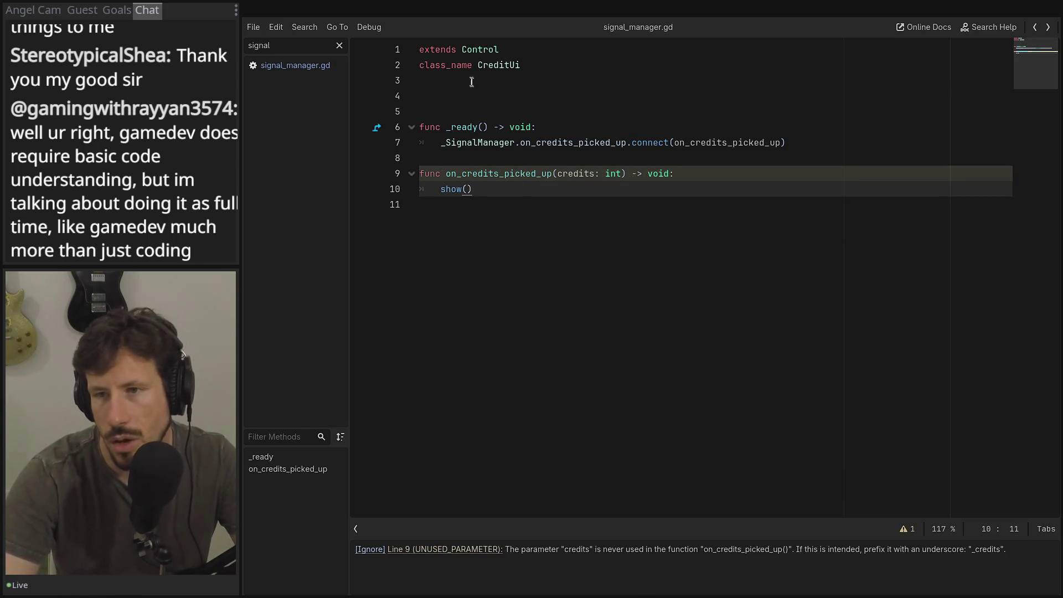
{"action": "left_click", "coordinate": [471, 82]}
{"action": "left_click", "coordinate": [477, 100]}
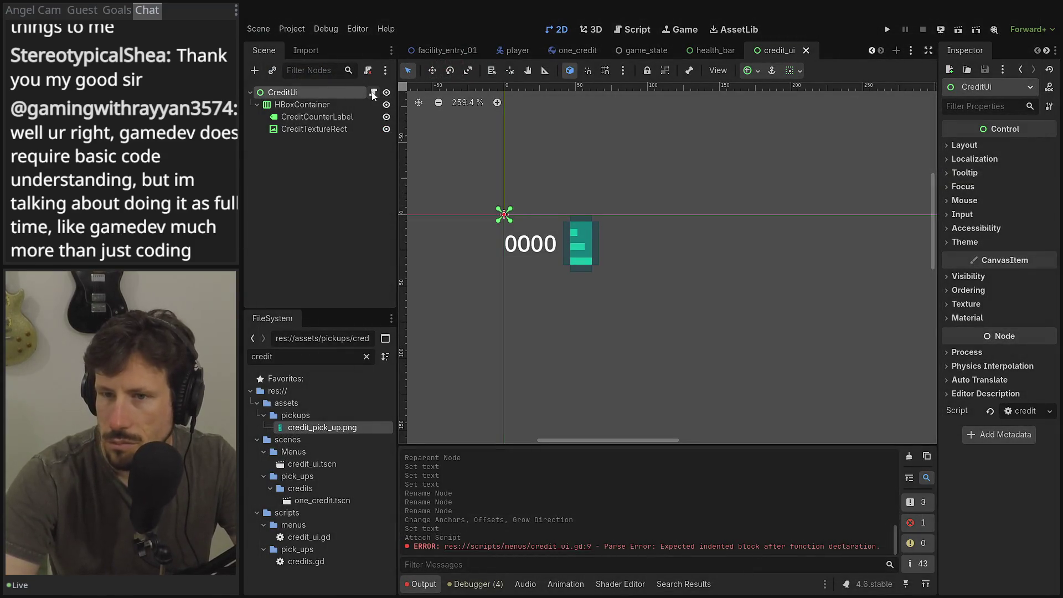
{"action": "left_click", "coordinate": [373, 93]}
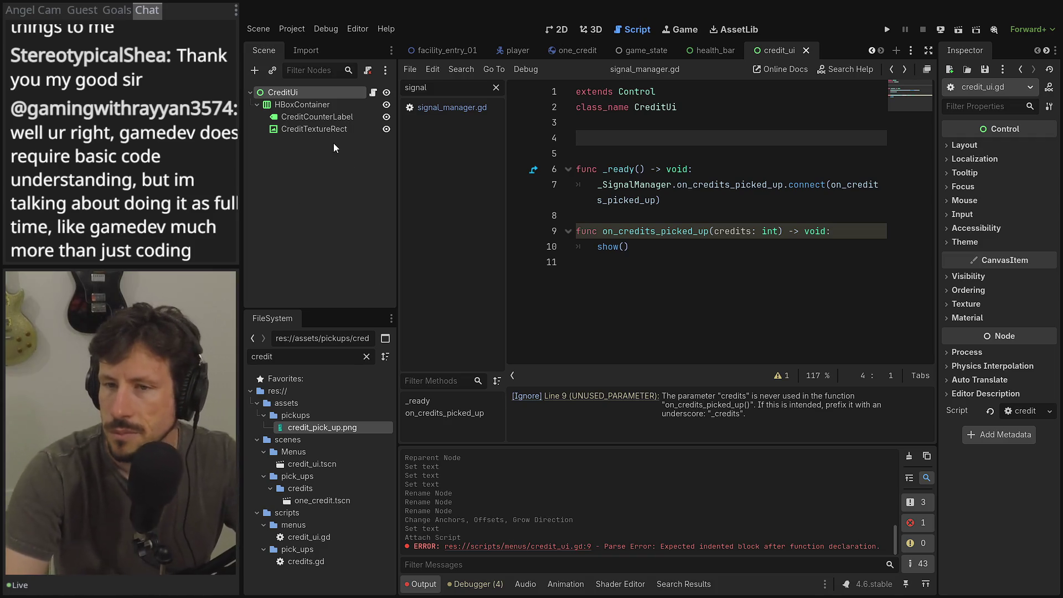
{"action": "mouse_move", "coordinate": [311, 117]}
{"action": "left_mouse_down"}
{"action": "mouse_move", "coordinate": [631, 123]}
{"action": "mouse_move", "coordinate": [604, 143]}
{"action": "mouse_move", "coordinate": [628, 148]}
{"action": "left_mouse_up"}
{"action": "key", "text": "ctrl+z"}
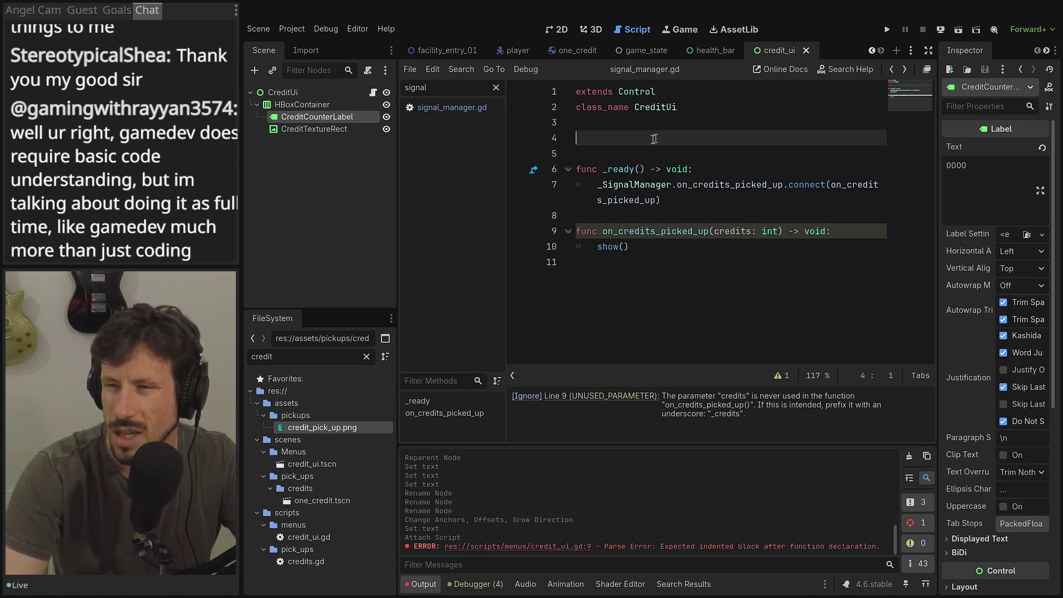
{"action": "type", "text": "@"}
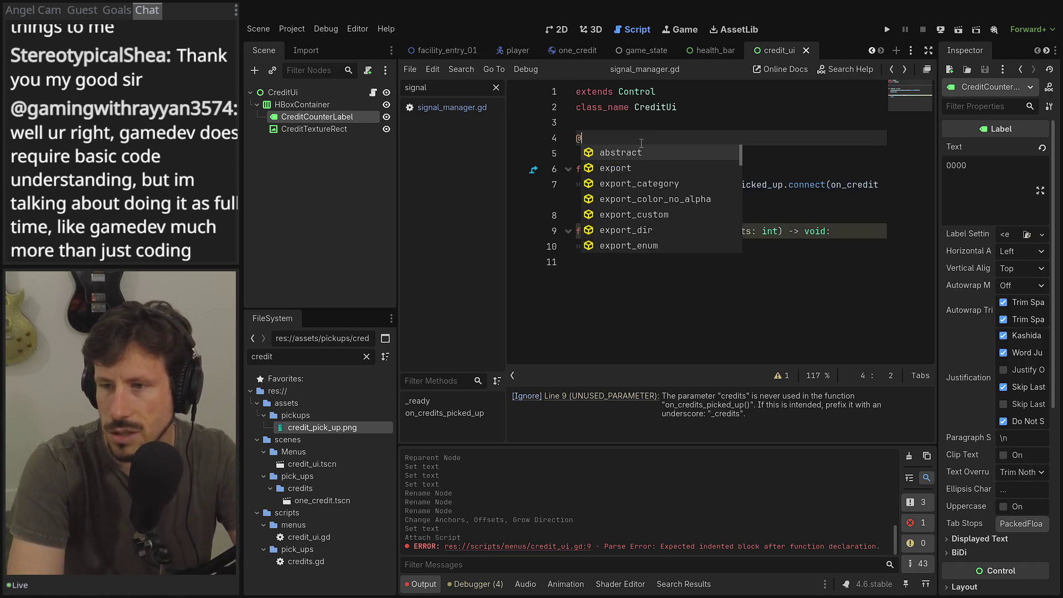
{"action": "key", "text": "Escape"}
{"action": "type", "text": "export var "}
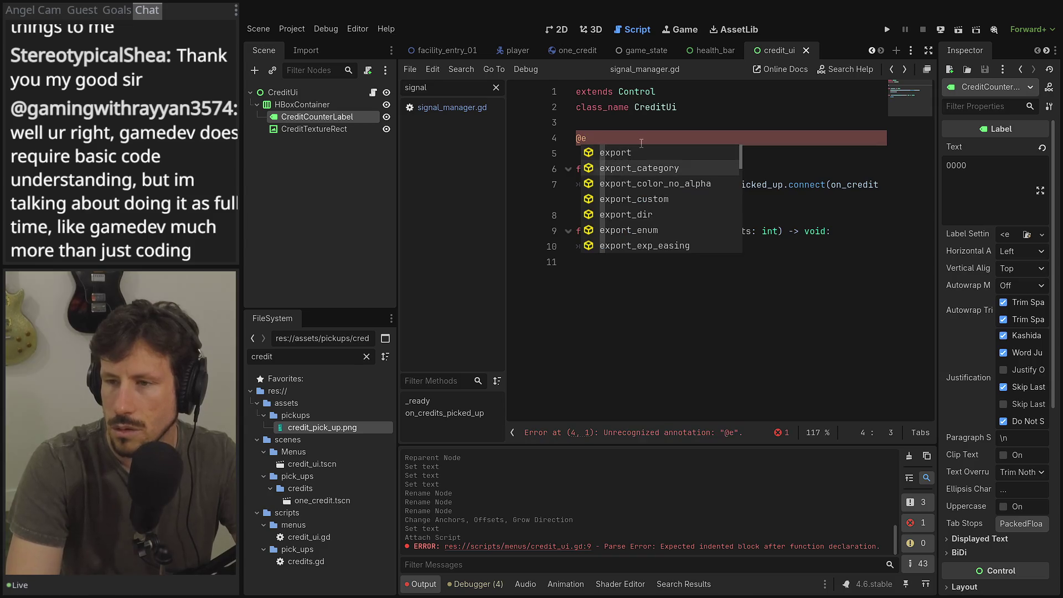
{"action": "type", "text": "l"}
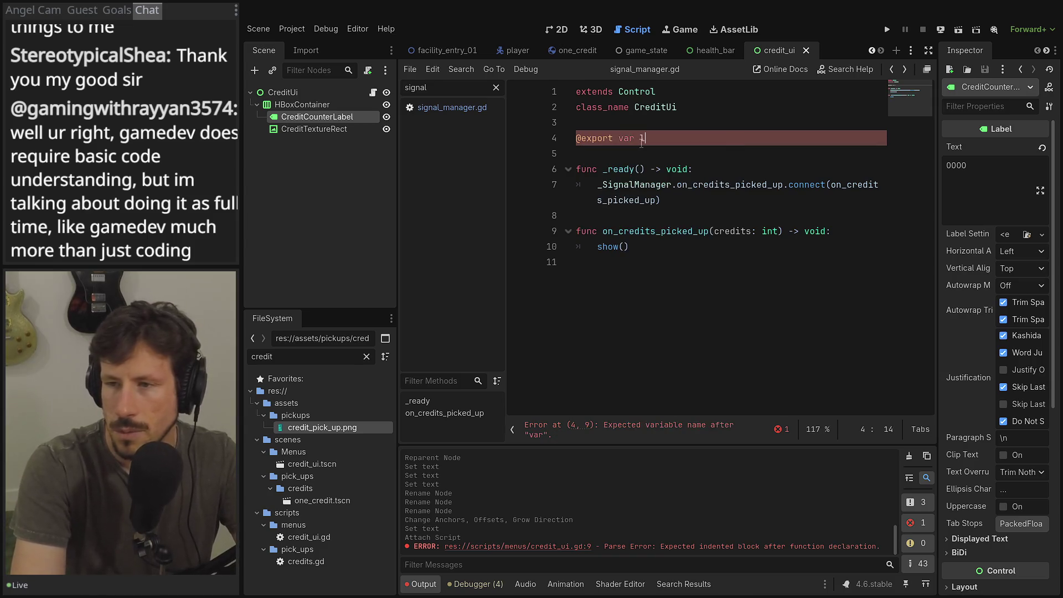
{"action": "type", "text": "cou"}
{"action": "type", "text": "er_l"}
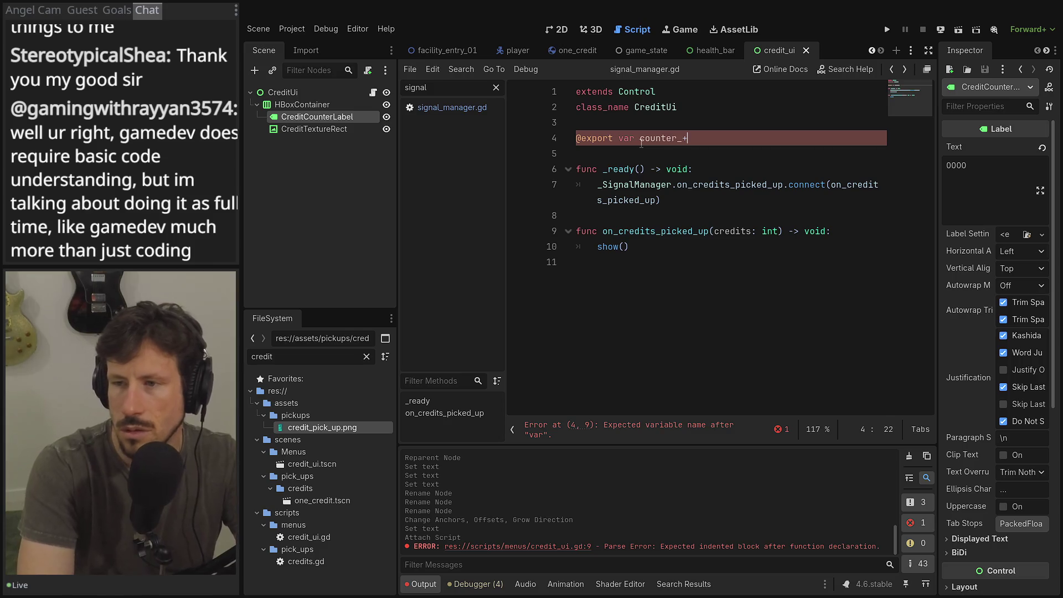
{"action": "type", "text": "abel: "}
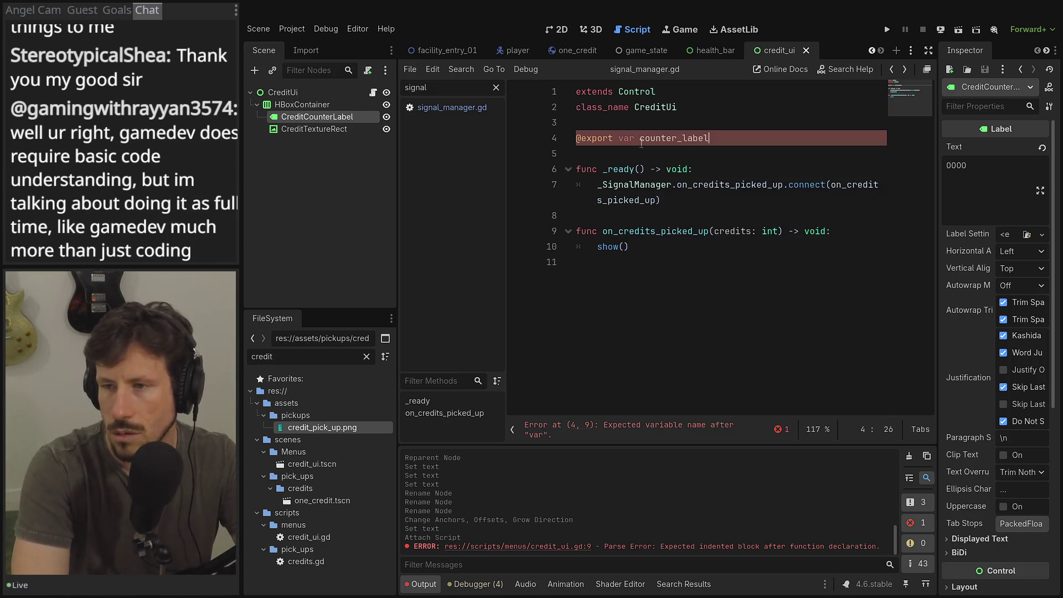
{"action": "type", "text": "Lab"}
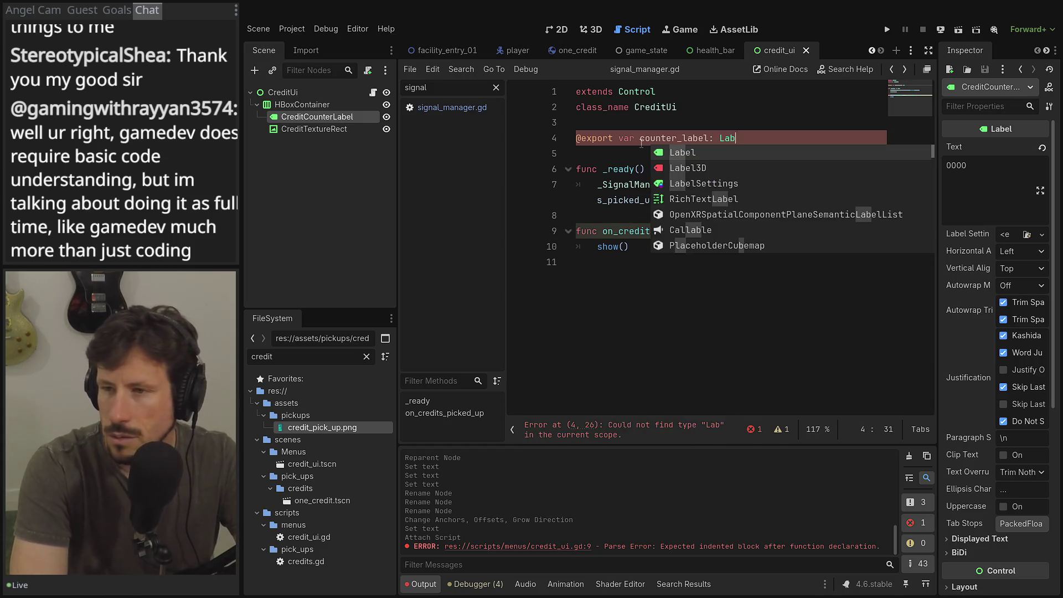
{"action": "key", "text": "Return"}
{"action": "key", "text": "ctrl+s"}
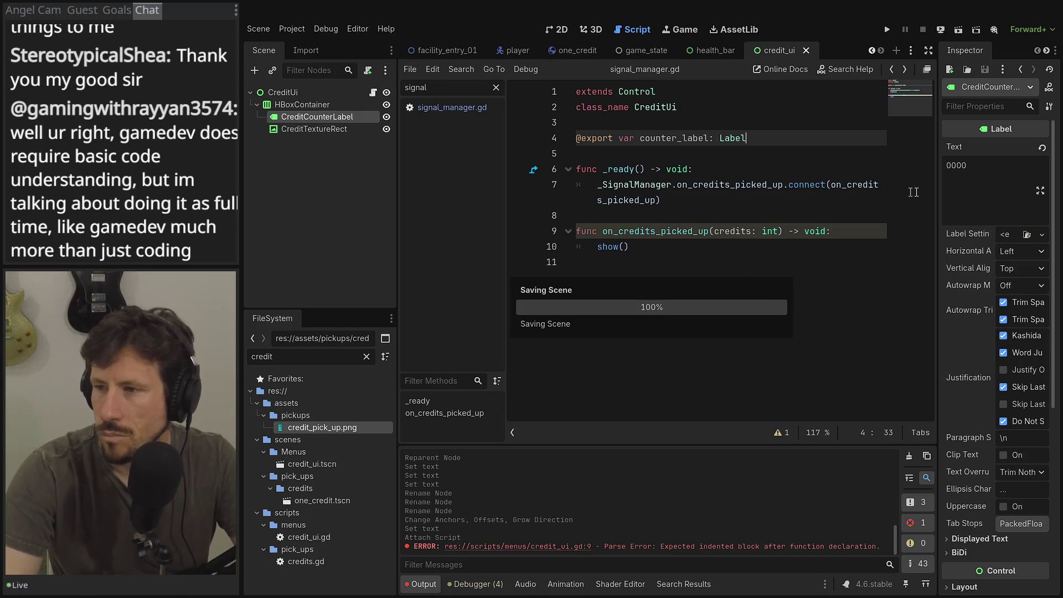
{"action": "left_click", "coordinate": [345, 91]}
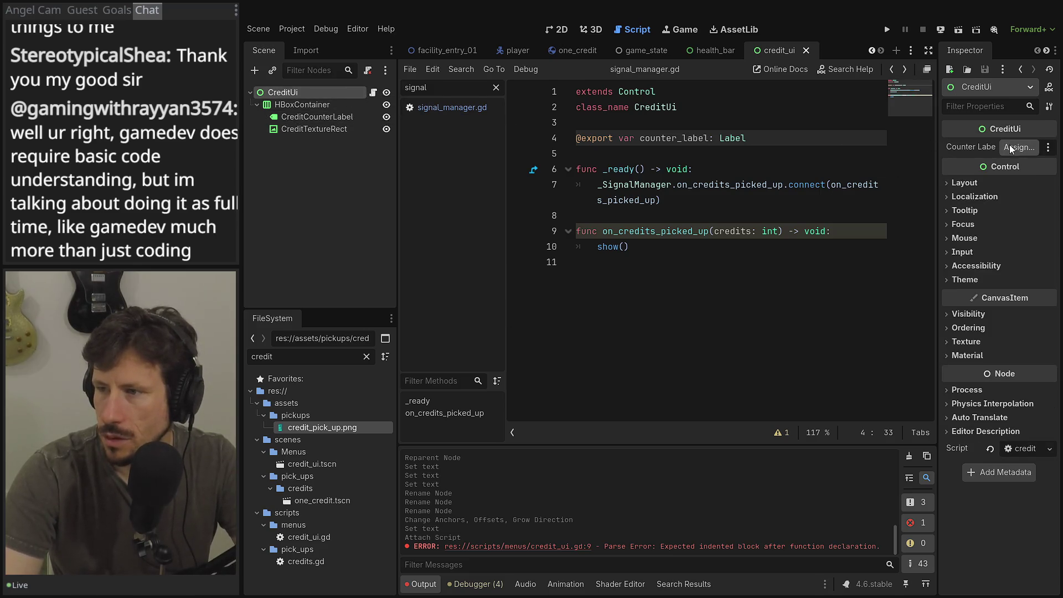
Step: Assign CreditCounterLabel to CreditUi's Counter Label, then start a new line below show()
{"action": "left_click", "coordinate": [1008, 145]}
{"action": "double_click", "coordinate": [523, 189]}
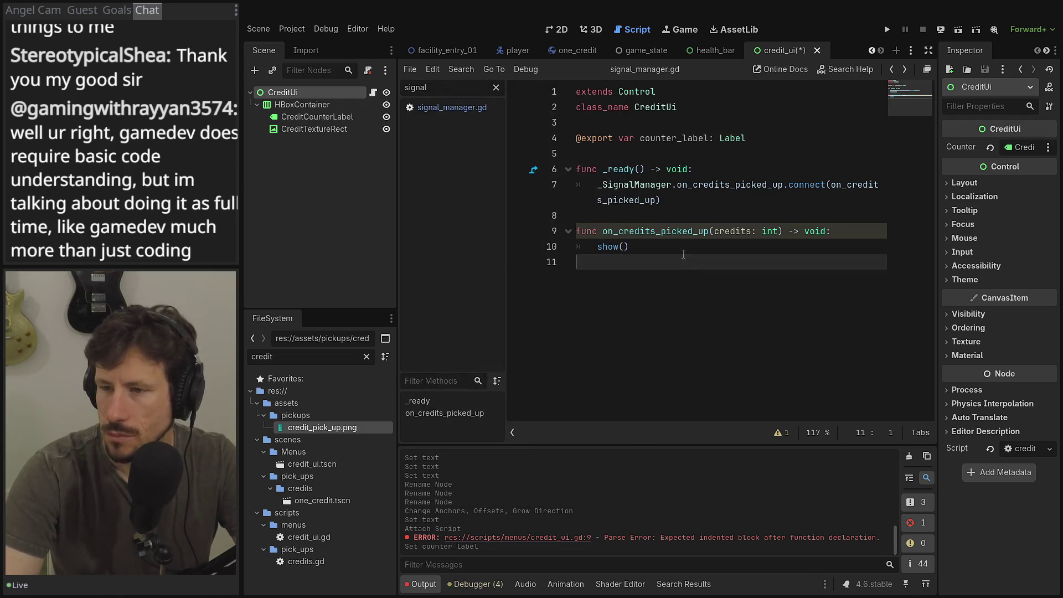
{"action": "left_click", "coordinate": [870, 228]}
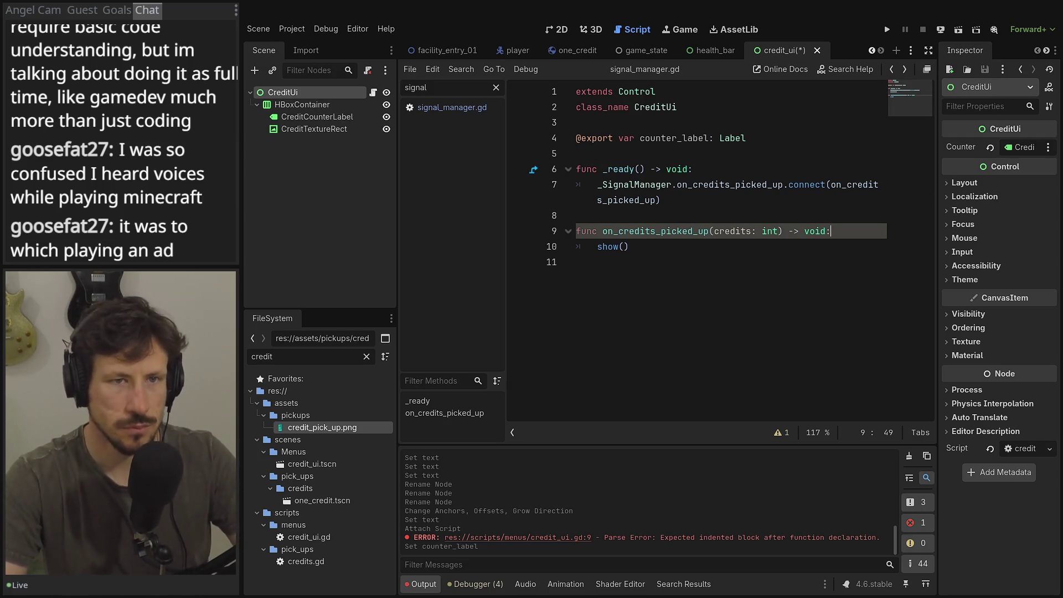
{"action": "left_click", "coordinate": [719, 250]}
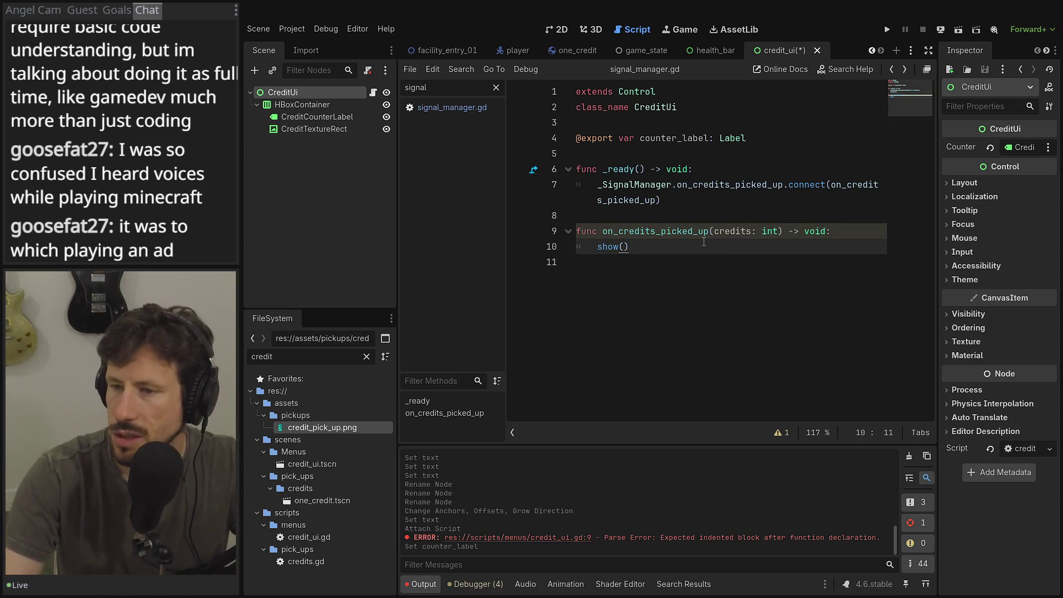
{"action": "key", "text": "Left"}
{"action": "key", "text": "Left"}
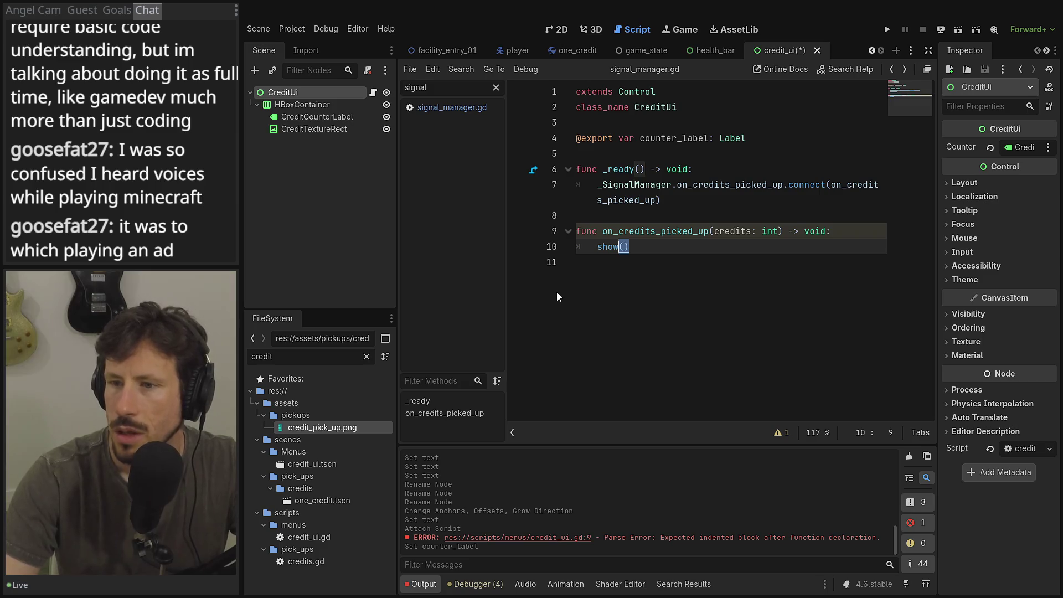
{"action": "left_click", "coordinate": [657, 244]}
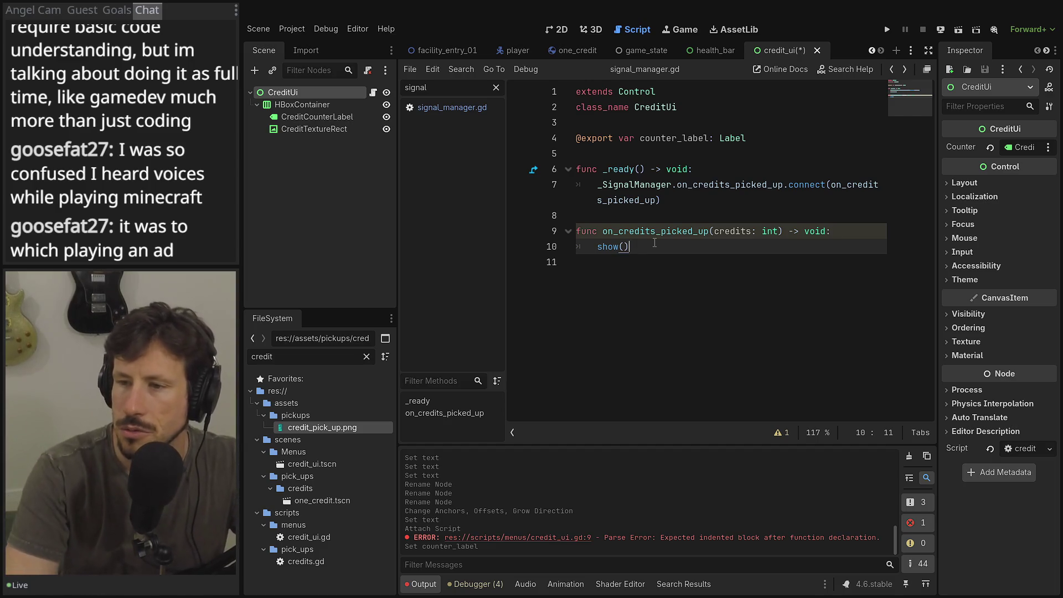
{"action": "key", "text": "Return"}
Step: Add counter_label.text = str(credits) to the on_credits_picked_up handler after show()
{"action": "type", "text": "lanb"}
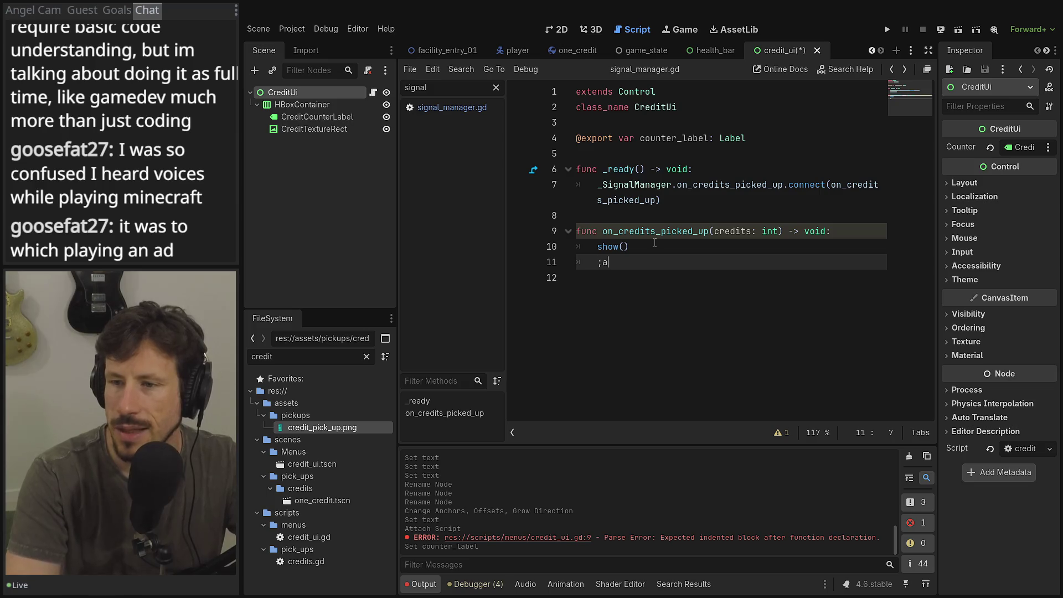
{"action": "key", "text": "BackSpace"}
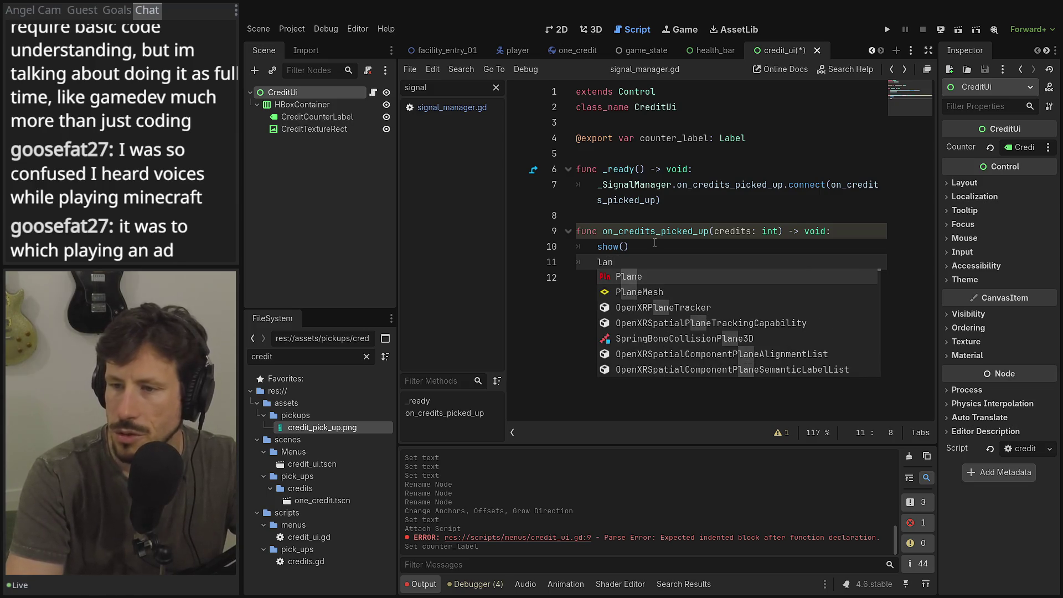
{"action": "key", "text": "BackSpace"}
{"action": "key", "text": "BackSpace"}
{"action": "key", "text": "BackSpace"}
{"action": "type", "text": "coun"}
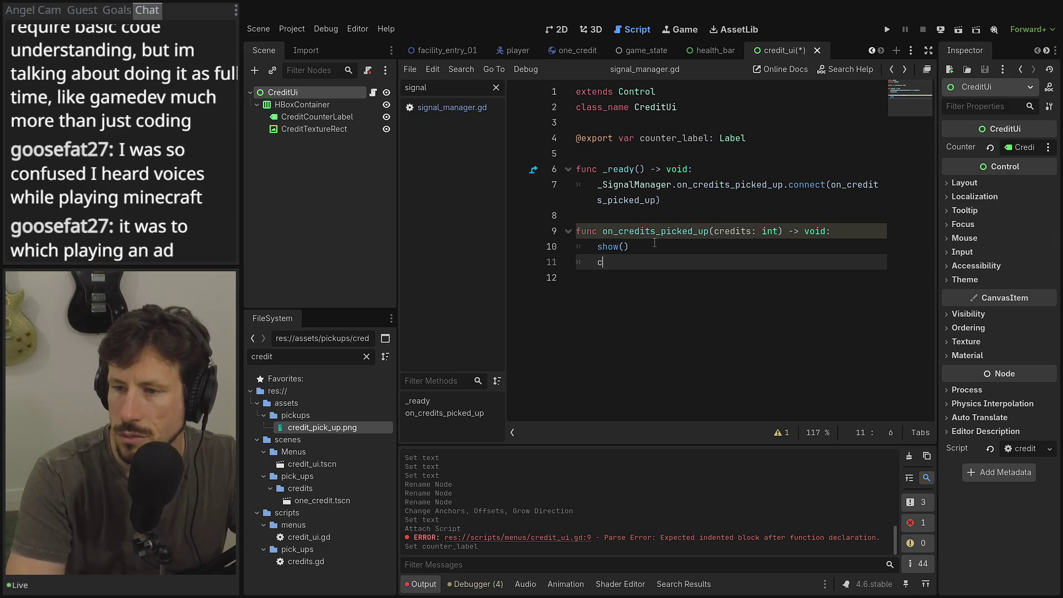
{"action": "key", "text": "Return"}
{"action": "type", "text": ".set"}
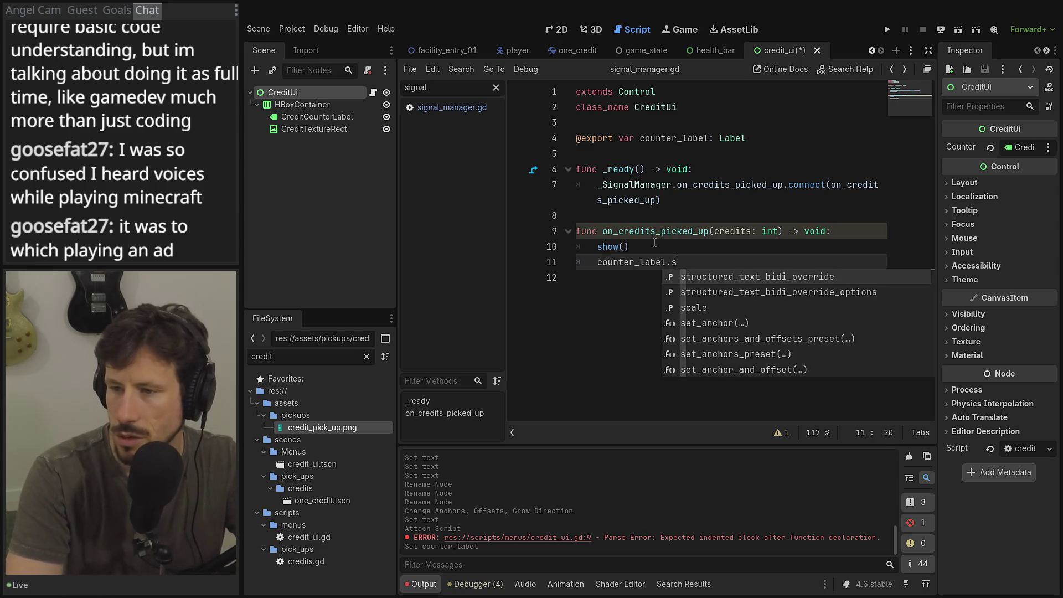
{"action": "key", "text": "BackSpace"}
{"action": "key", "text": "BackSpace"}
{"action": "key", "text": "BackSpace"}
{"action": "type", "text": "text = "}
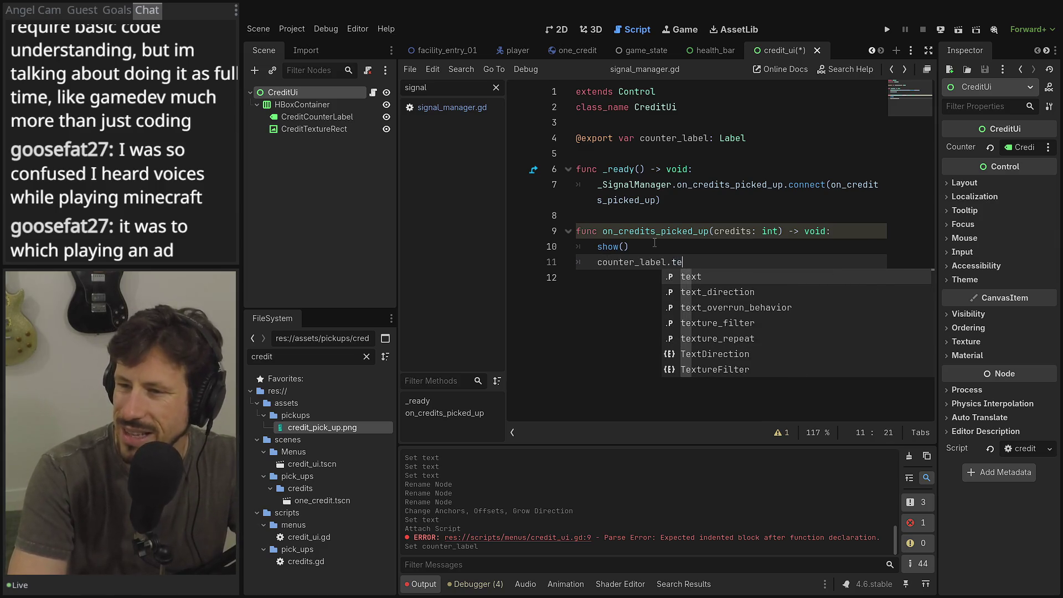
{"action": "type", "text": "str("}
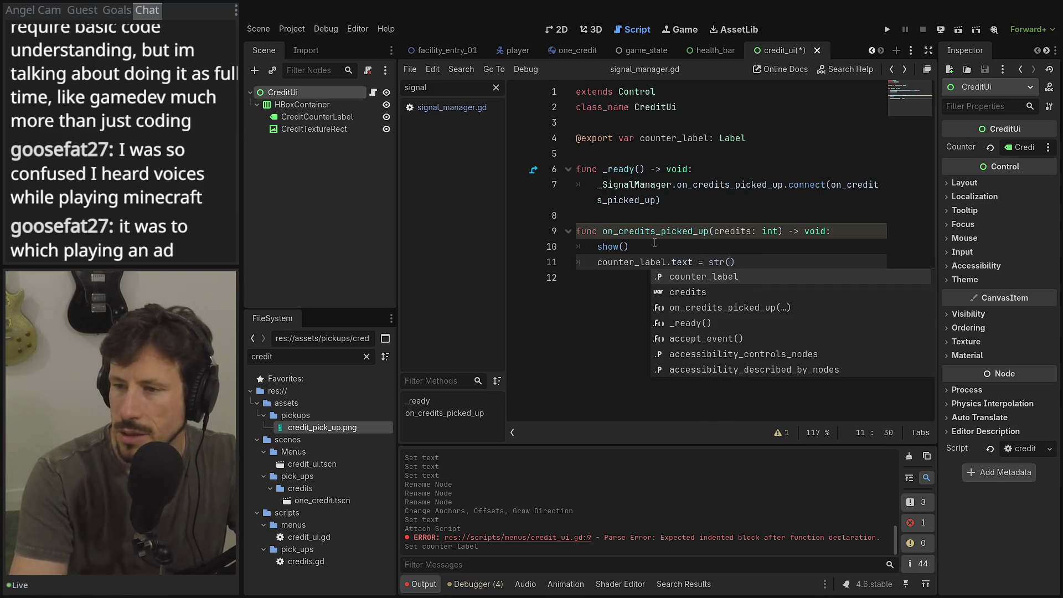
{"action": "type", "text": "c"}
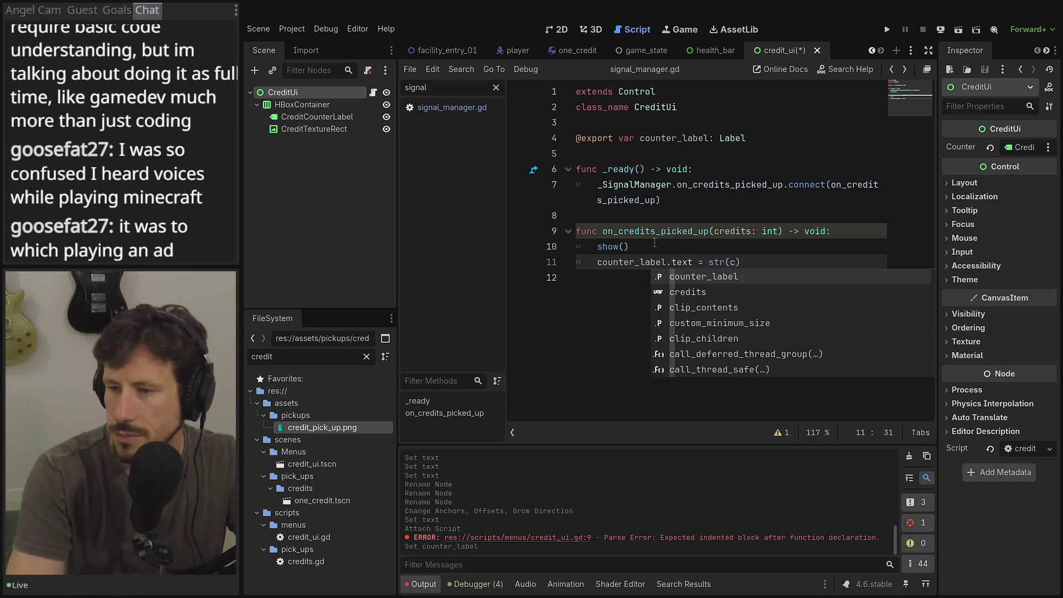
{"action": "key", "text": "Down"}
{"action": "key", "text": "Return"}
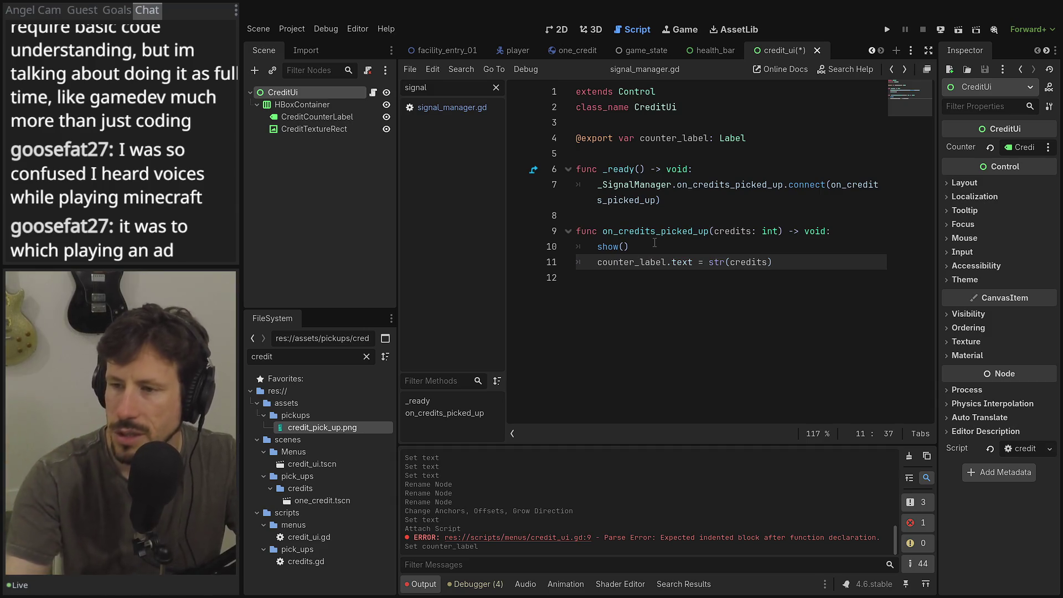
Step: Save the script and scene, and open a new indented line in the handler
{"action": "key", "text": "Down"}
{"action": "key", "text": "ctrl+s"}
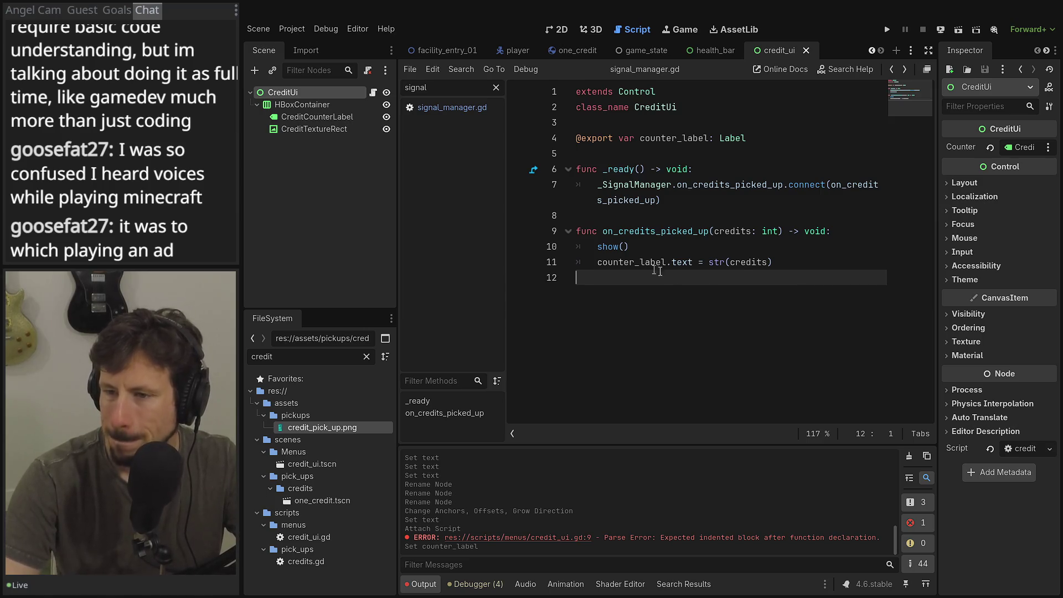
{"action": "left_click", "coordinate": [817, 266]}
{"action": "key", "text": "Return"}
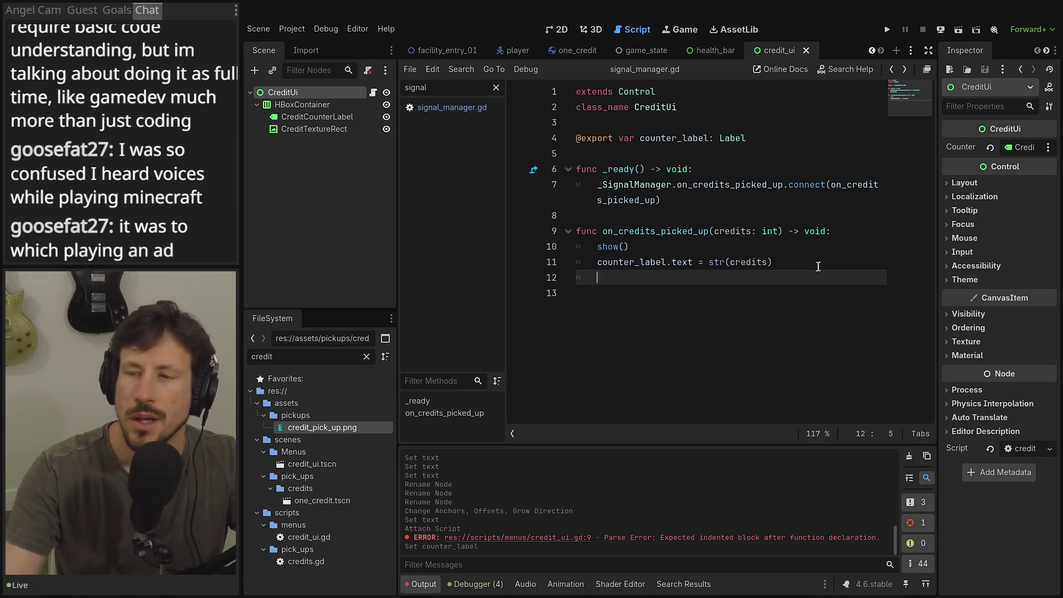
{"action": "left_click", "coordinate": [790, 141]}
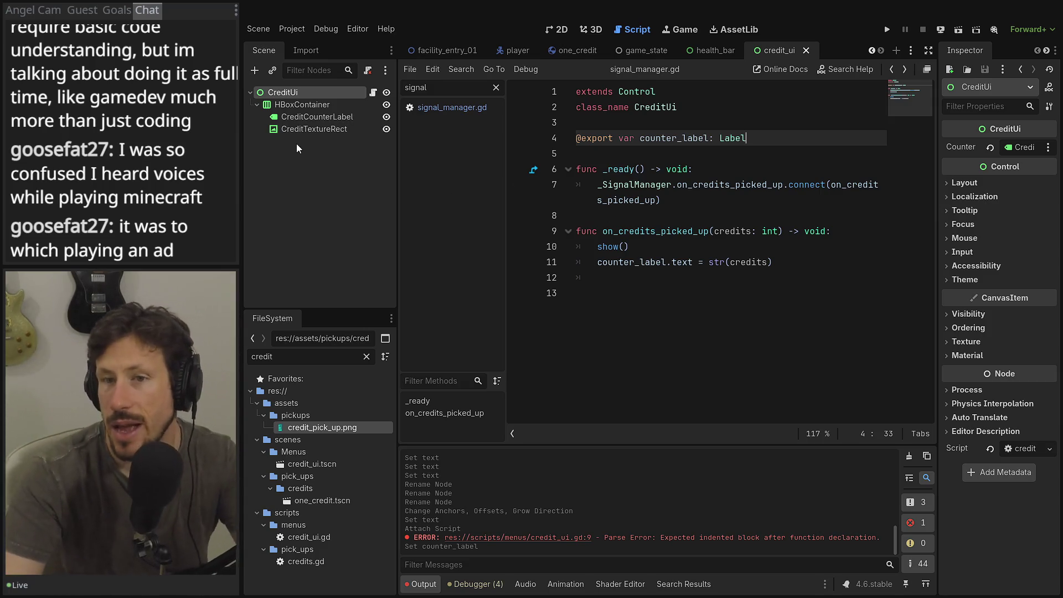
Step: Add a Timer child node to CreditUi via the 'tim' search, keeping its 1.0 wait time
{"action": "left_click", "coordinate": [254, 70]}
{"action": "type", "text": "tim"}
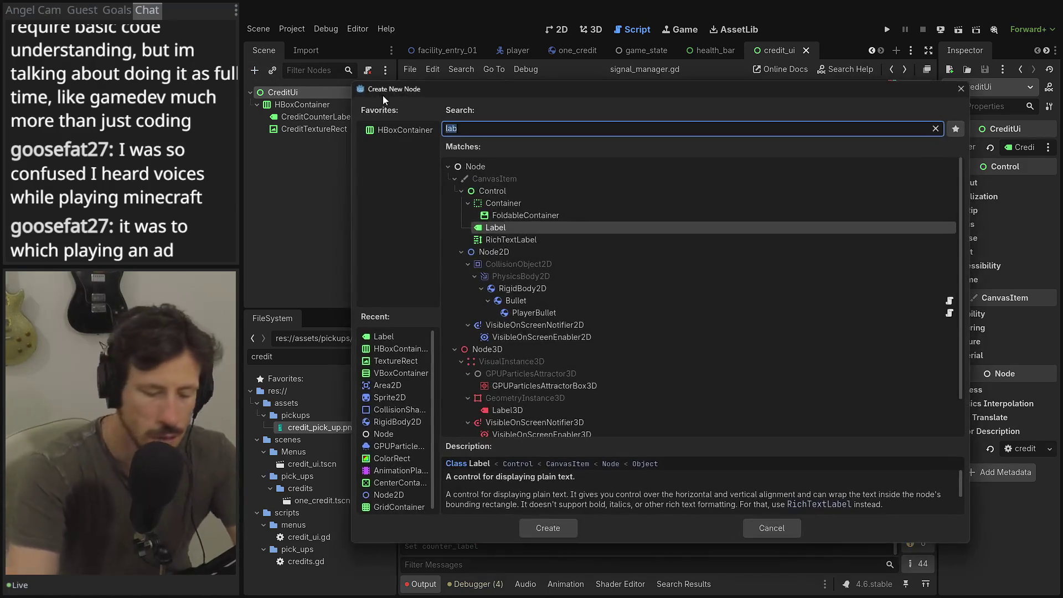
{"action": "key", "text": "Return"}
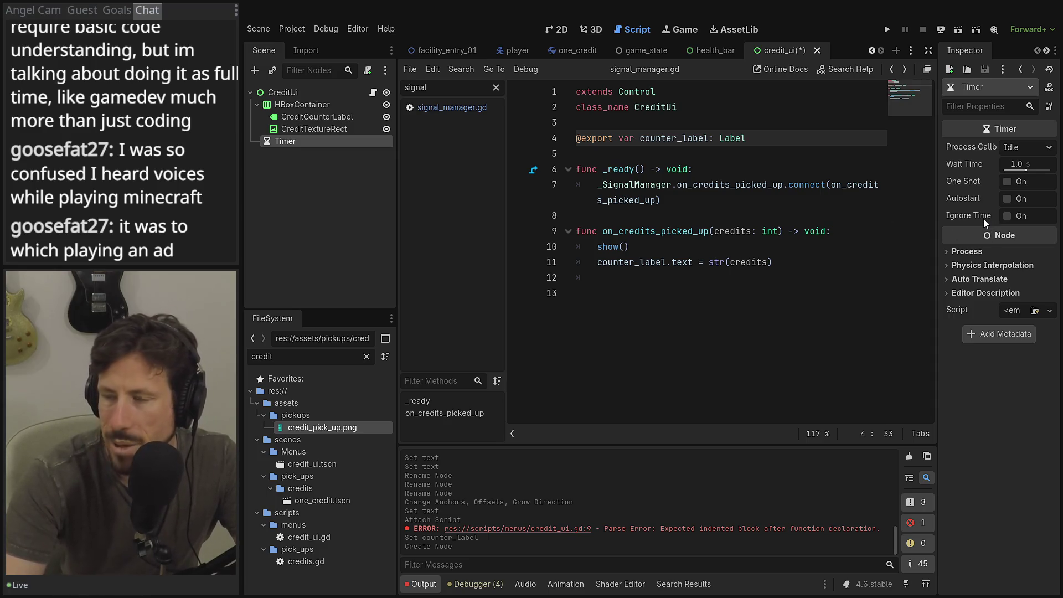
{"action": "mouse_move", "coordinate": [983, 219]}
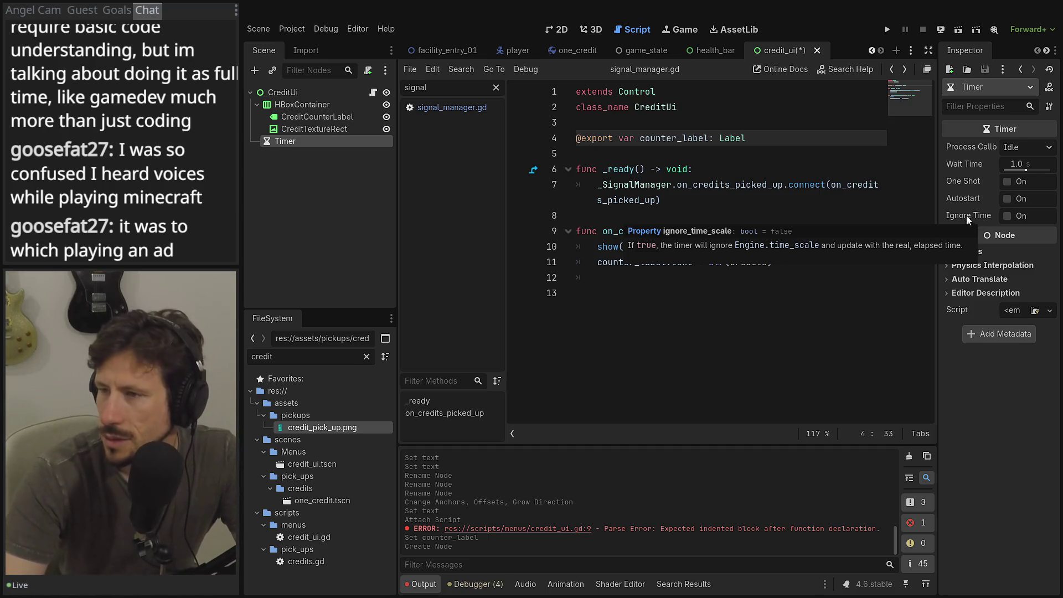
{"action": "left_click_drag", "start_coordinate": [938, 191], "coordinate": [920, 190]}
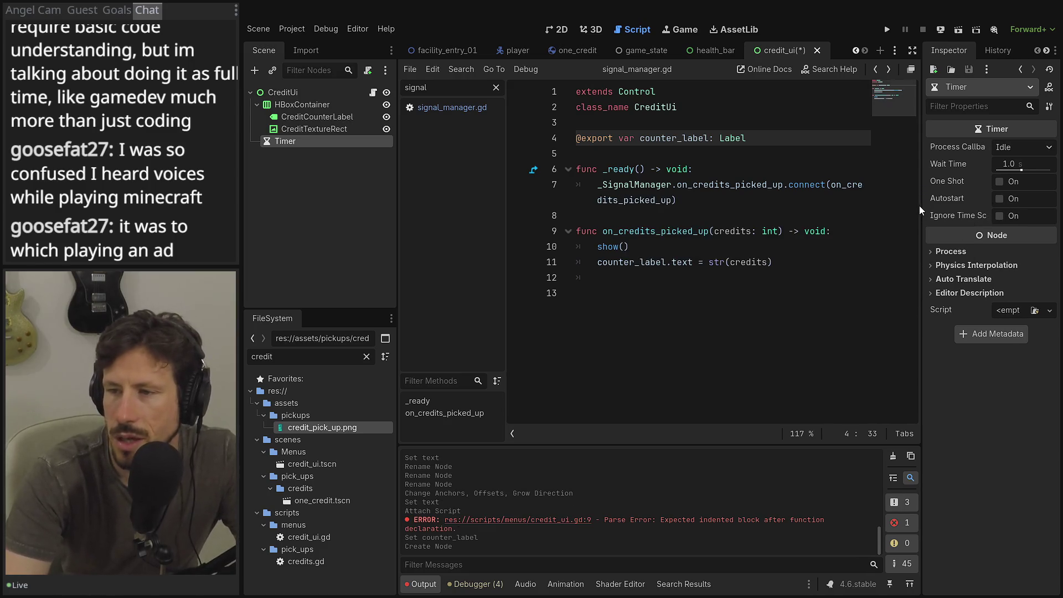
{"action": "left_click_drag", "start_coordinate": [920, 205], "coordinate": [937, 205]}
{"action": "left_click", "coordinate": [793, 219]}
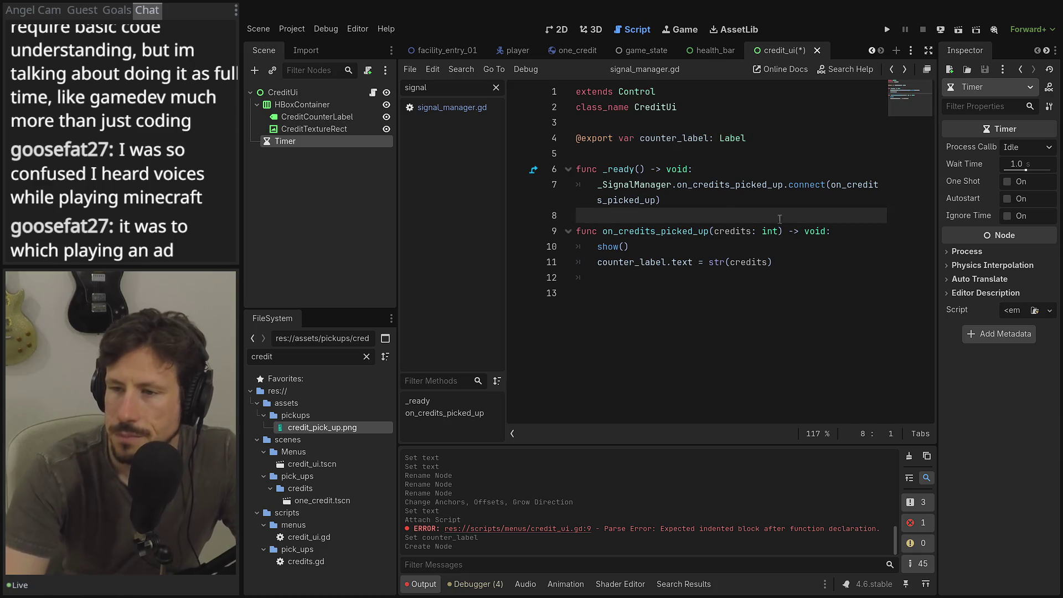
{"action": "left_click", "coordinate": [682, 201]}
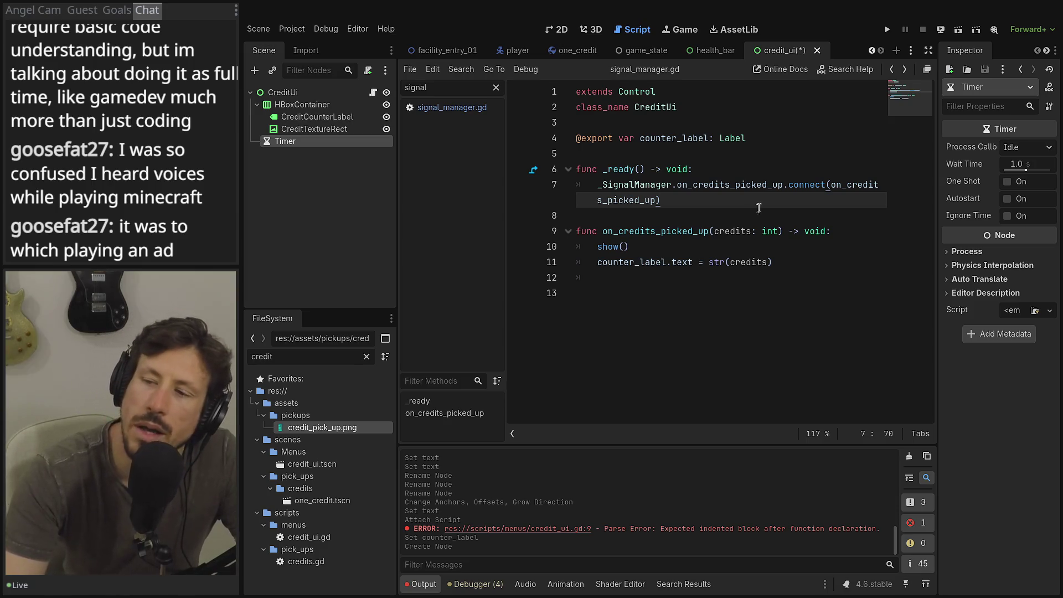
{"action": "left_click", "coordinate": [799, 263]}
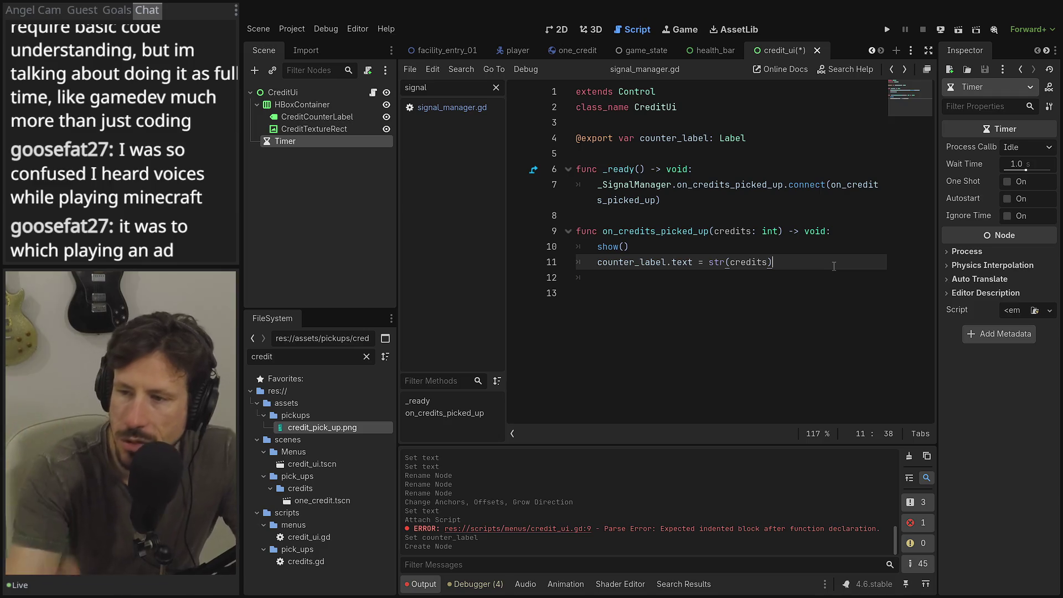
{"action": "key", "text": "Return"}
{"action": "type", "text": "is"}
{"action": "key", "text": "BackSpace"}
{"action": "key", "text": "BackSpace"}
{"action": "left_click", "coordinate": [622, 148]}
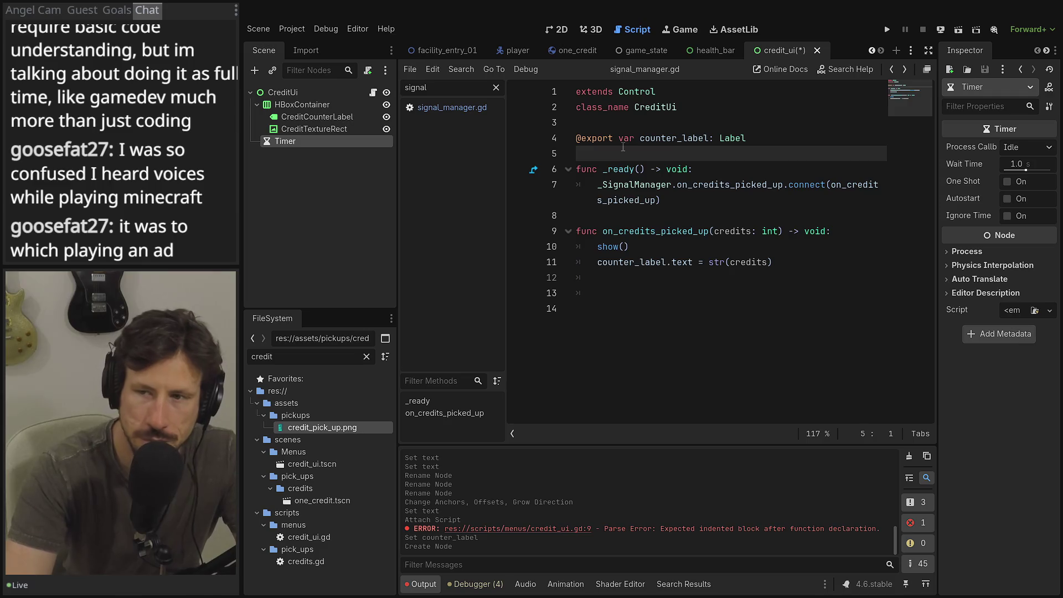
{"action": "key", "text": "Return"}
{"action": "key", "text": "Up"}
{"action": "type", "text": "@"}
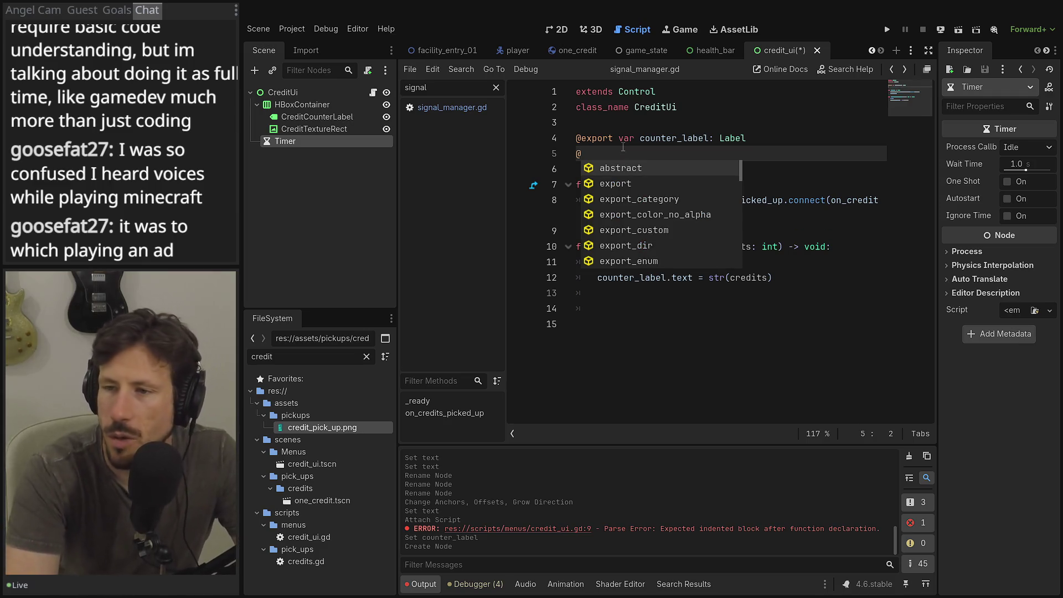
{"action": "type", "text": "exportva"}
{"action": "key", "text": "BackSpace"}
{"action": "key", "text": "BackSpace"}
{"action": "type", "text": "var "}
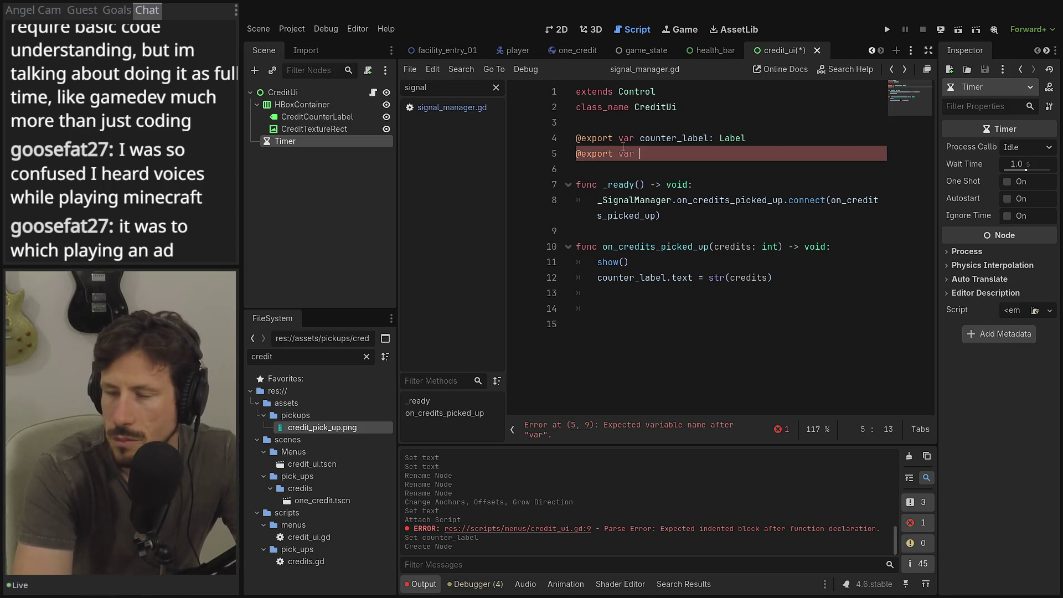
{"action": "type", "text": "visibility"}
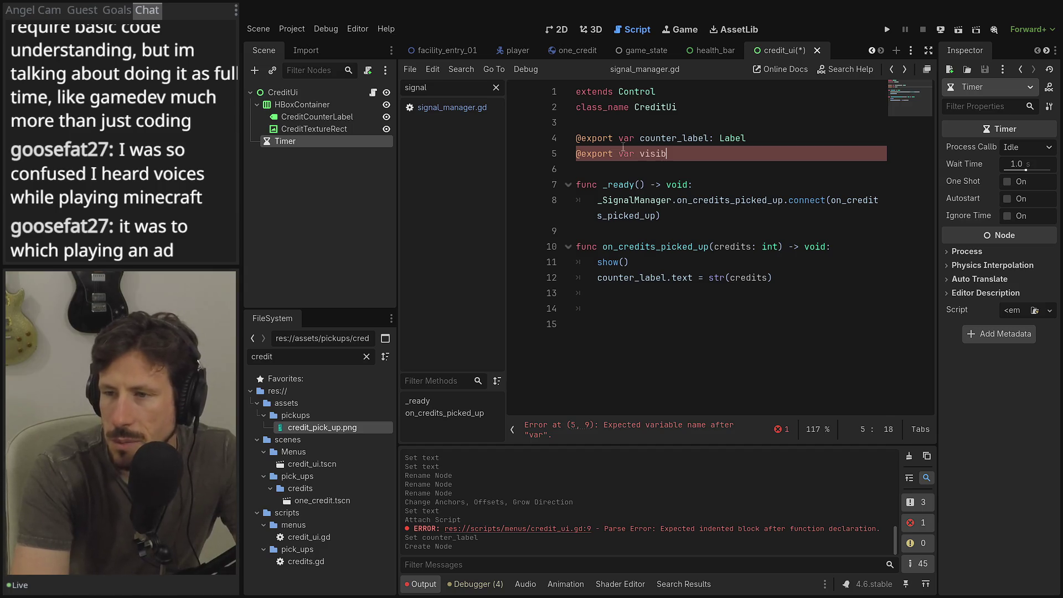
{"action": "type", "text": "_tui"}
{"action": "key", "text": "BackSpace"}
{"action": "key", "text": "BackSpace"}
{"action": "type", "text": "imer: Timer"}
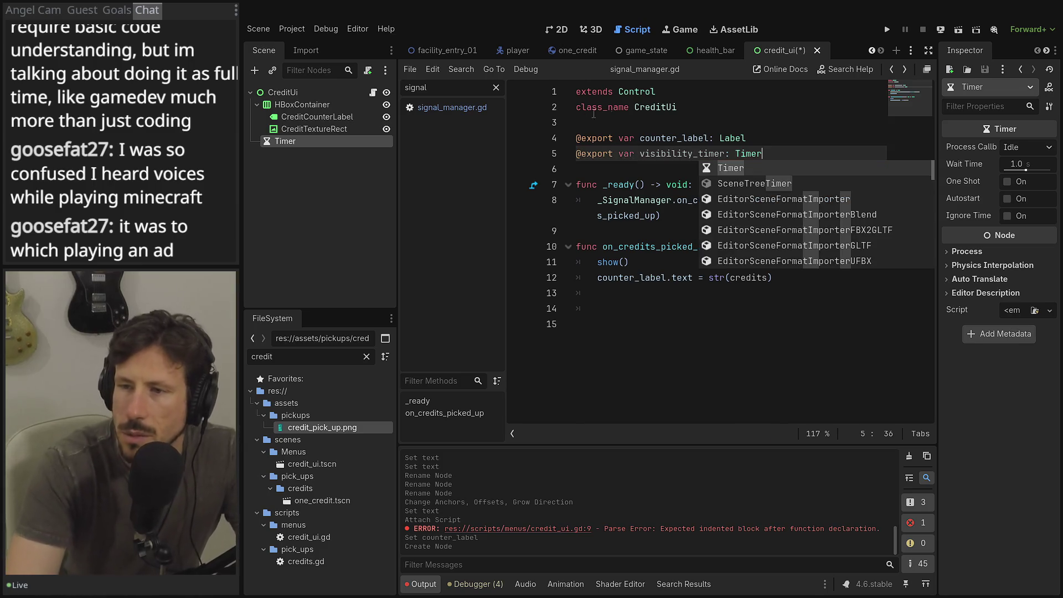
Step: Assign the Timer node to CreditUi's Visibility timer property in the Inspector
{"action": "double_click", "coordinate": [681, 154]}
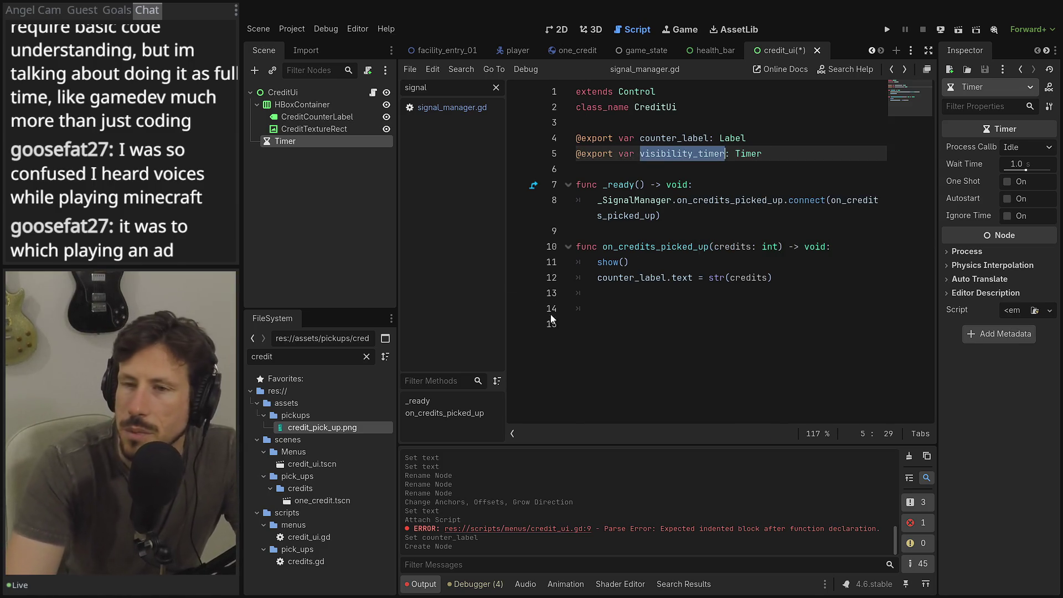
{"action": "left_click", "coordinate": [704, 246]}
{"action": "left_click", "coordinate": [299, 95]}
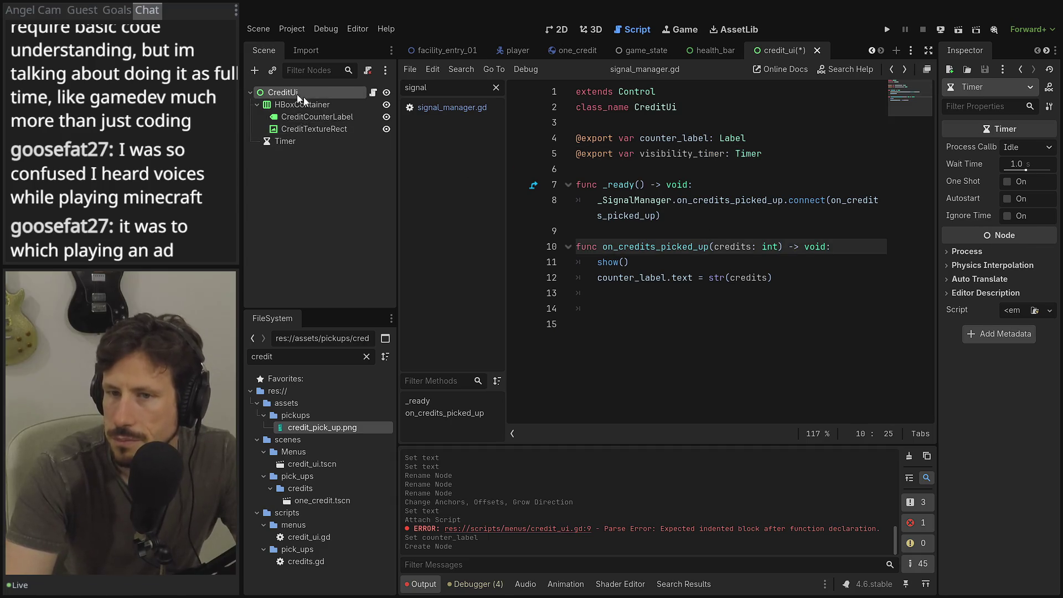
{"action": "left_click", "coordinate": [1009, 166]}
{"action": "double_click", "coordinate": [490, 167]}
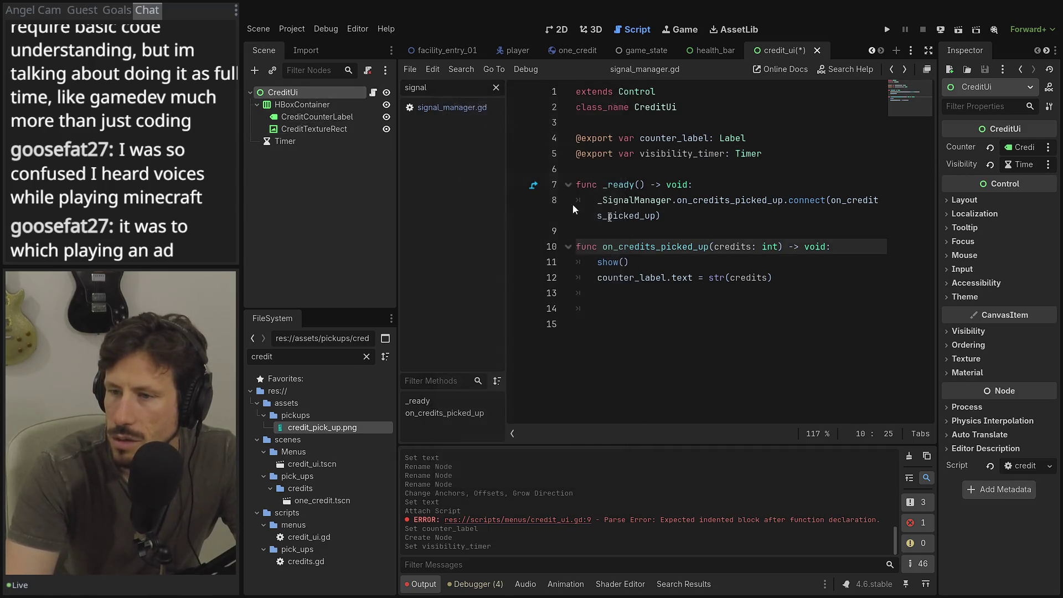
{"action": "left_click", "coordinate": [820, 283]}
Step: Call visibility_timer.start() below the counter_label.text line, with a blank line before it
{"action": "type", "text": "'"}
{"action": "key", "text": "BackSpace"}
{"action": "key", "text": "Return"}
{"action": "type", "text": "visibility_timer."}
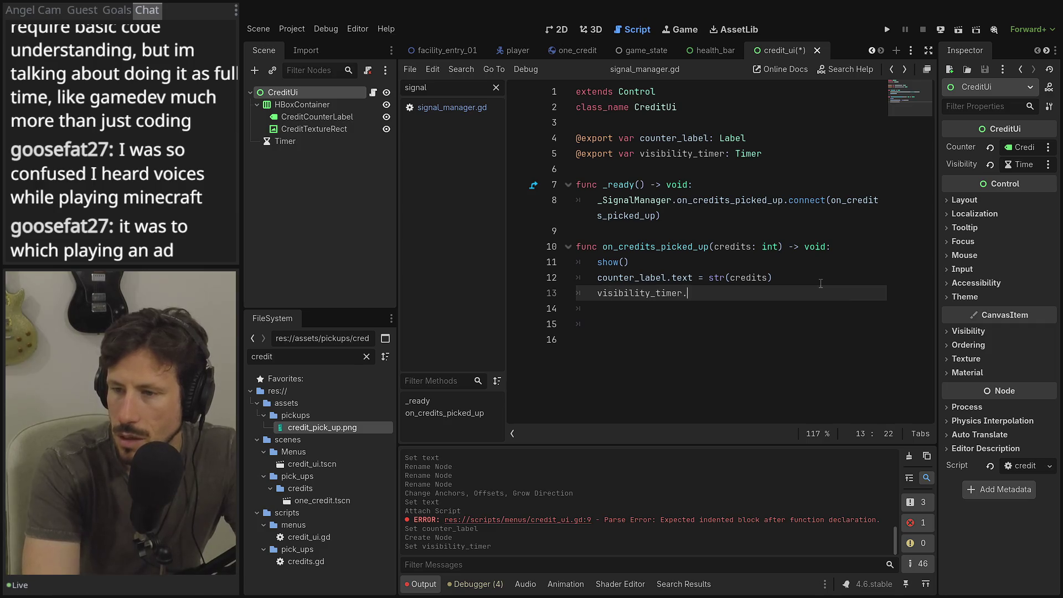
{"action": "type", "text": "st"}
{"action": "key", "text": "Return"}
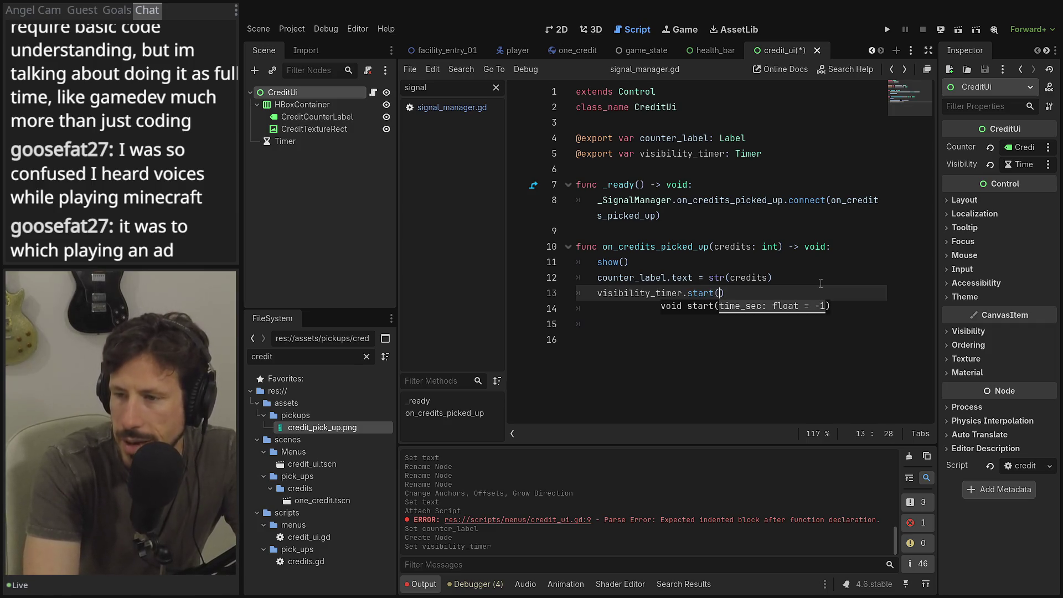
{"action": "key", "text": "End"}
{"action": "key", "text": "Return"}
{"action": "key", "text": "Up"}
{"action": "key", "text": "End"}
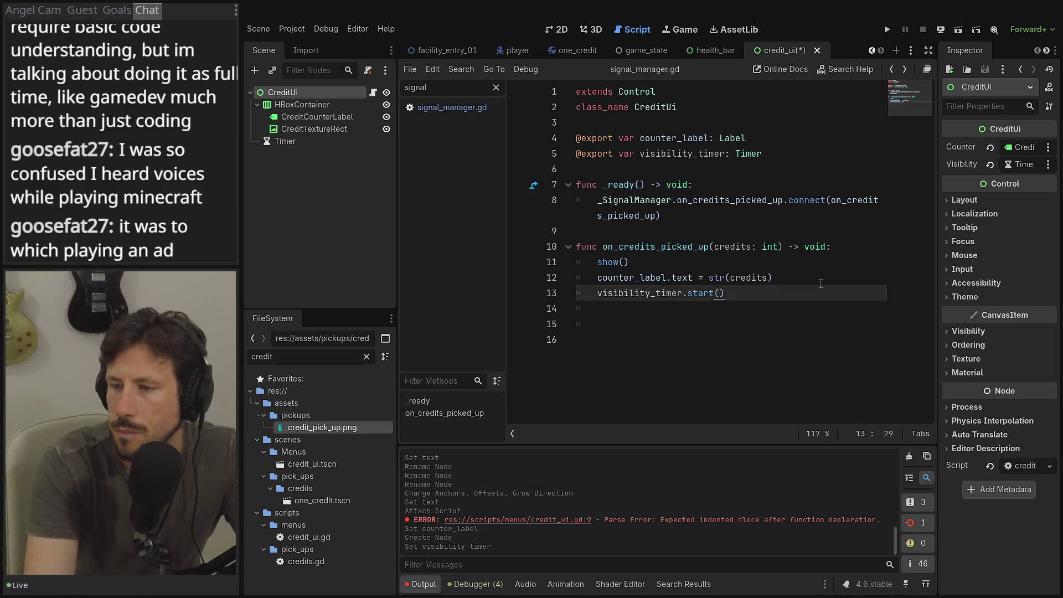
{"action": "key", "text": "Up"}
{"action": "key", "text": "End"}
{"action": "key", "text": "Return"}
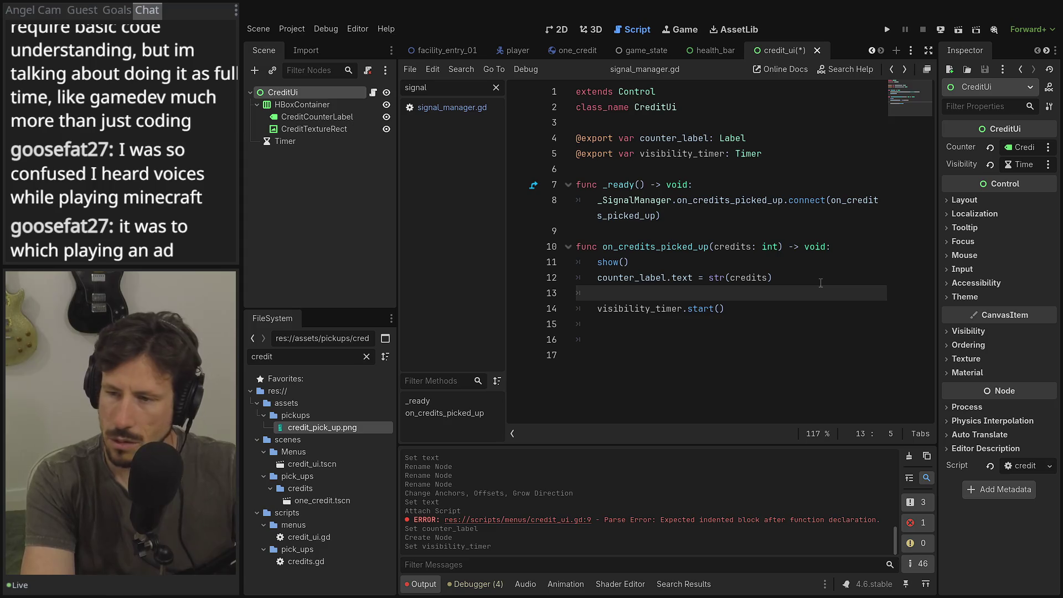
Step: Try an 'if visibility_timer.is_stopped():' check, read its docs, then delete it
{"action": "type", "text": "if "}
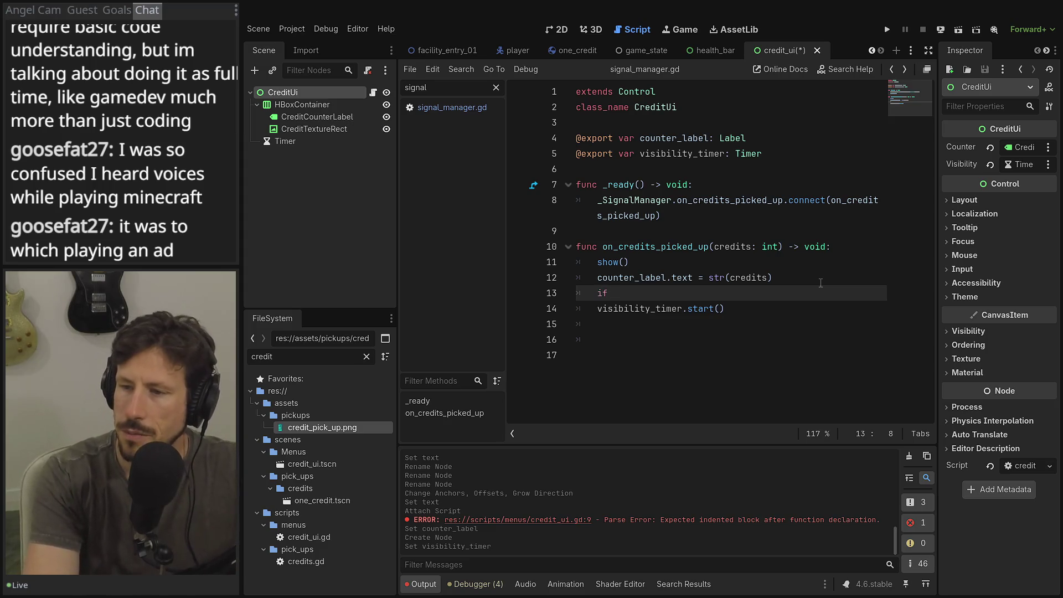
{"action": "type", "text": "vis"}
{"action": "key", "text": "Return"}
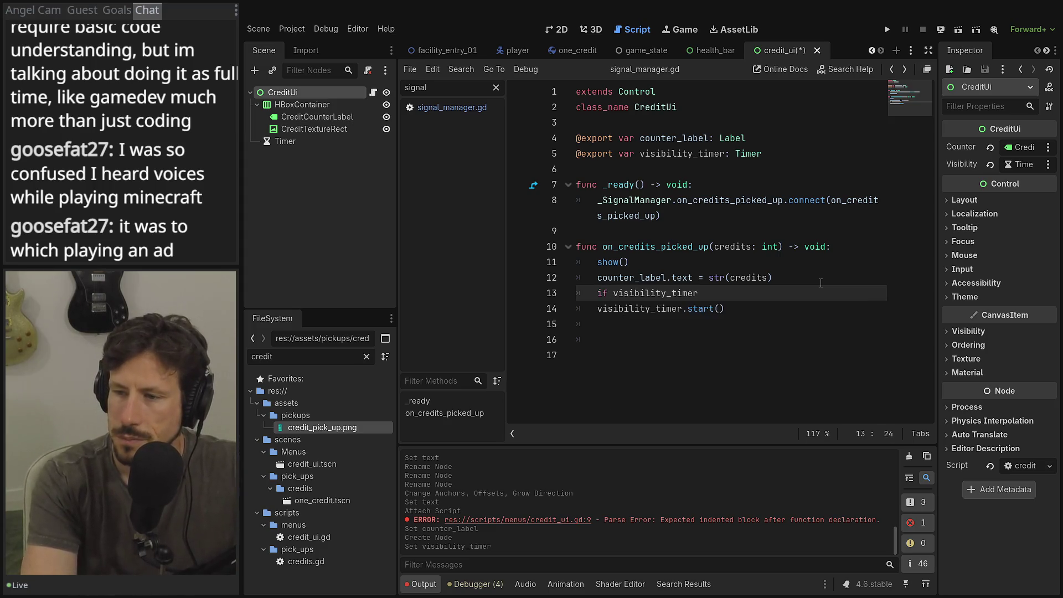
{"action": "type", "text": ".is"}
{"action": "key", "text": "Return"}
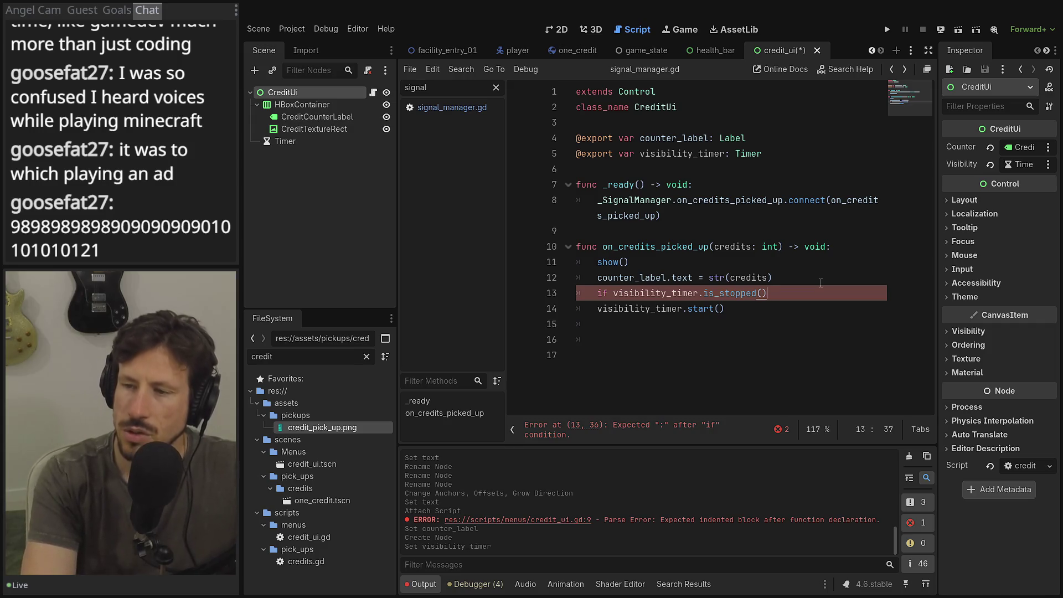
{"action": "key", "text": "Return"}
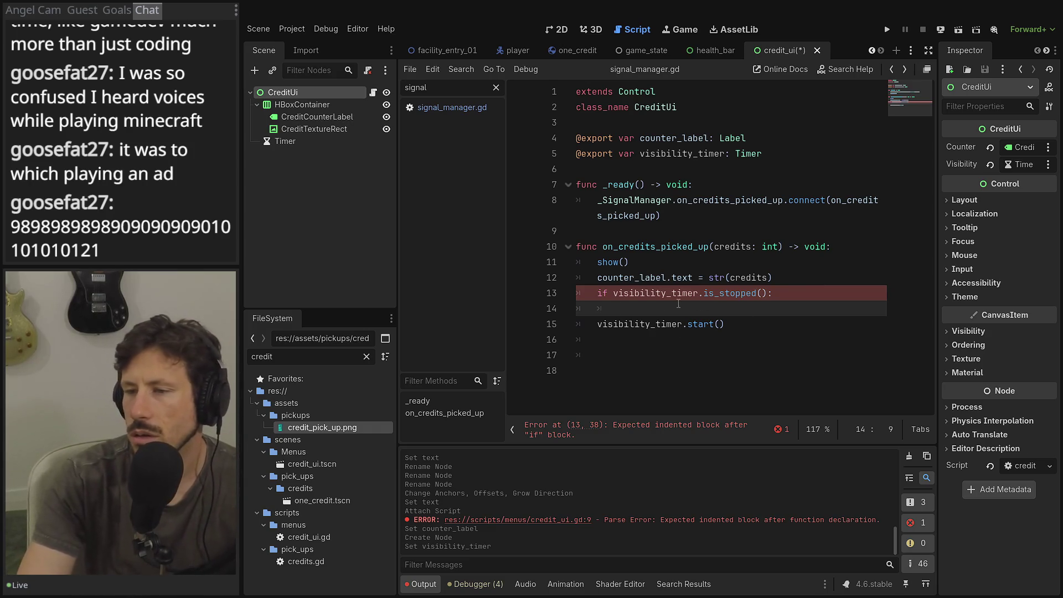
{"action": "left_click", "coordinate": [731, 294], "text": "ctrl"}
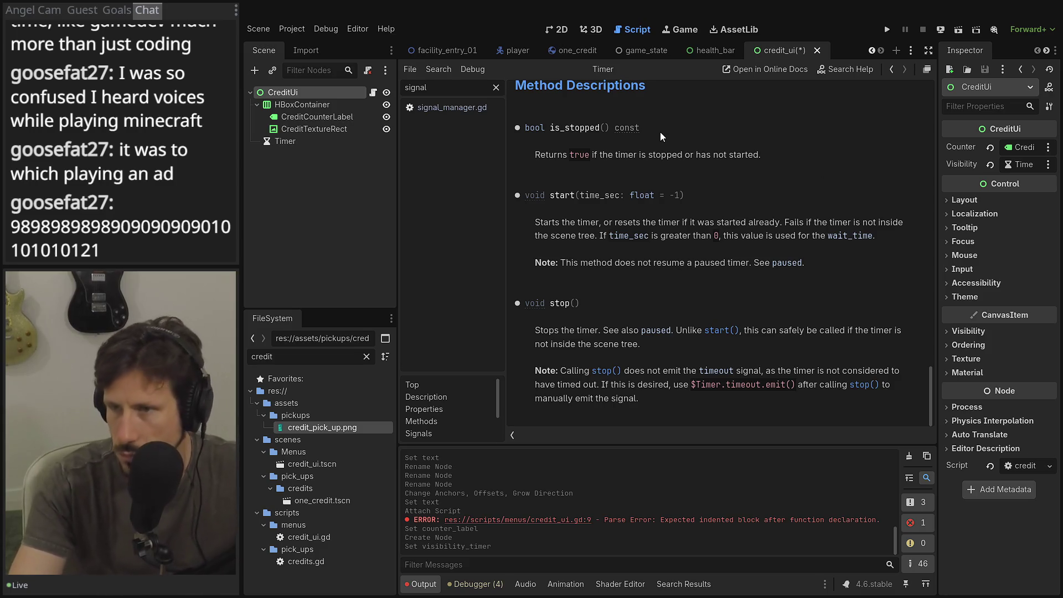
{"action": "left_click", "coordinate": [892, 70]}
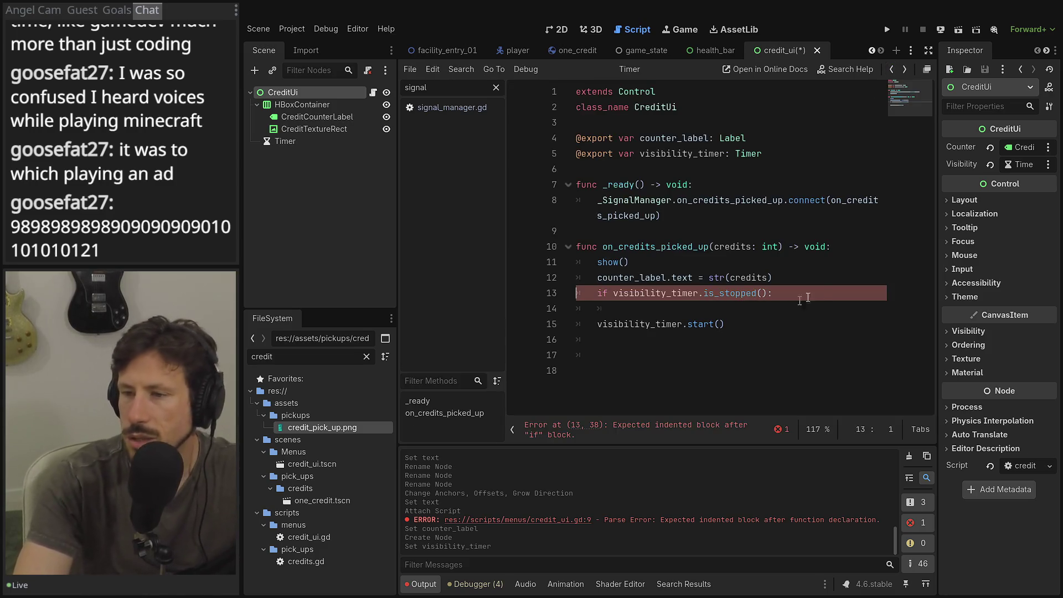
{"action": "left_click_drag", "start_coordinate": [825, 292], "coordinate": [556, 300]}
{"action": "key", "text": "BackSpace"}
{"action": "key", "text": "BackSpace"}
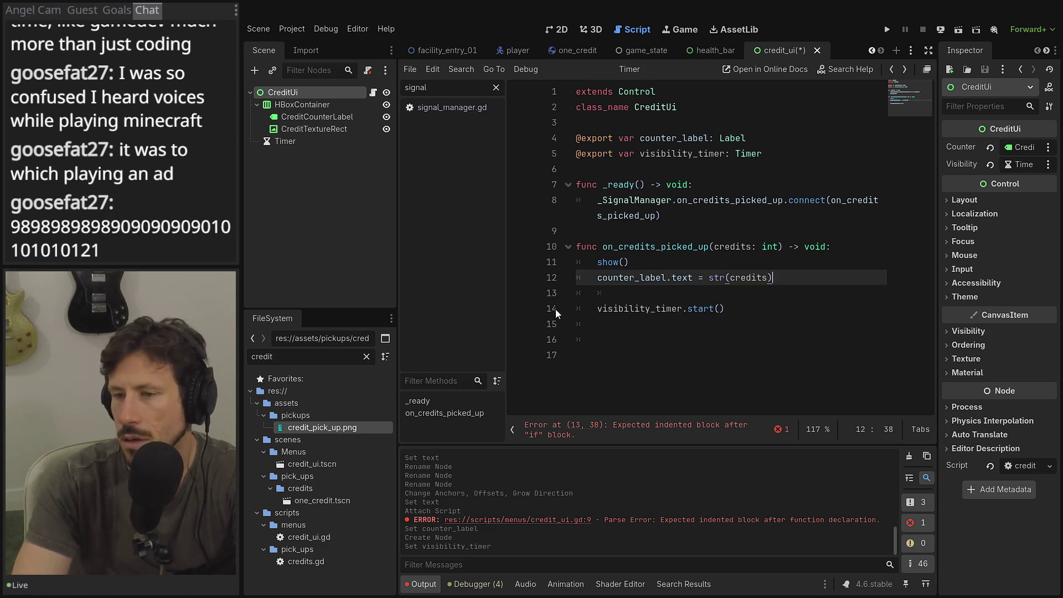
{"action": "double_click", "coordinate": [620, 292]}
{"action": "key", "text": "BackSpace"}
{"action": "key", "text": "BackSpace"}
{"action": "left_click", "coordinate": [706, 340]}
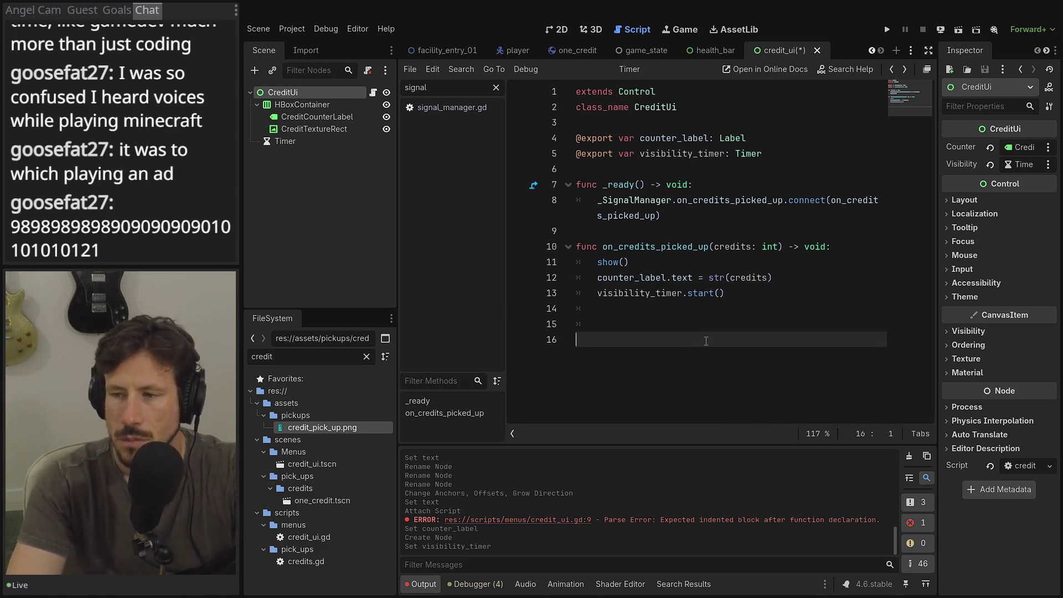
Step: Connect the Timer's timeout() signal to CreditUi from the Signals dock
{"action": "left_click", "coordinate": [321, 141]}
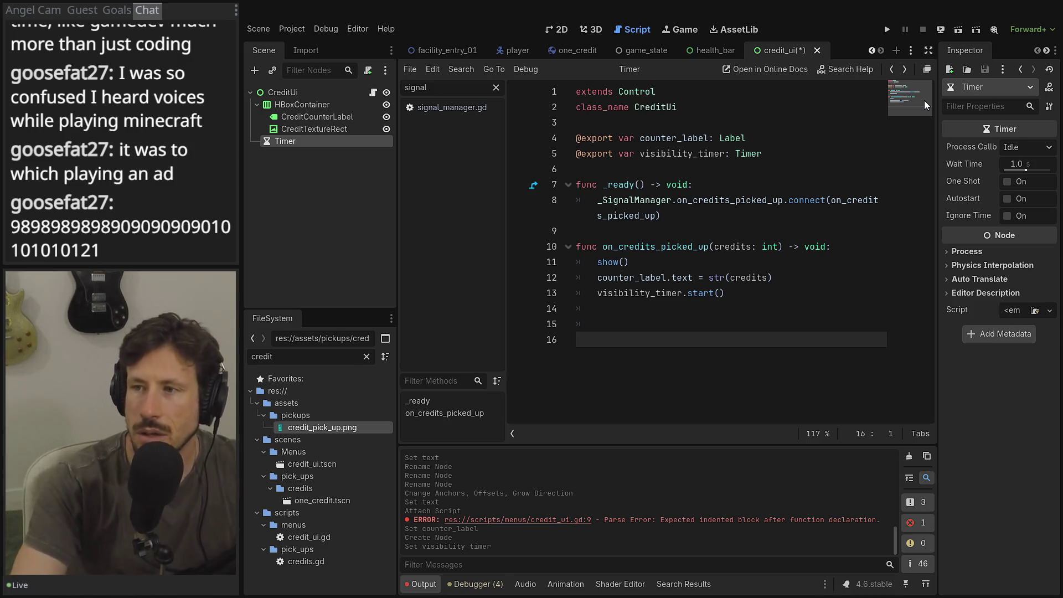
{"action": "left_click_drag", "start_coordinate": [937, 108], "coordinate": [912, 107]}
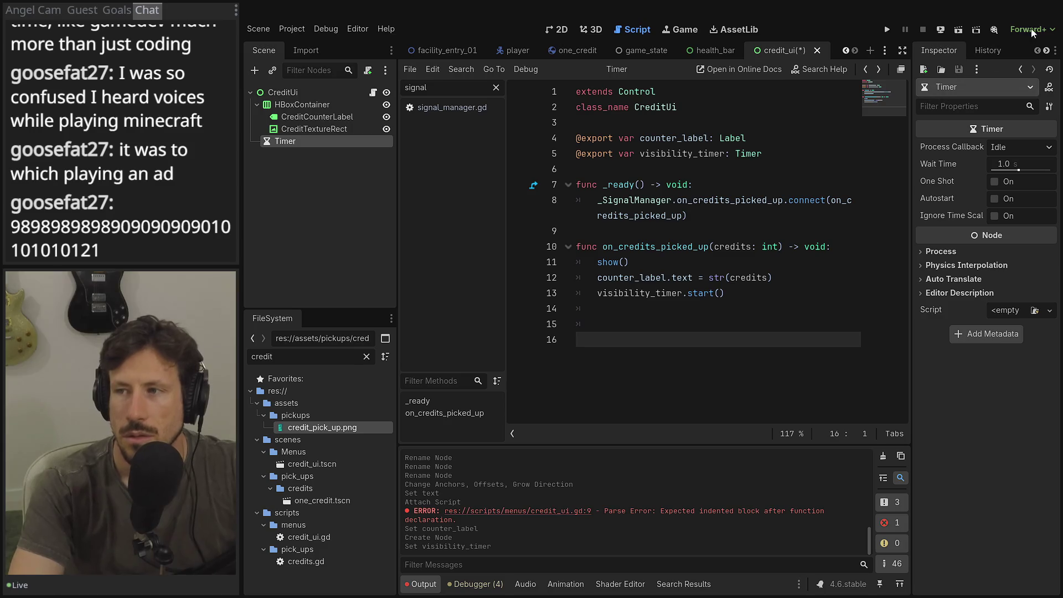
{"action": "left_click", "coordinate": [1047, 51]}
{"action": "left_click", "coordinate": [977, 51]}
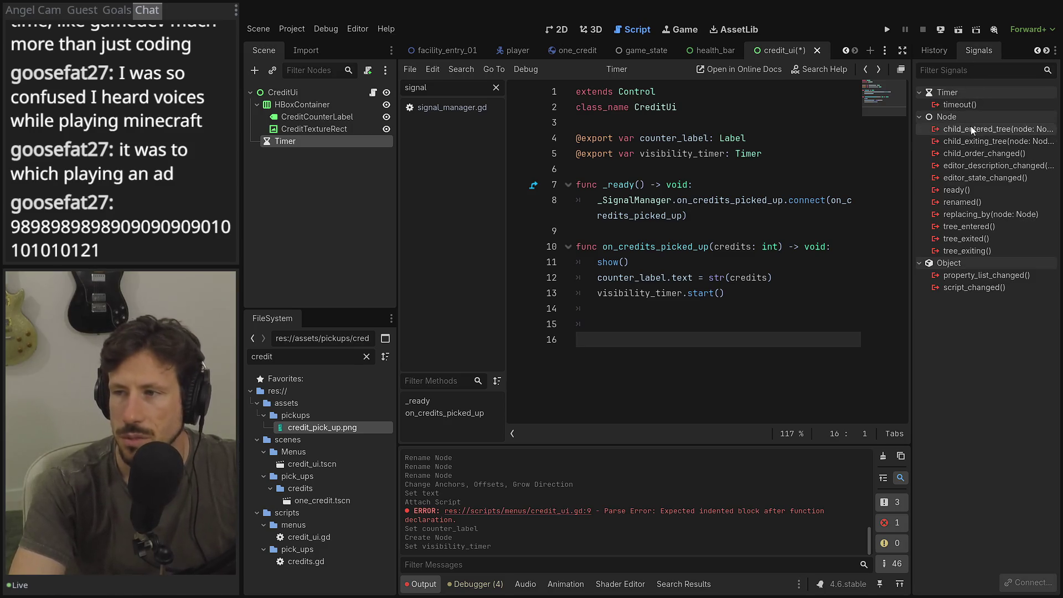
{"action": "double_click", "coordinate": [963, 105]}
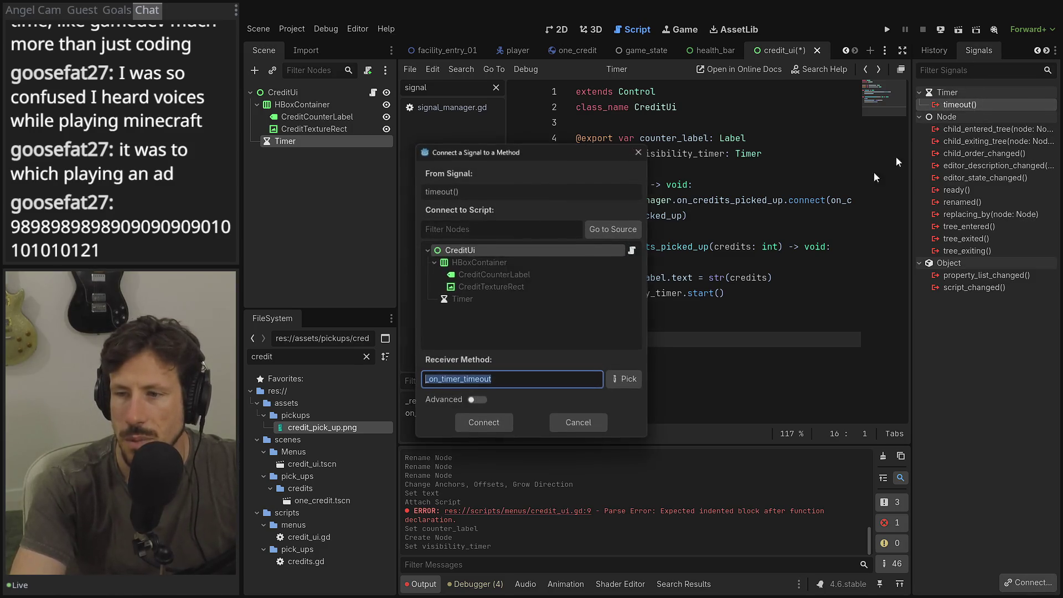
{"action": "double_click", "coordinate": [483, 250]}
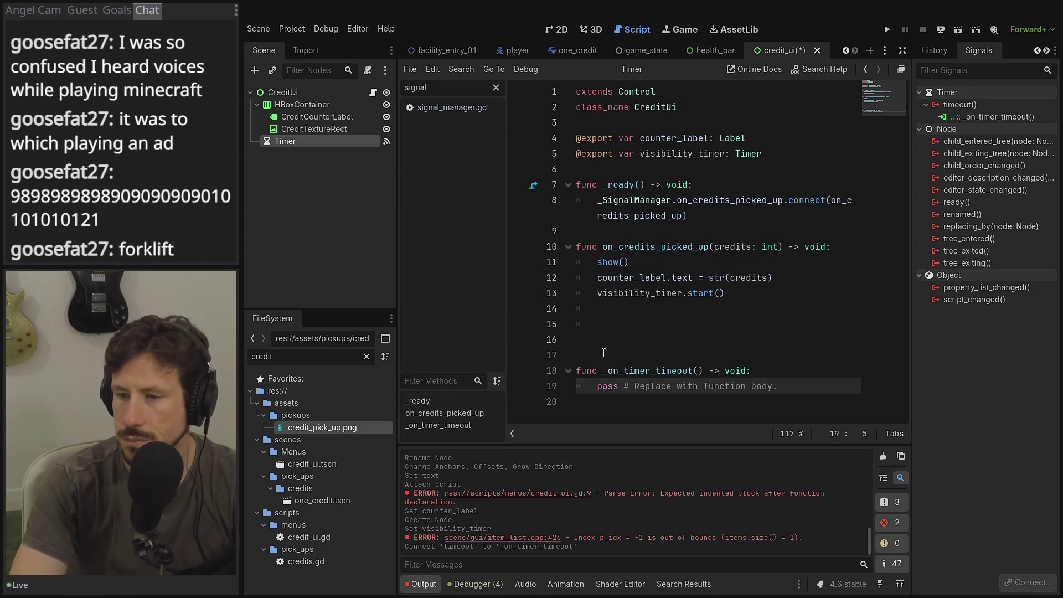
Step: Replace the stub's pass with 'var new_tween: Tween = get_tree().create_tween()'
{"action": "left_click", "coordinate": [603, 354]}
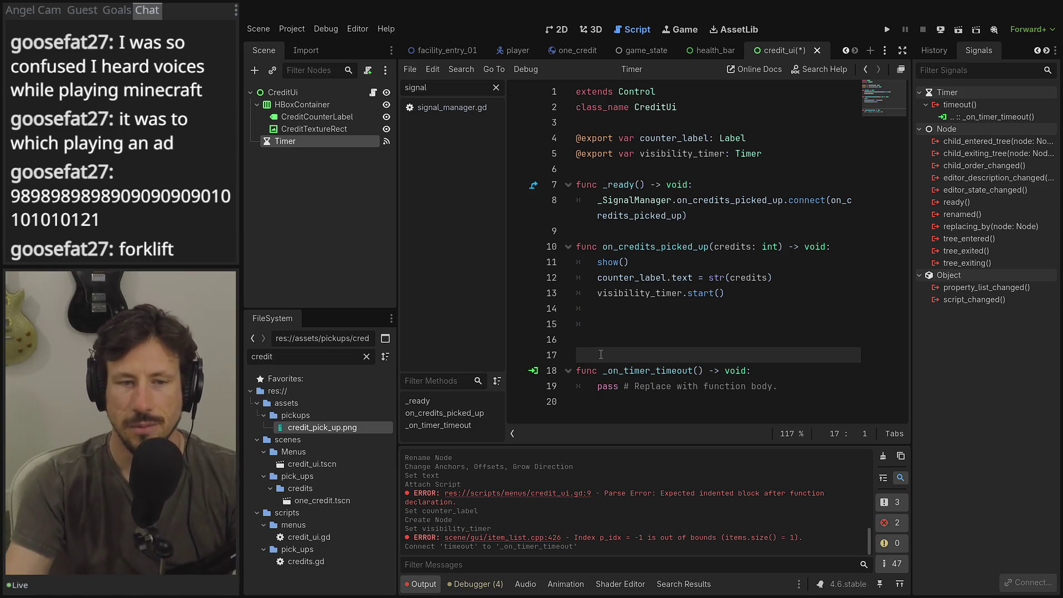
{"action": "key", "text": "BackSpace"}
{"action": "key", "text": "BackSpace"}
{"action": "key", "text": "BackSpace"}
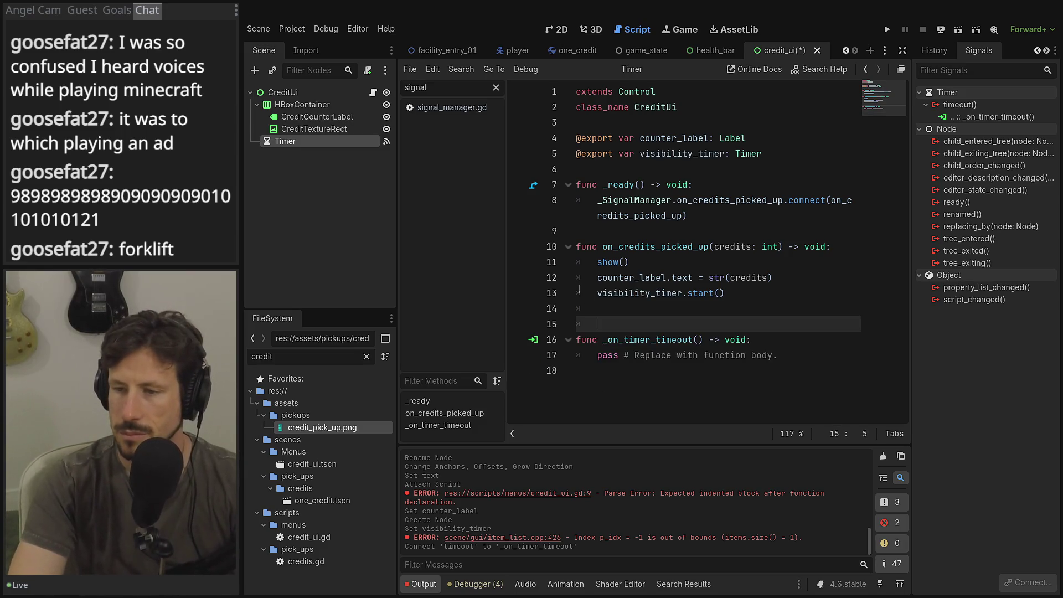
{"action": "left_click_drag", "start_coordinate": [803, 340], "coordinate": [600, 342]}
{"action": "type", "text": "t"}
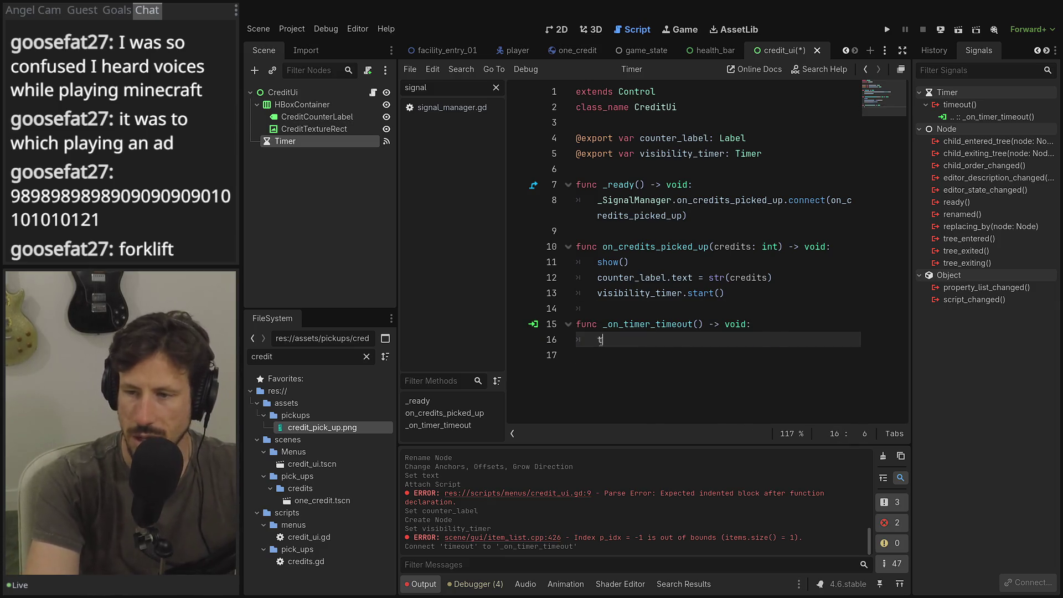
{"action": "key", "text": "BackSpace"}
{"action": "type", "text": "var n"}
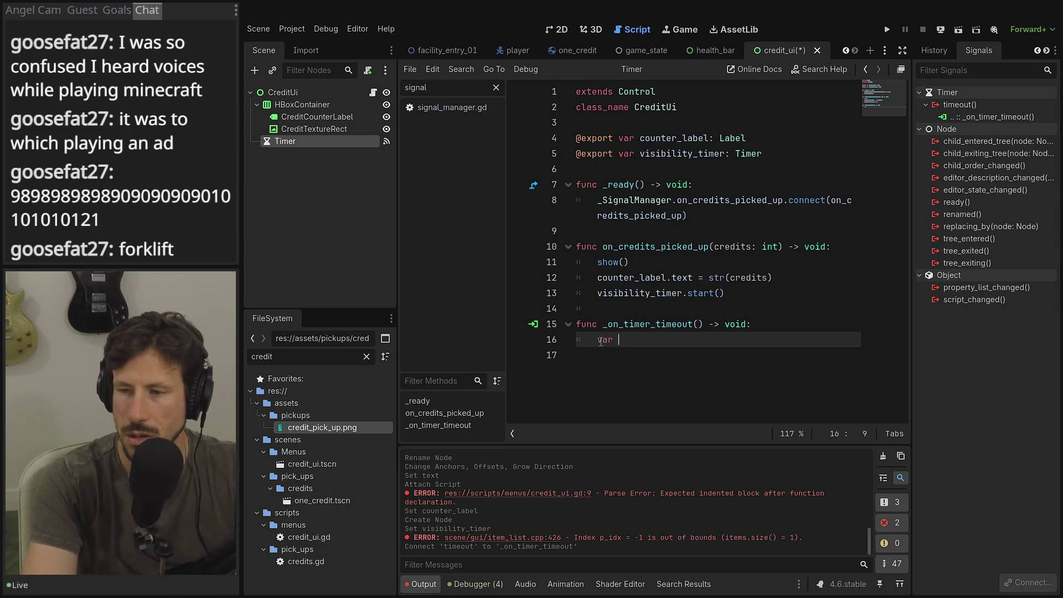
{"action": "type", "text": "ew_tween: "}
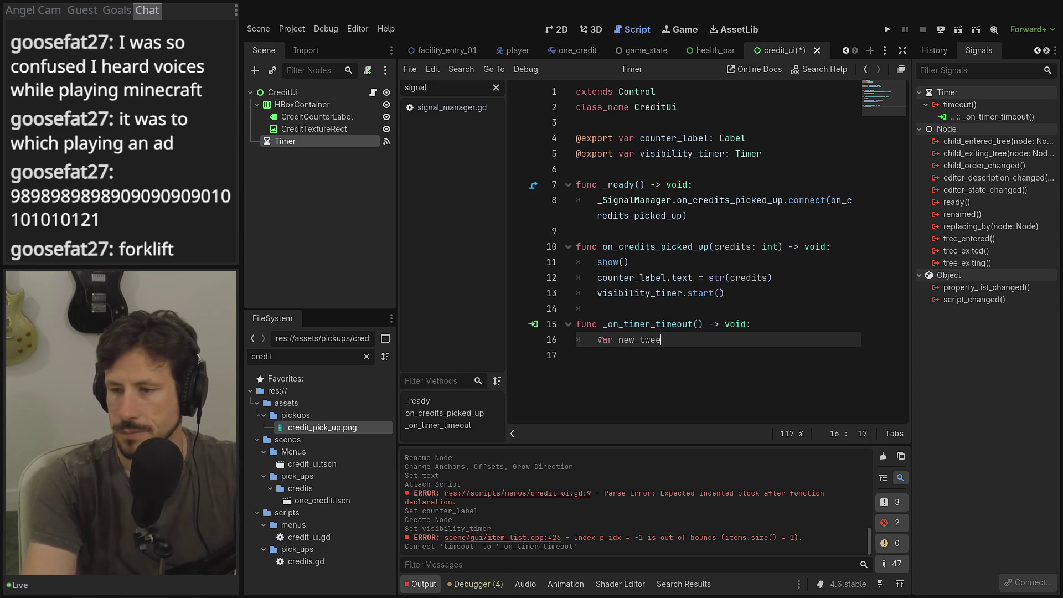
{"action": "type", "text": "Tween"}
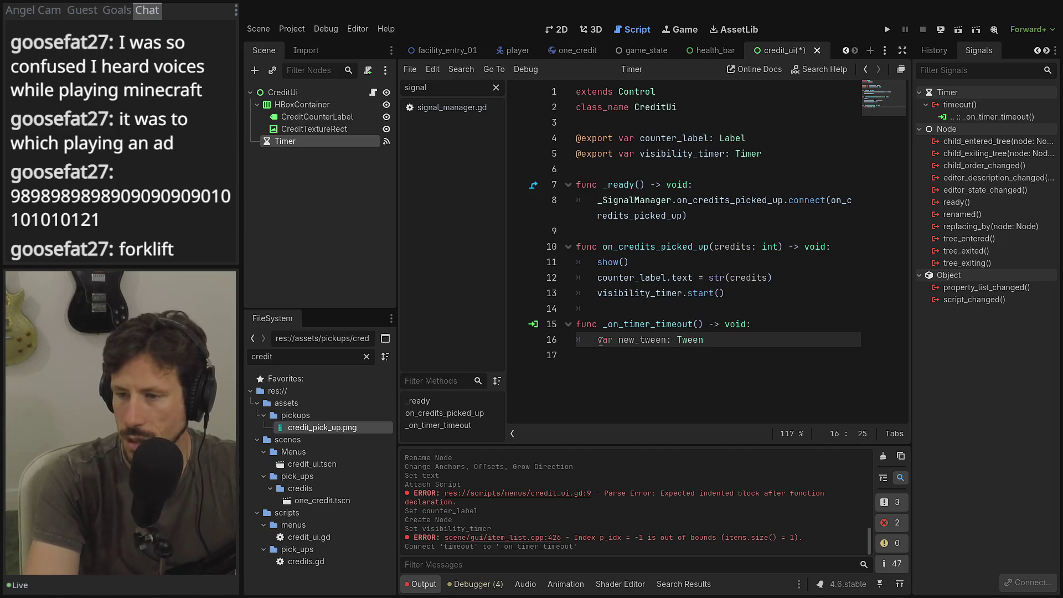
{"action": "type", "text": " = get_crea"}
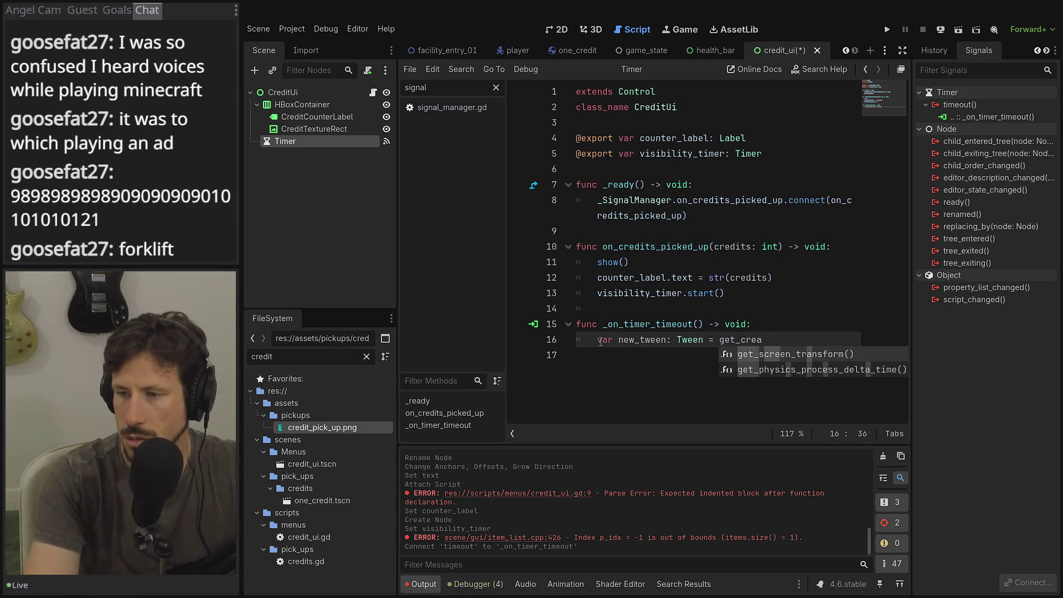
{"action": "key", "text": "BackSpace"}
{"action": "key", "text": "BackSpace"}
{"action": "key", "text": "BackSpace"}
{"action": "type", "text": "tr"}
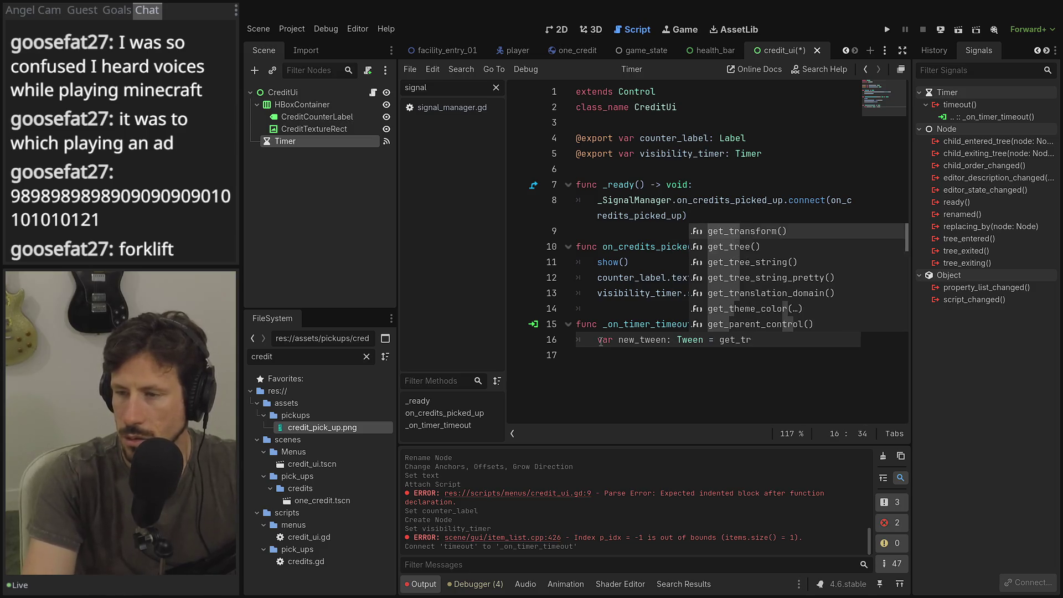
{"action": "key", "text": "Down"}
{"action": "key", "text": "Return"}
{"action": "type", "text": ".crea"}
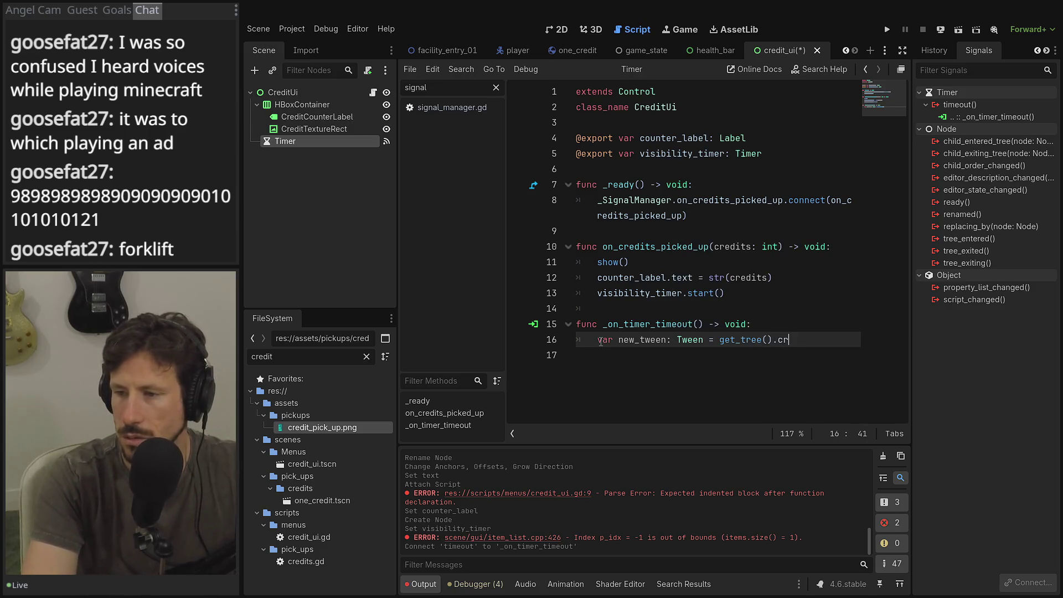
{"action": "key", "text": "Down"}
{"action": "key", "text": "Return"}
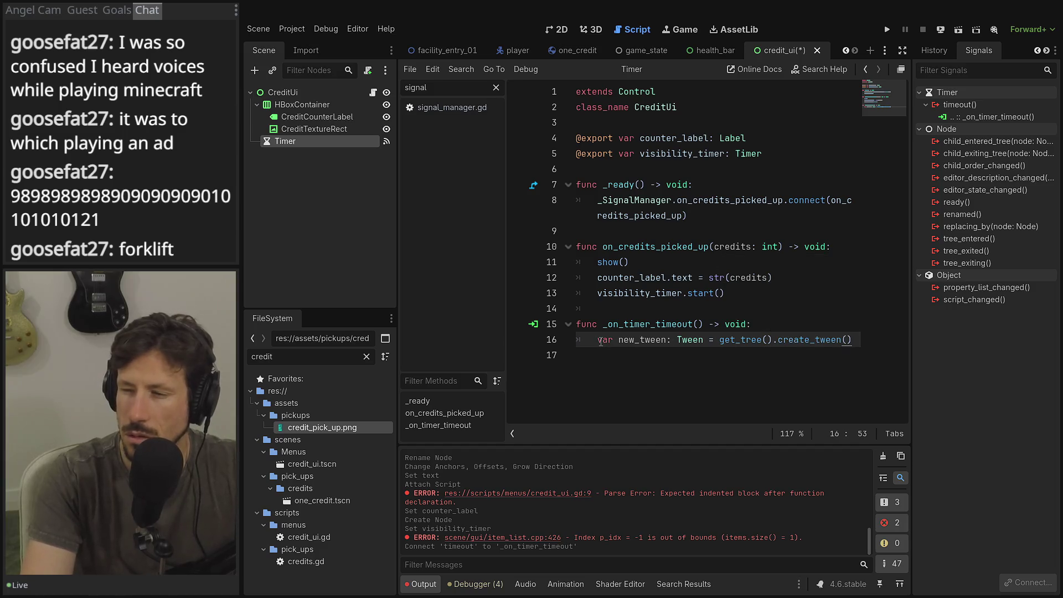
Step: Begin 'new_tween.tween_property(self,"mod' on the next line
{"action": "key", "text": "Return"}
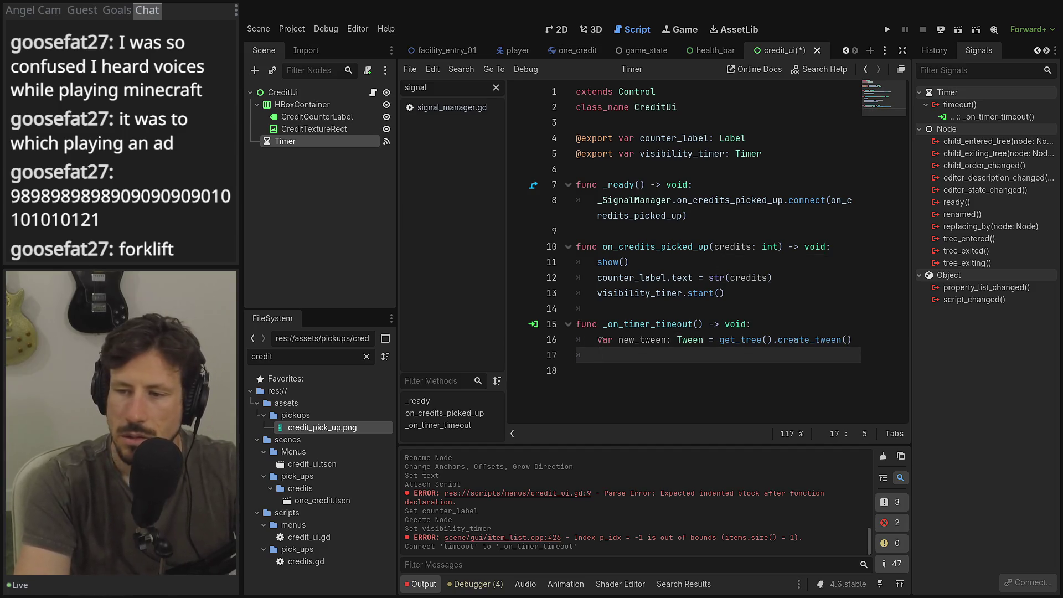
{"action": "type", "text": "new"}
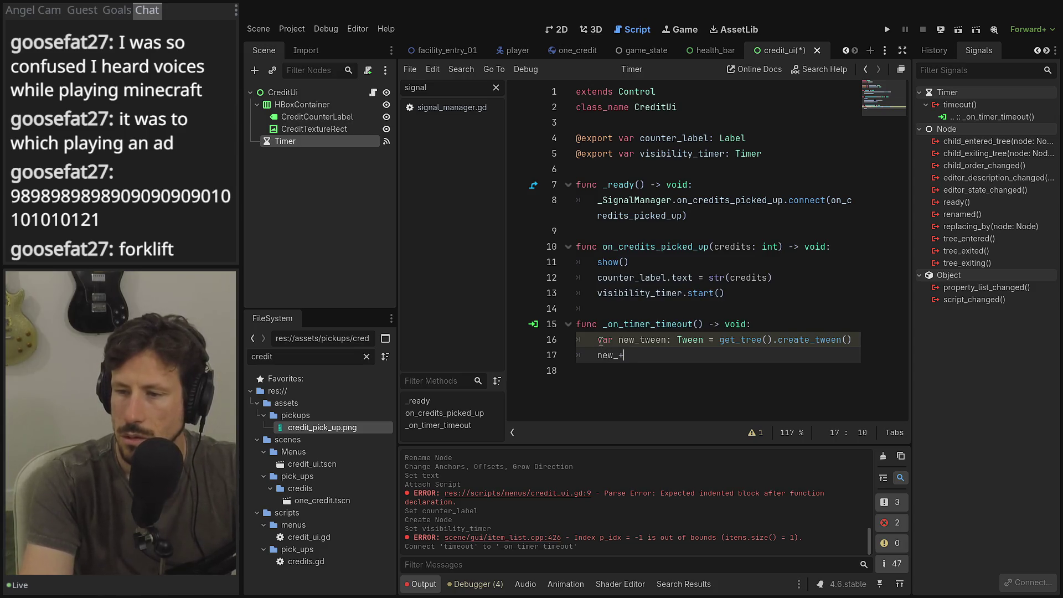
{"action": "type", "text": "_"}
{"action": "key", "text": "Return"}
{"action": "type", "text": "."}
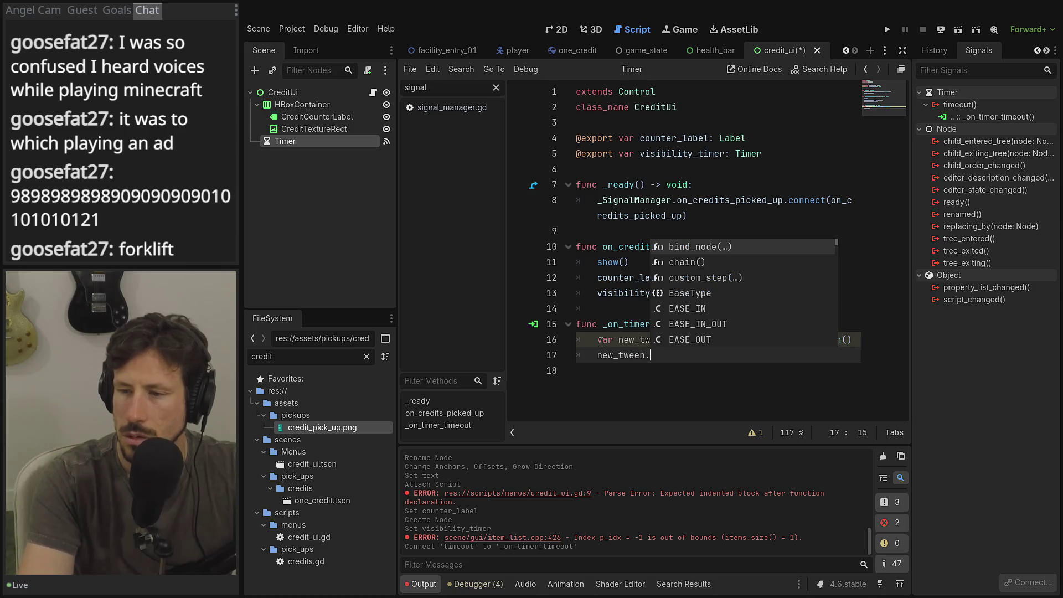
{"action": "type", "text": "tw"}
{"action": "key", "text": "Down"}
{"action": "key", "text": "Down"}
{"action": "key", "text": "Down"}
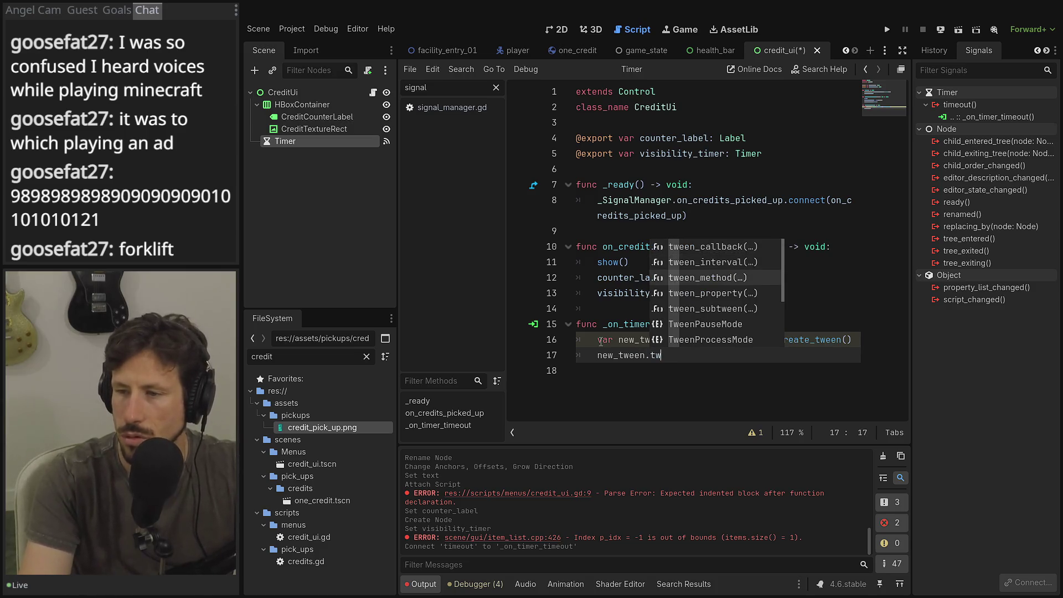
{"action": "key", "text": "Return"}
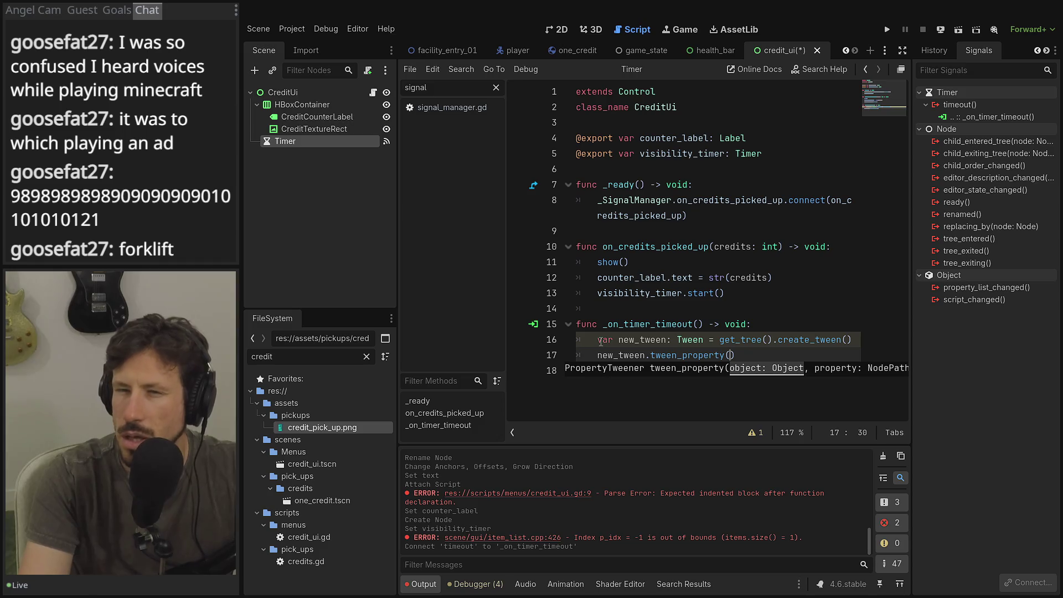
{"action": "type", "text": "self,"}
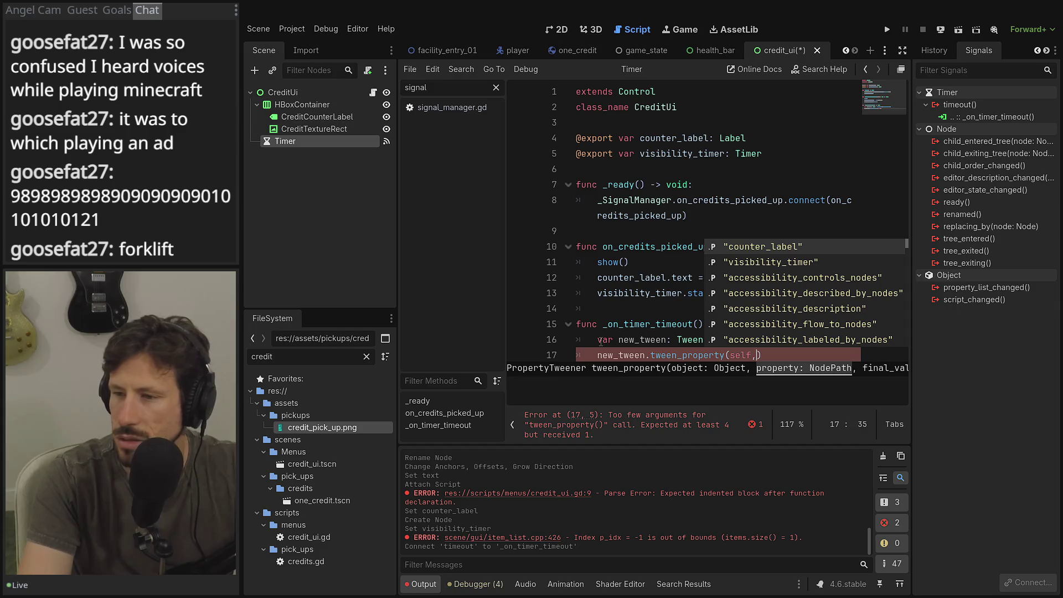
{"action": "type", "text": "\""}
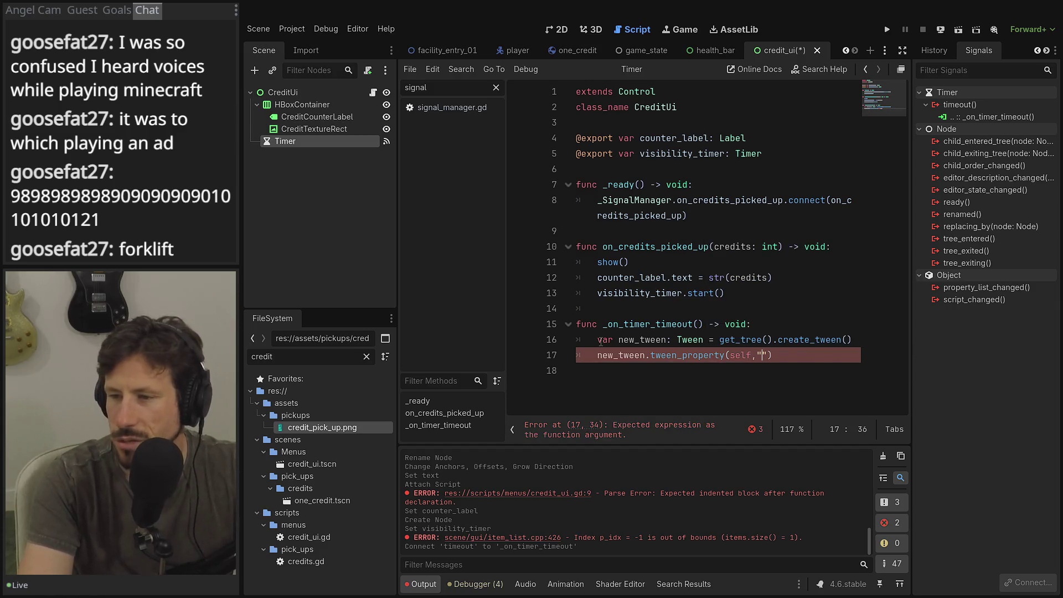
{"action": "type", "text": "mod"}
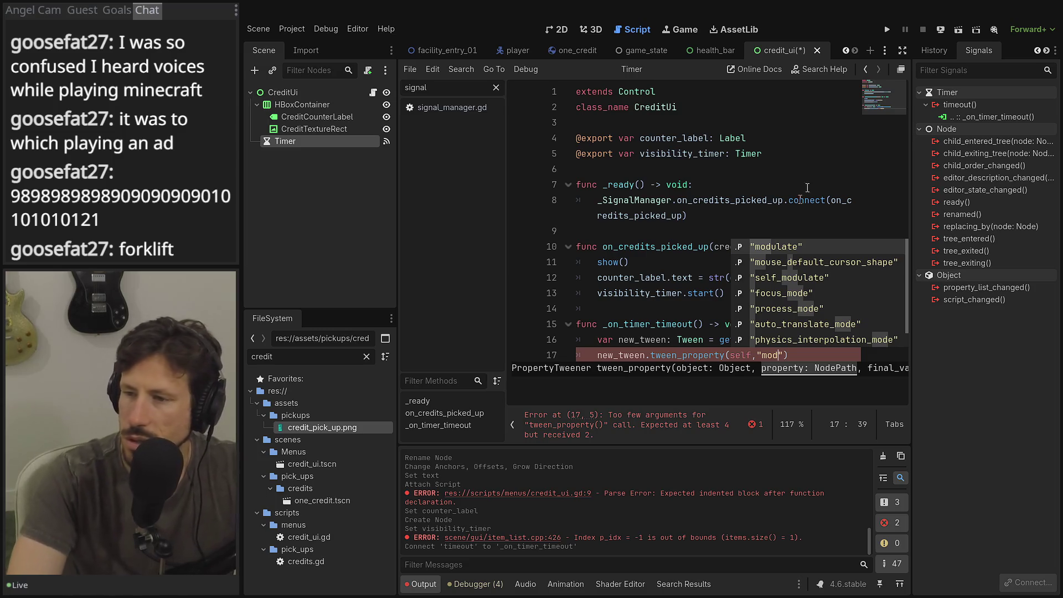
Step: Check CreditUi's Modulate under Visibility, then complete "modulate" as the tweened property
{"action": "left_click", "coordinate": [328, 91]}
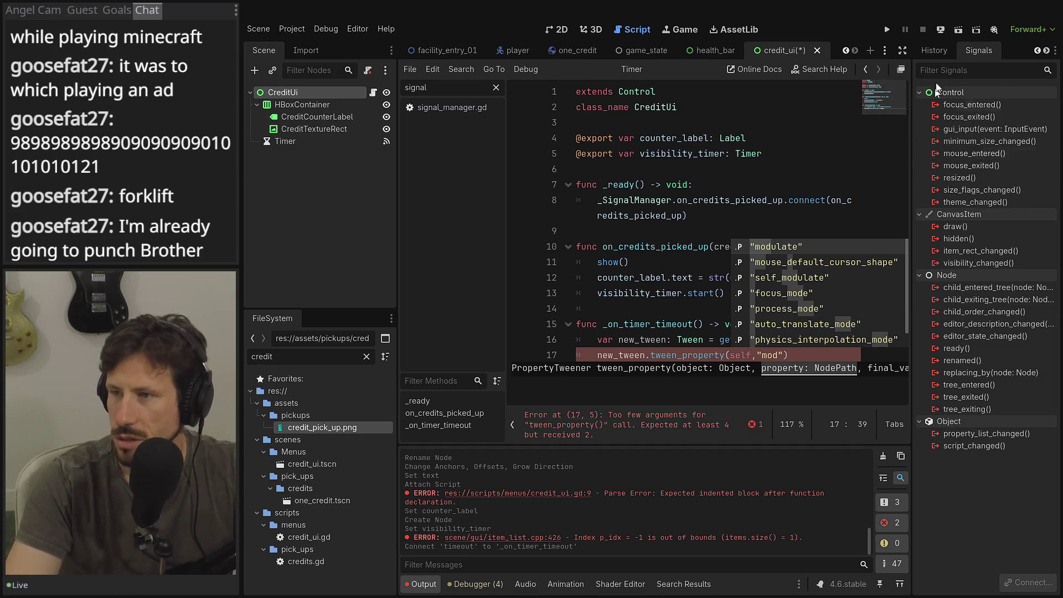
{"action": "left_click", "coordinate": [936, 50]}
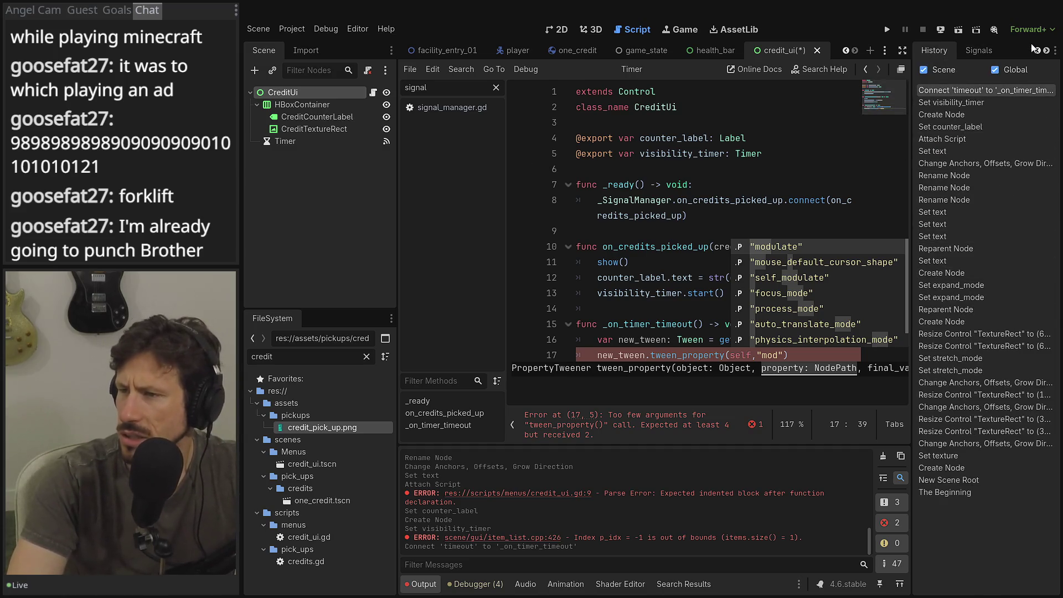
{"action": "left_click", "coordinate": [1036, 48]}
{"action": "left_click", "coordinate": [942, 51]}
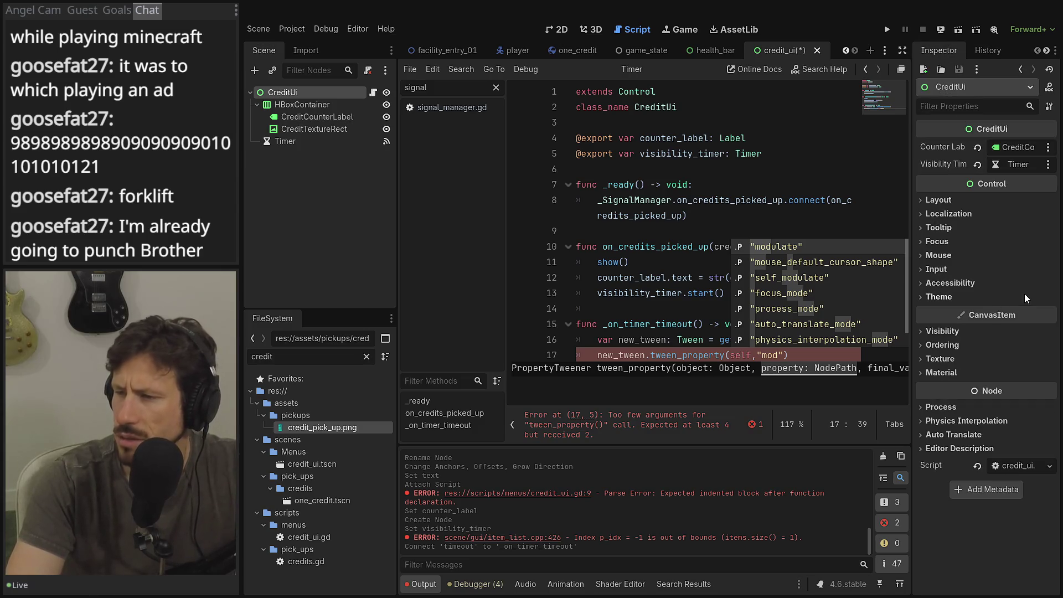
{"action": "left_click", "coordinate": [952, 331]}
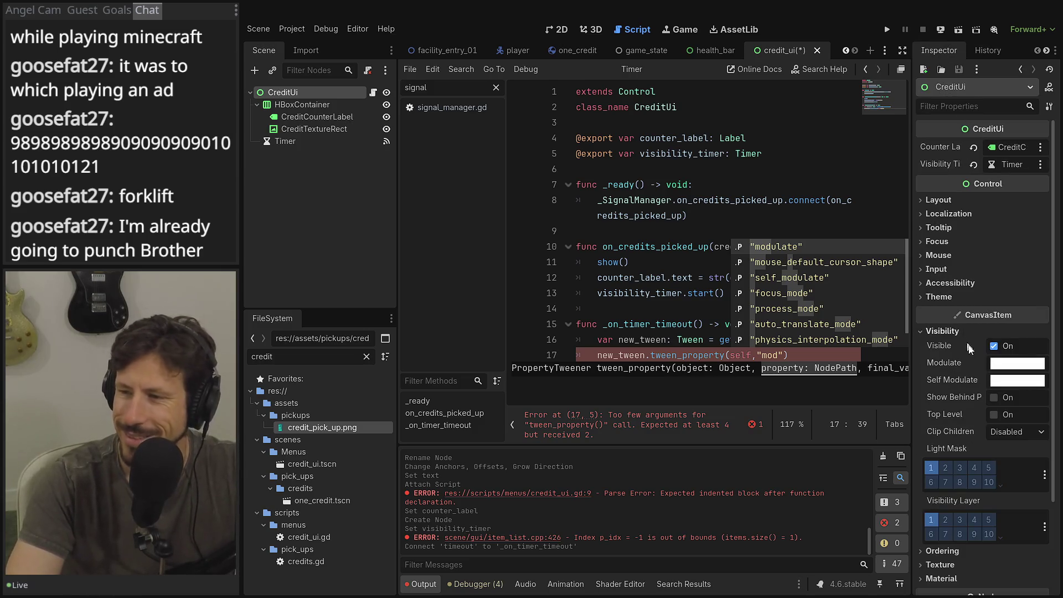
{"action": "mouse_move", "coordinate": [938, 365]}
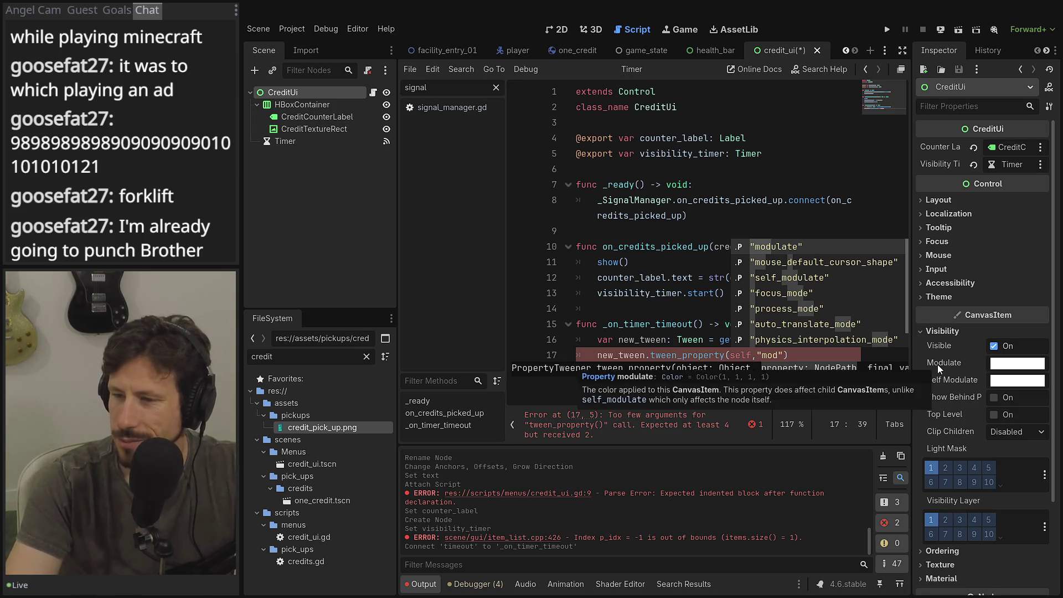
{"action": "left_click", "coordinate": [762, 243]}
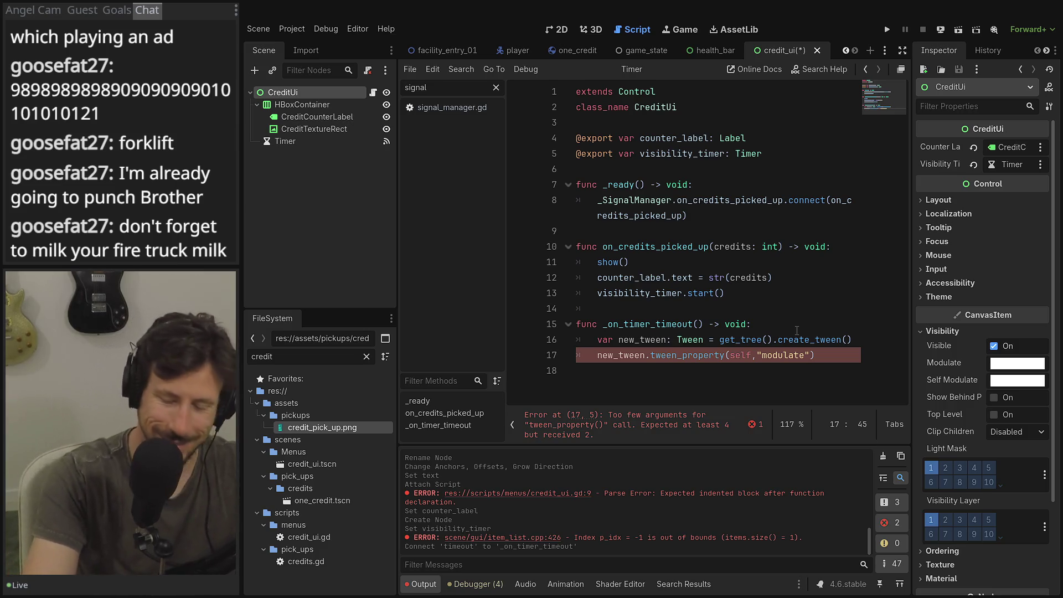
Step: Add Color as the final-value argument of the tween_property call
{"action": "type", "text": ","}
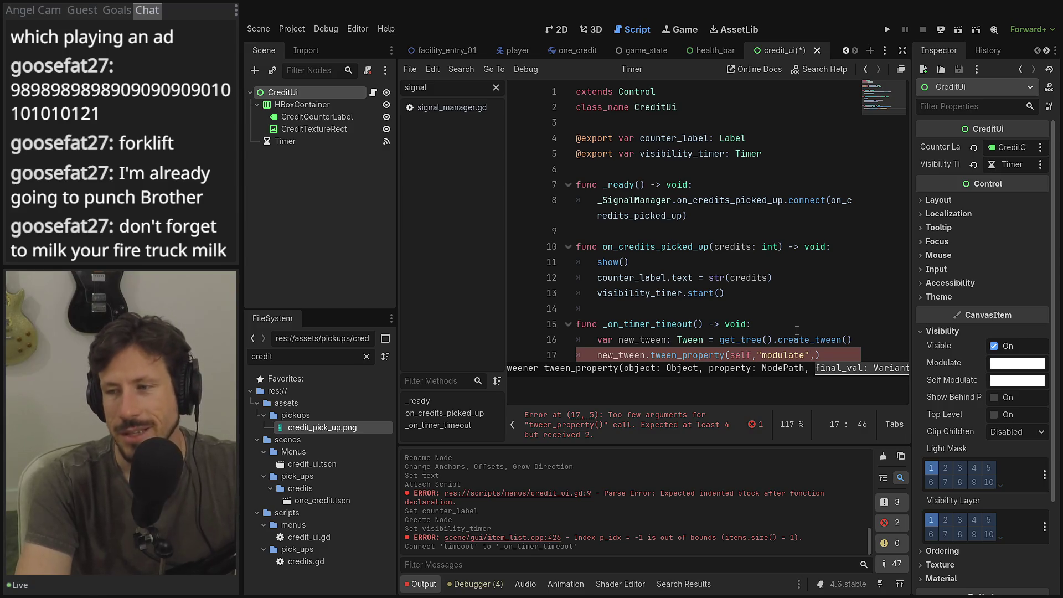
{"action": "type", "text": "Col"}
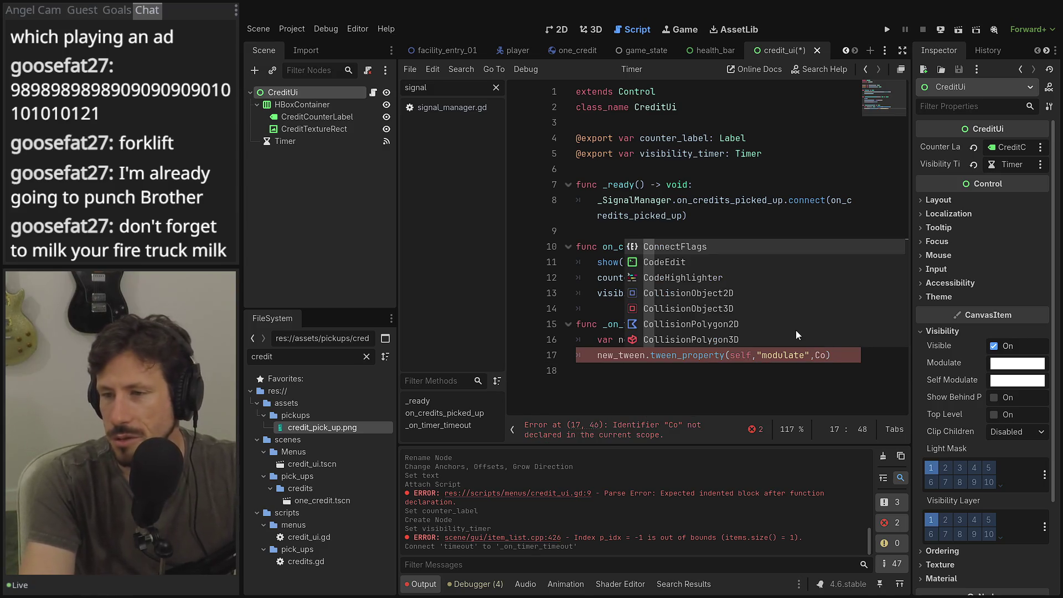
{"action": "key", "text": "Down"}
{"action": "key", "text": "Down"}
{"action": "key", "text": "Down"}
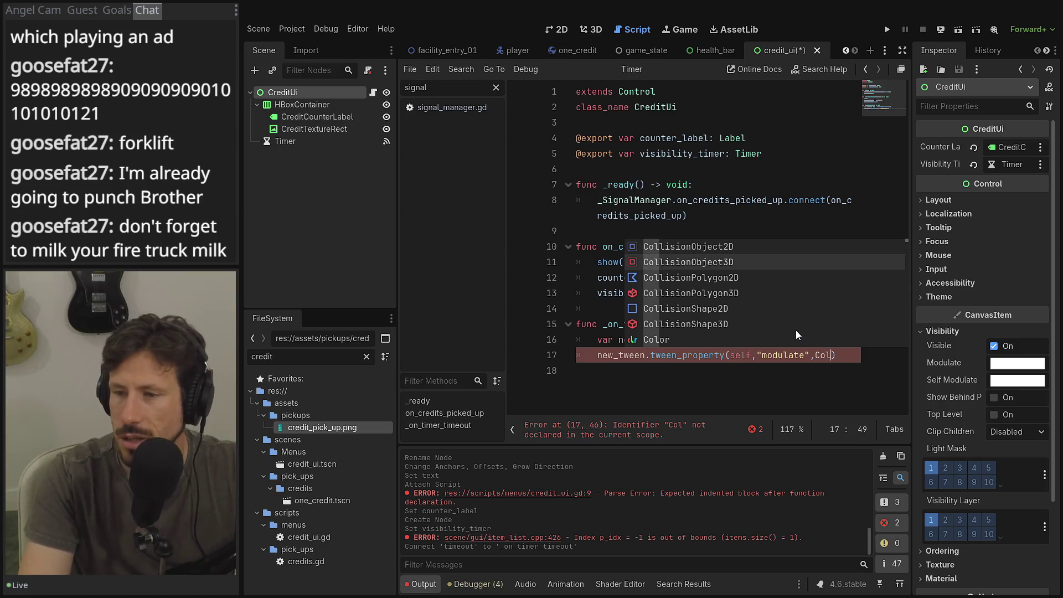
{"action": "key", "text": "Return"}
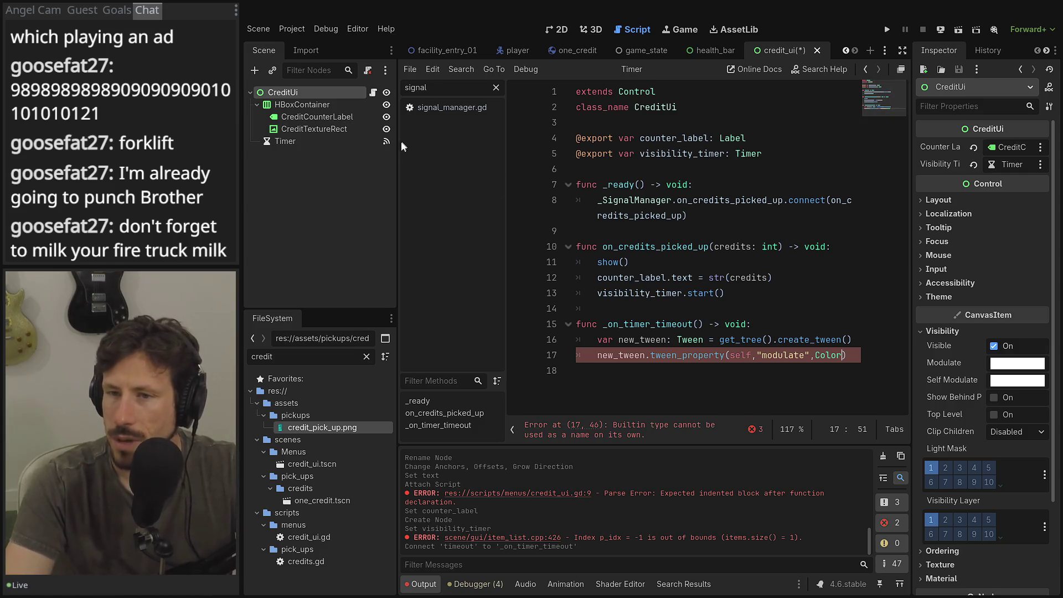
{"action": "left_click_drag", "start_coordinate": [397, 144], "coordinate": [323, 148]}
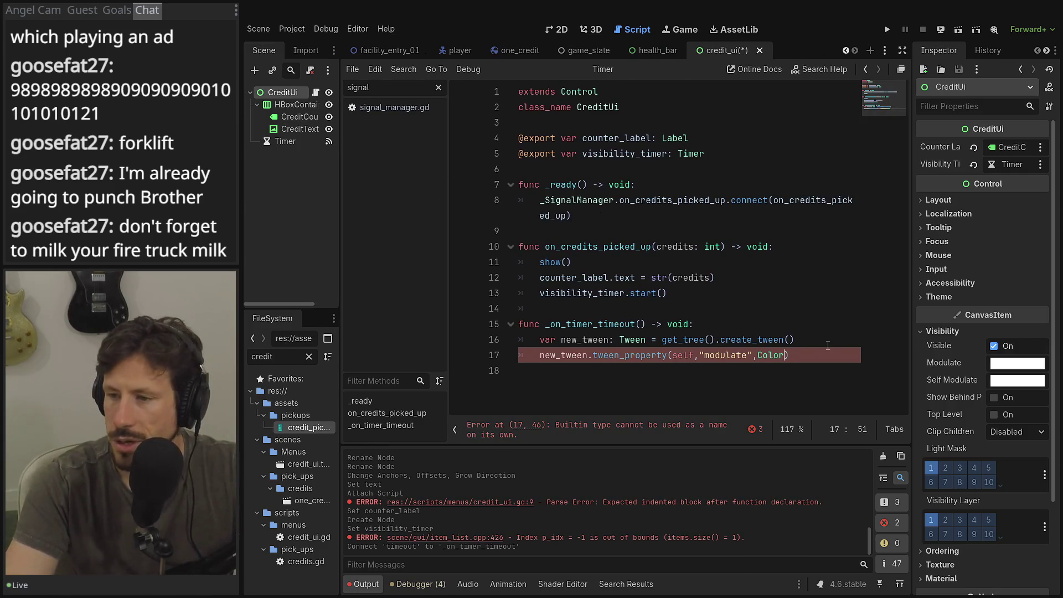
Step: Try Color members such as alpha and clear, then open the Color class documentation
{"action": "type", "text": ".a"}
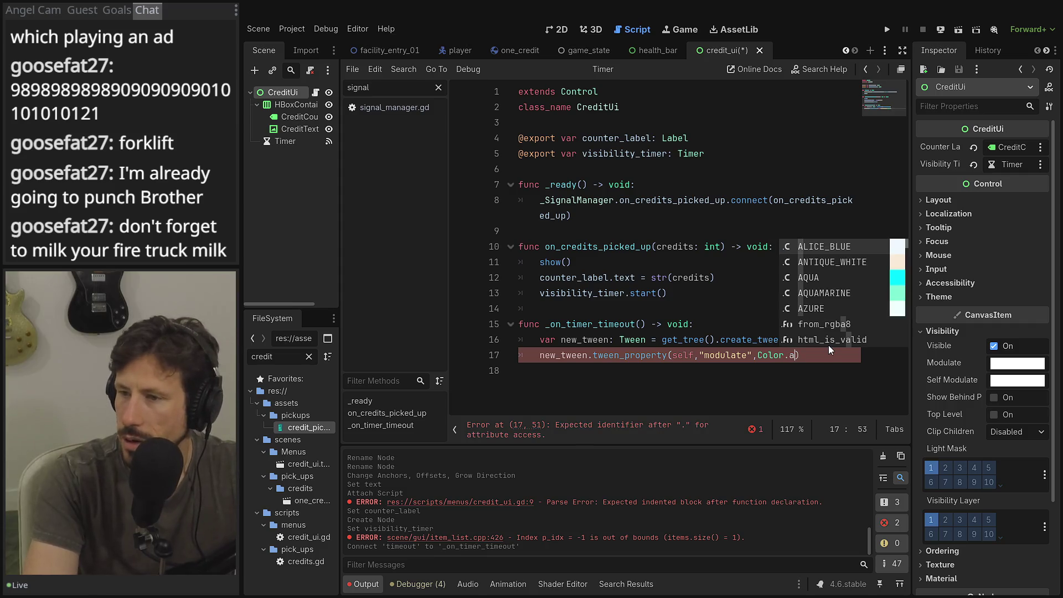
{"action": "type", "text": "l"}
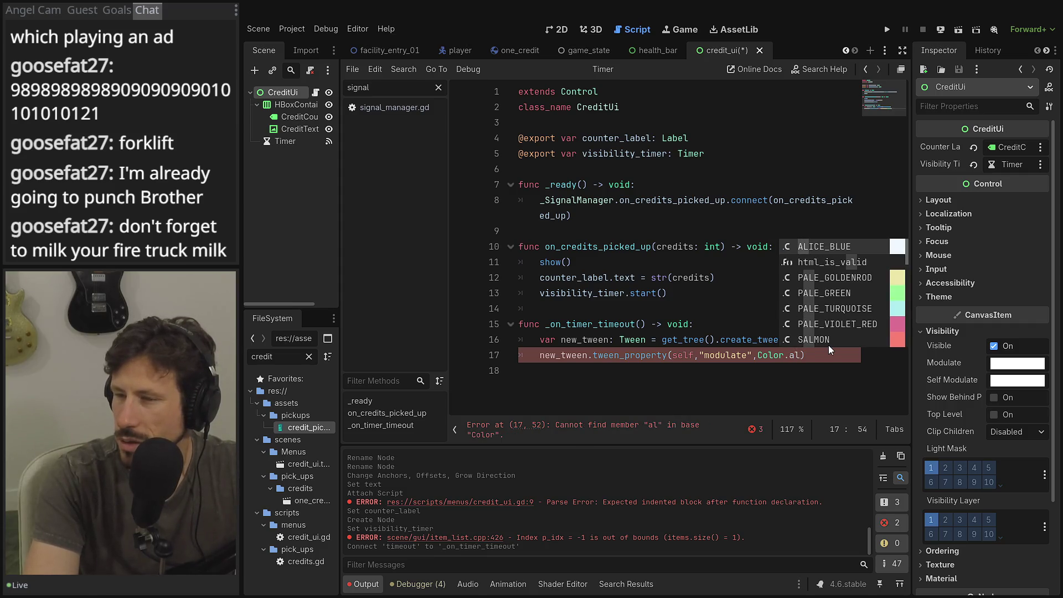
{"action": "key", "text": "BackSpace"}
{"action": "key", "text": "BackSpace"}
{"action": "type", "text": "clea"}
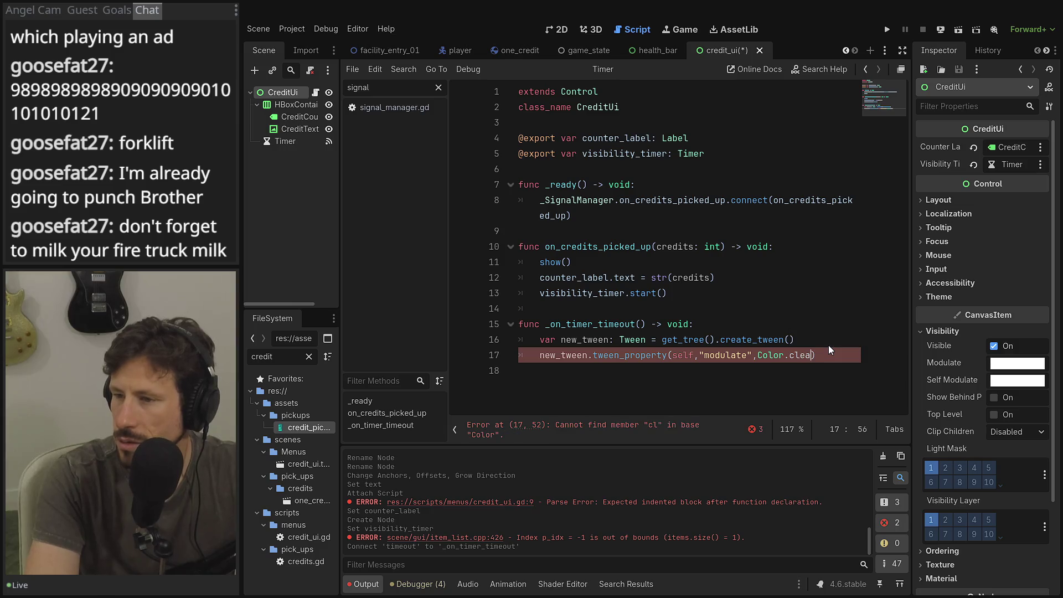
{"action": "key", "text": "BackSpace"}
{"action": "key", "text": "BackSpace"}
{"action": "key", "text": "BackSpace"}
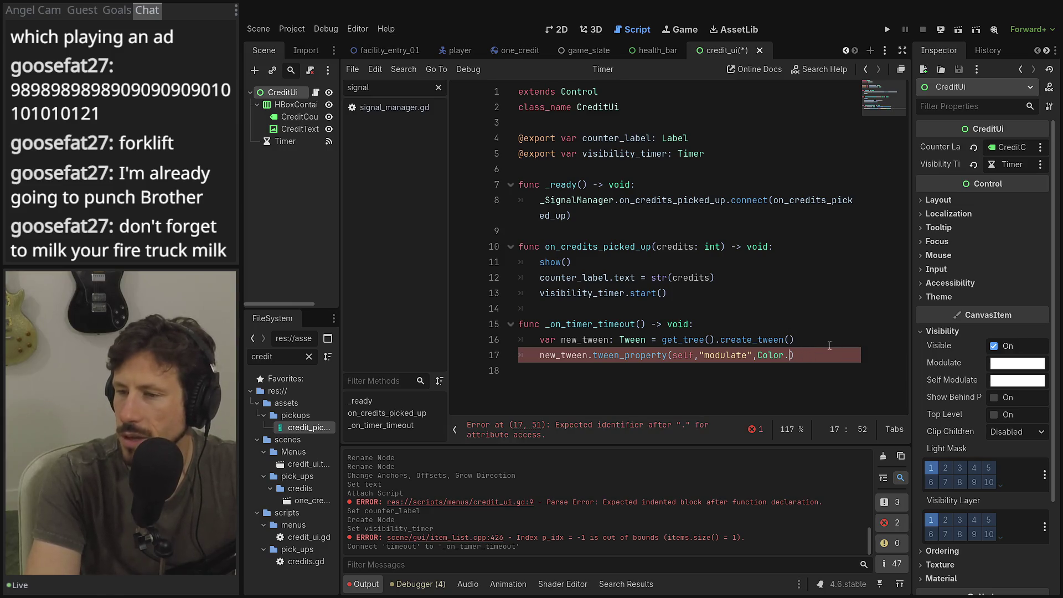
{"action": "type", "text": "apo"}
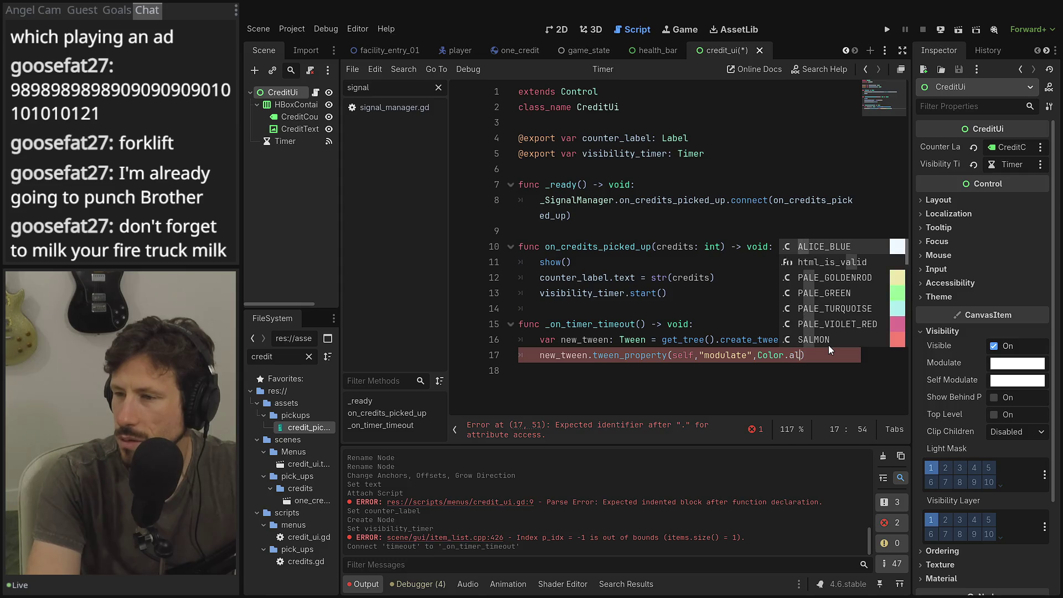
{"action": "key", "text": "BackSpace"}
{"action": "key", "text": "BackSpace"}
{"action": "type", "text": "lp"}
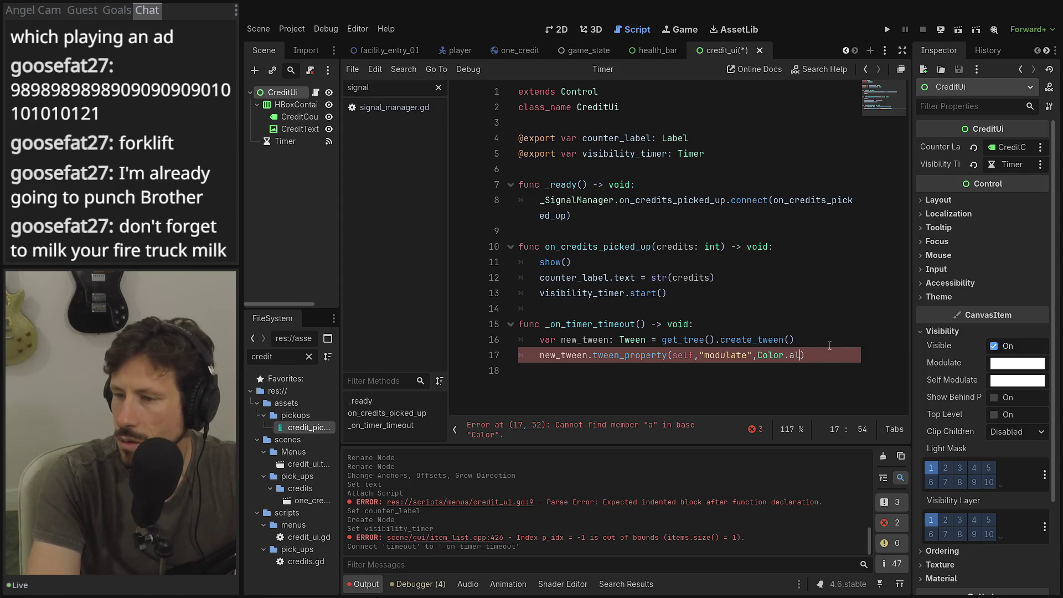
{"action": "key", "text": "BackSpace"}
{"action": "key", "text": "BackSpace"}
{"action": "key", "text": "BackSpace"}
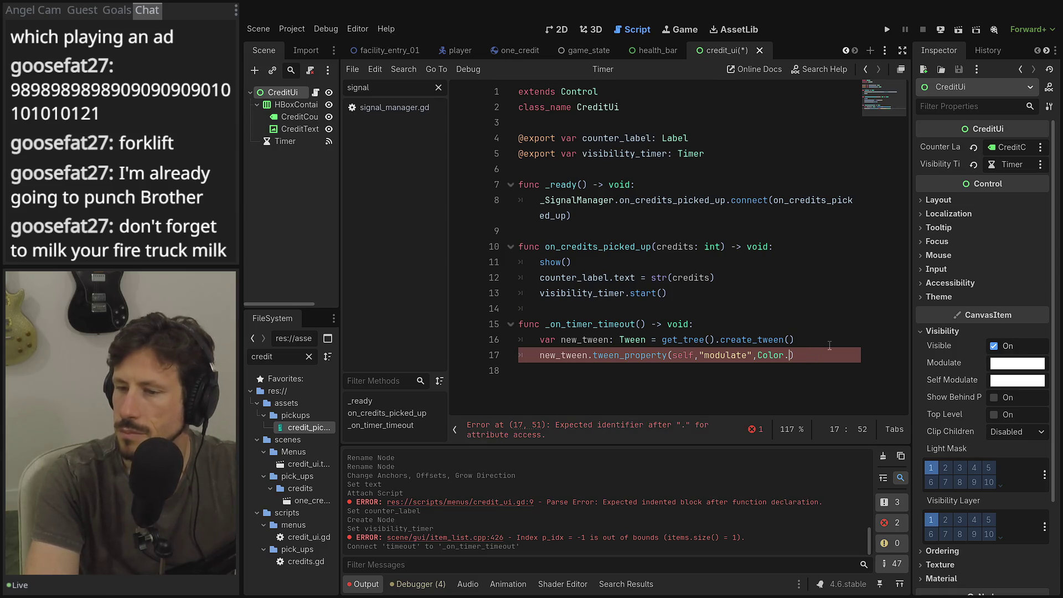
{"action": "left_click", "coordinate": [769, 355], "text": "ctrl"}
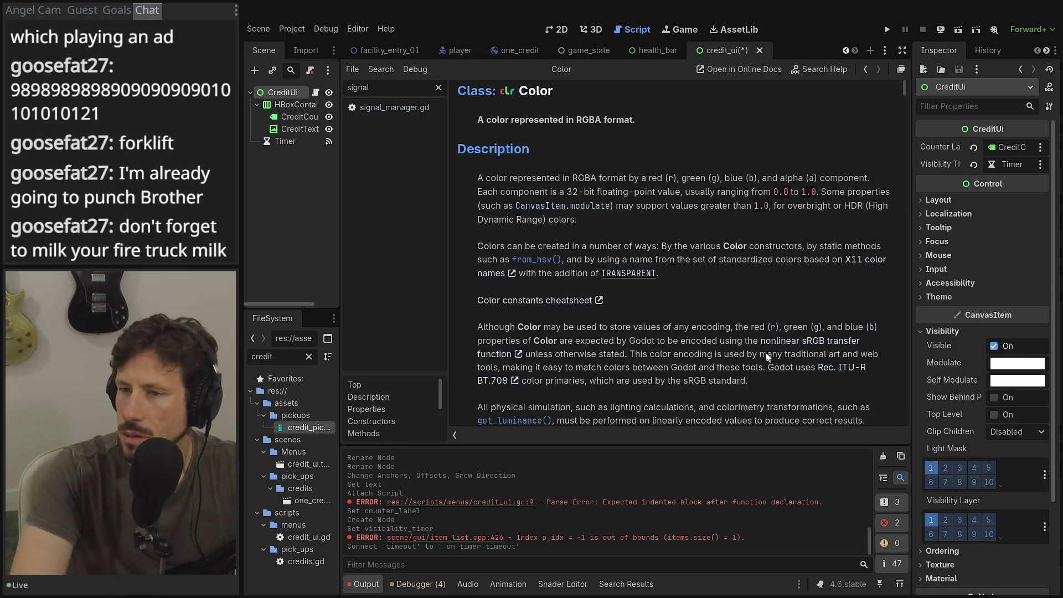
Step: Find TRANSPARENT in the Color docs and make Color.TRANSPARENT the tween's final value
{"action": "scroll", "coordinate": [683, 319], "scroll_direction": "down", "scroll_amount": 2}
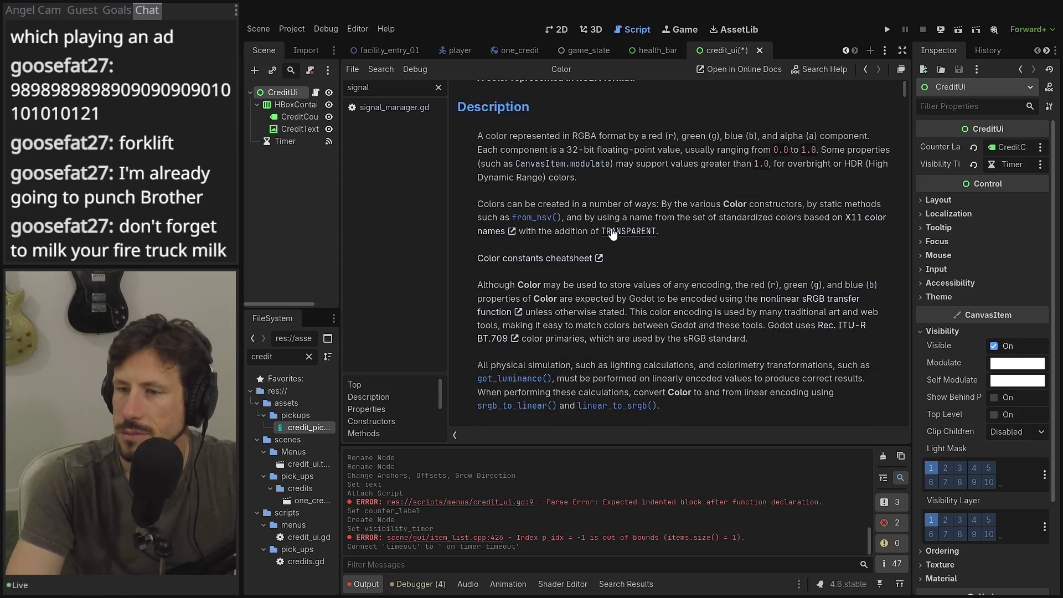
{"action": "left_click", "coordinate": [613, 232]}
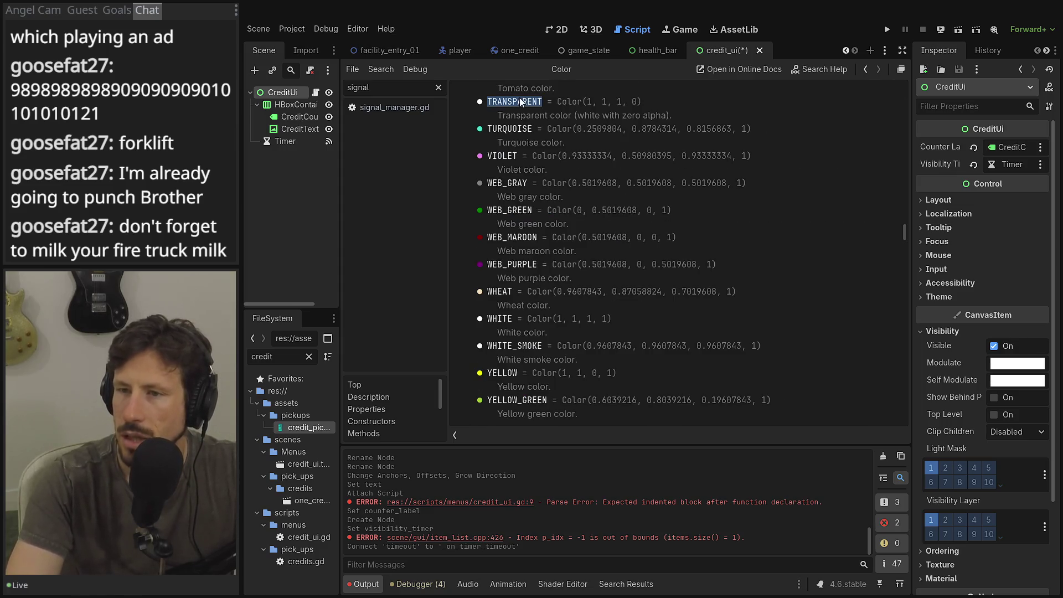
{"action": "left_click", "coordinate": [315, 93]}
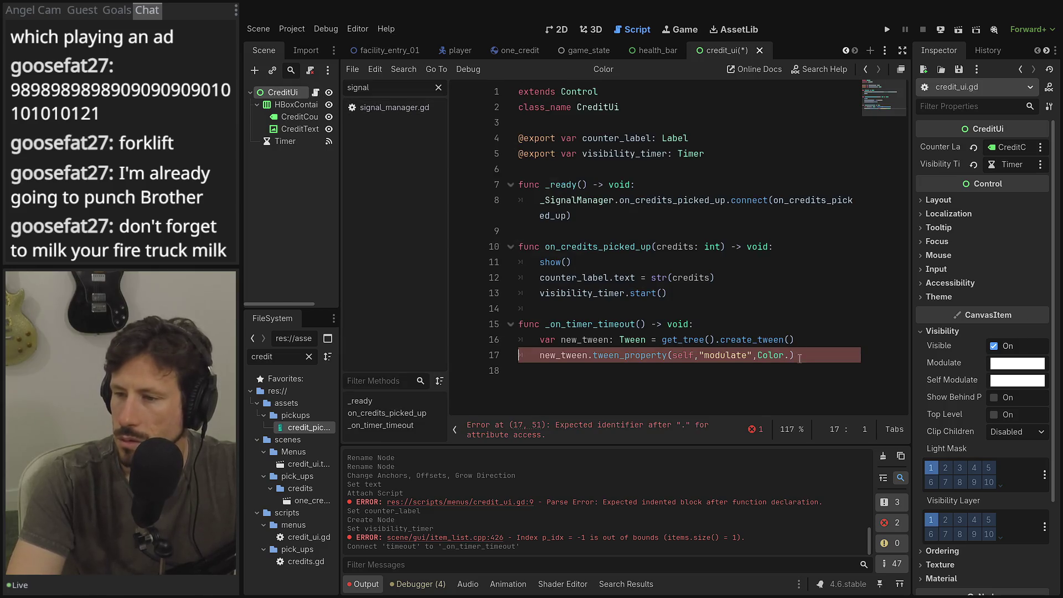
{"action": "type", "text": "Tr"}
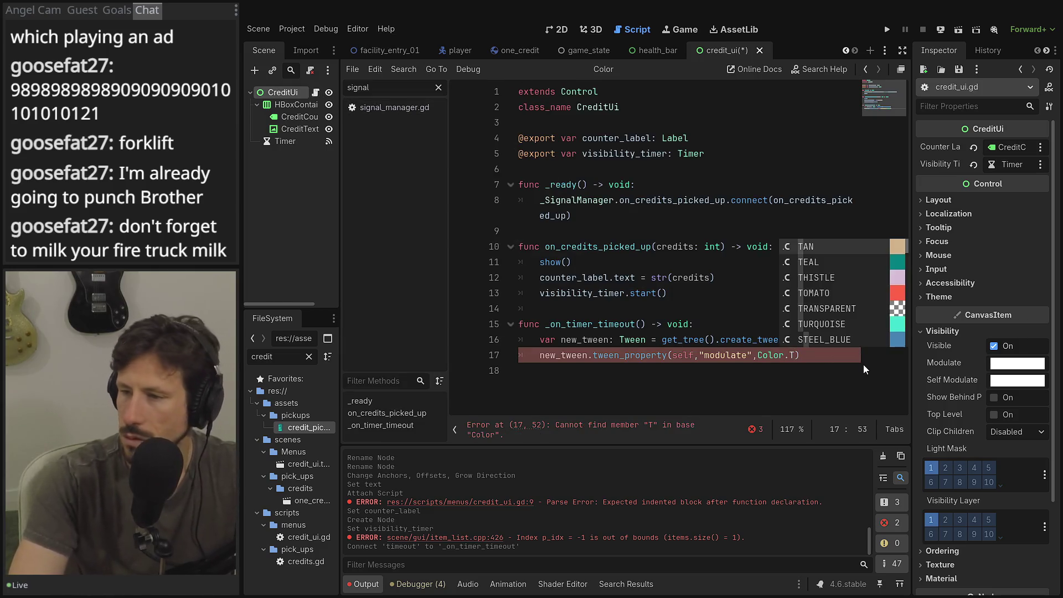
{"action": "left_click", "coordinate": [842, 246]}
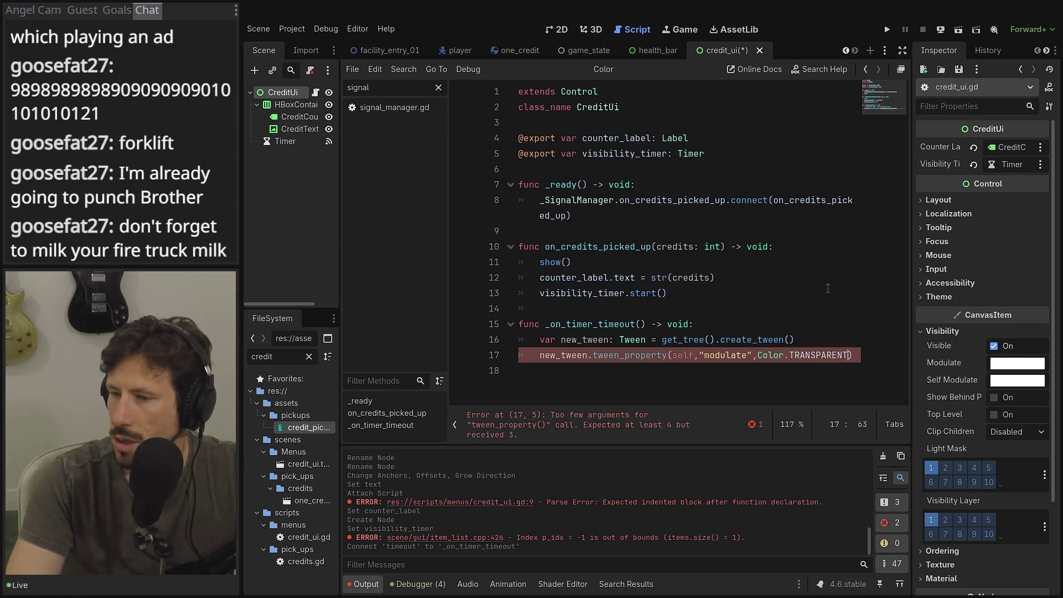
Step: Give the modulate tween a .2 duration and start a new line below it
{"action": "type", "text": ","}
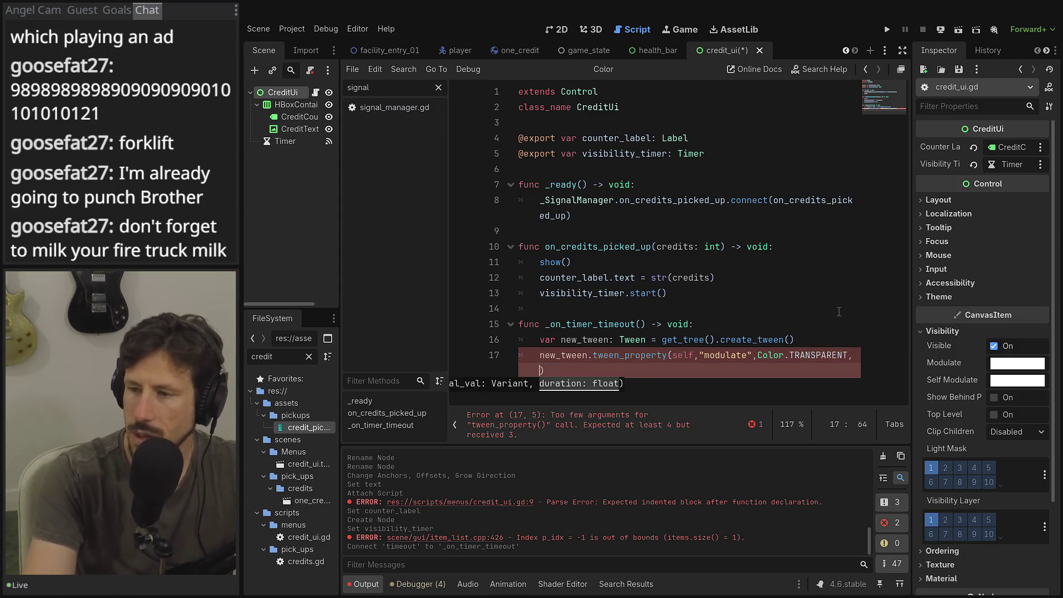
{"action": "type", "text": ".2"}
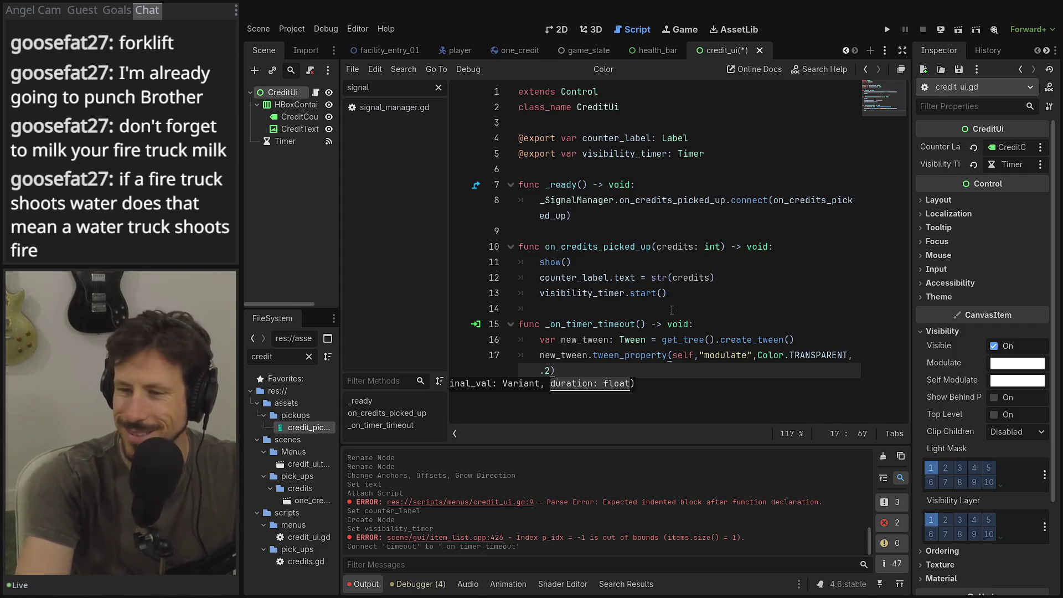
{"action": "key", "text": "Return"}
Step: Write 'new_tween.finished.connect(reset)' on line 18
{"action": "type", "text": "ew_tween"}
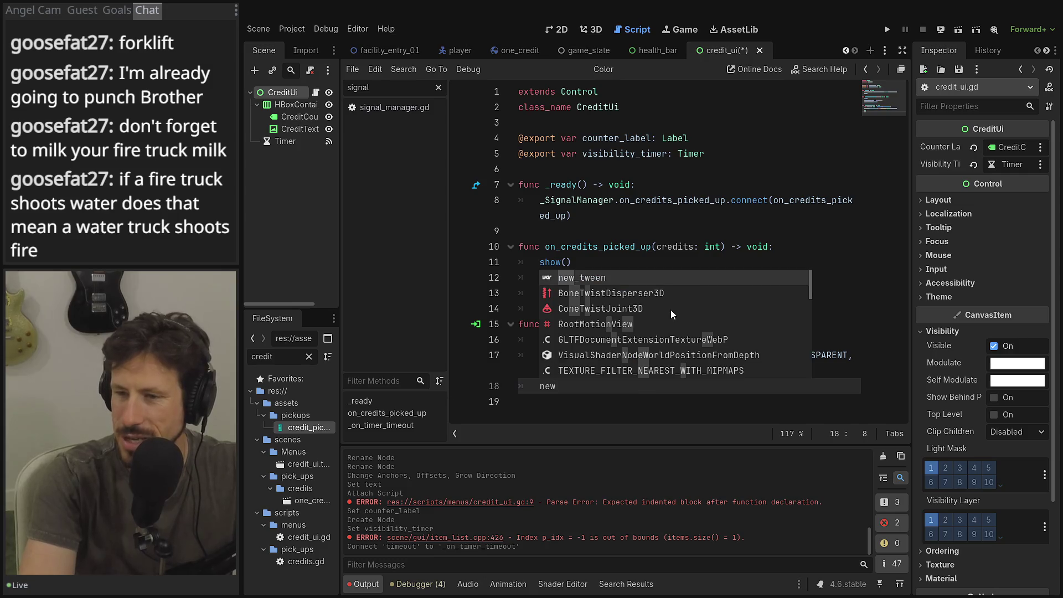
{"action": "key", "text": "Return"}
{"action": "type", "text": ".finished."}
{"action": "type", "text": "con"}
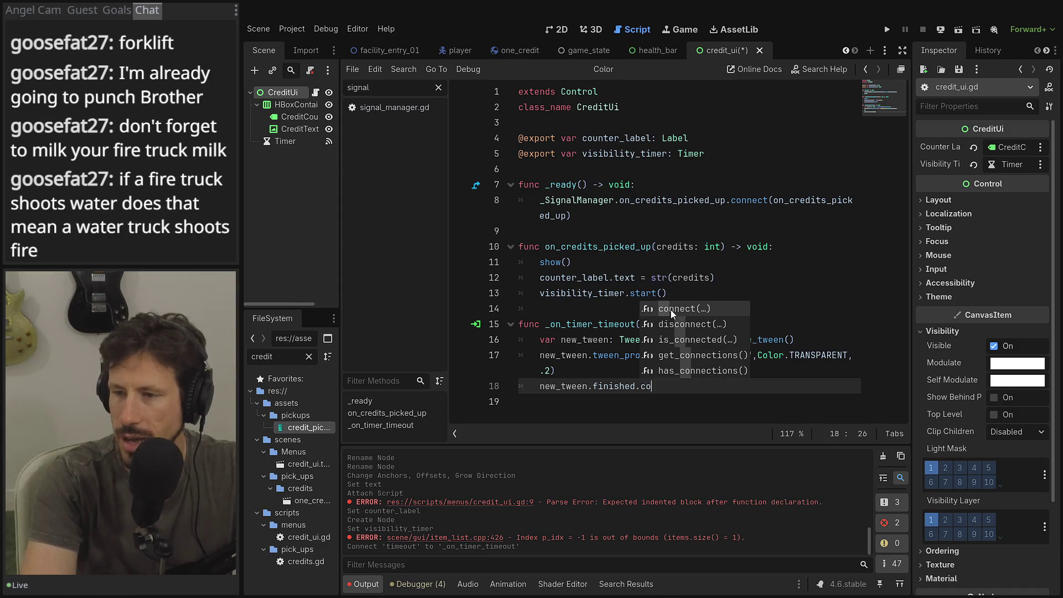
{"action": "key", "text": "Return"}
{"action": "type", "text": "reset"}
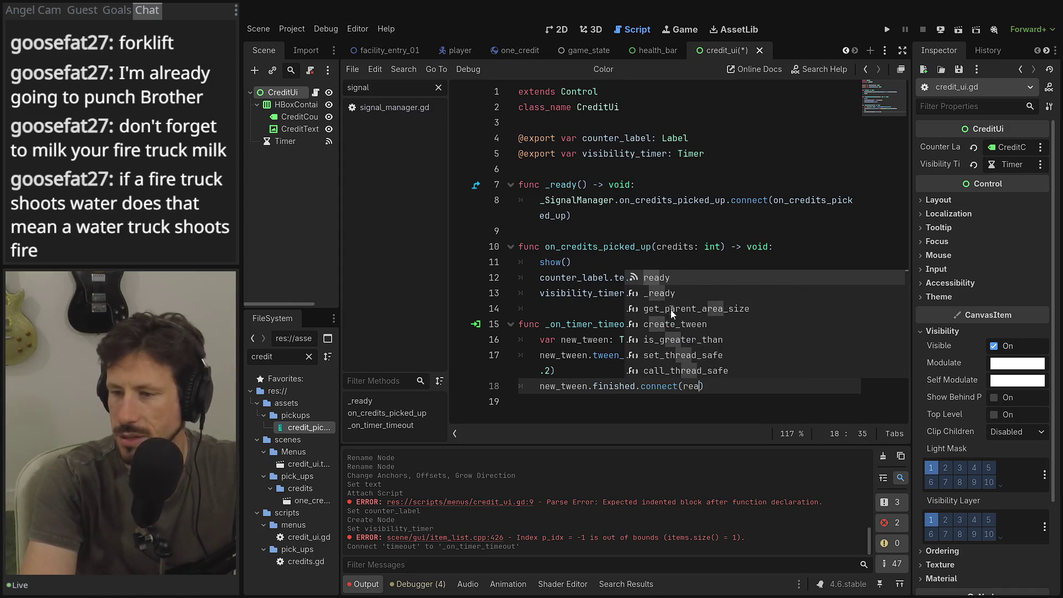
{"action": "type", "text": "_"}
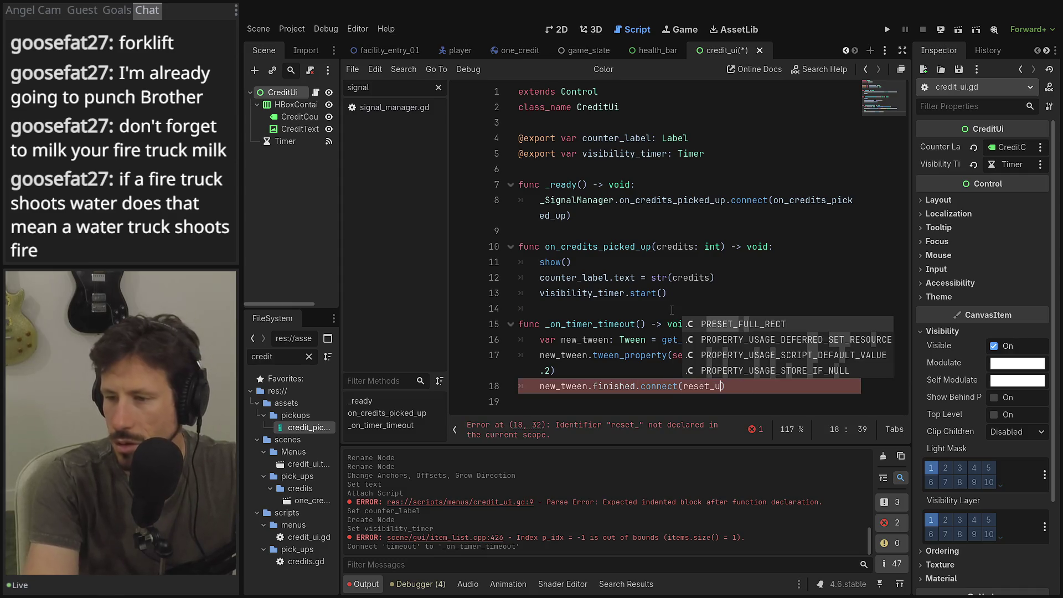
{"action": "key", "text": "BackSpace"}
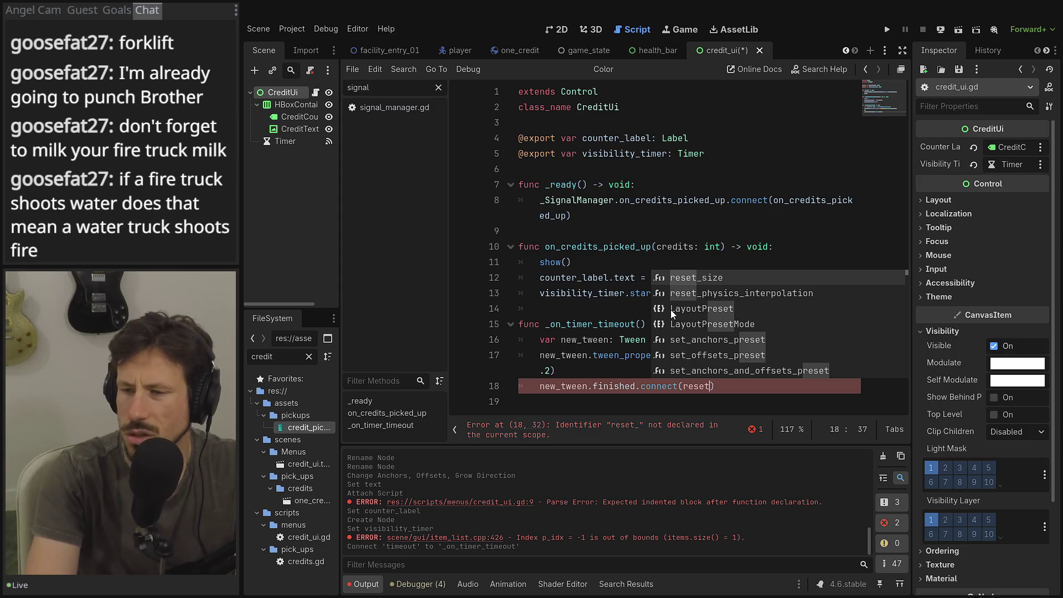
Step: Declare 'func reset() -> void:' below and begin its body with hide
{"action": "key", "text": "Escape"}
{"action": "key", "text": "End"}
{"action": "key", "text": "Return"}
{"action": "key", "text": "Return"}
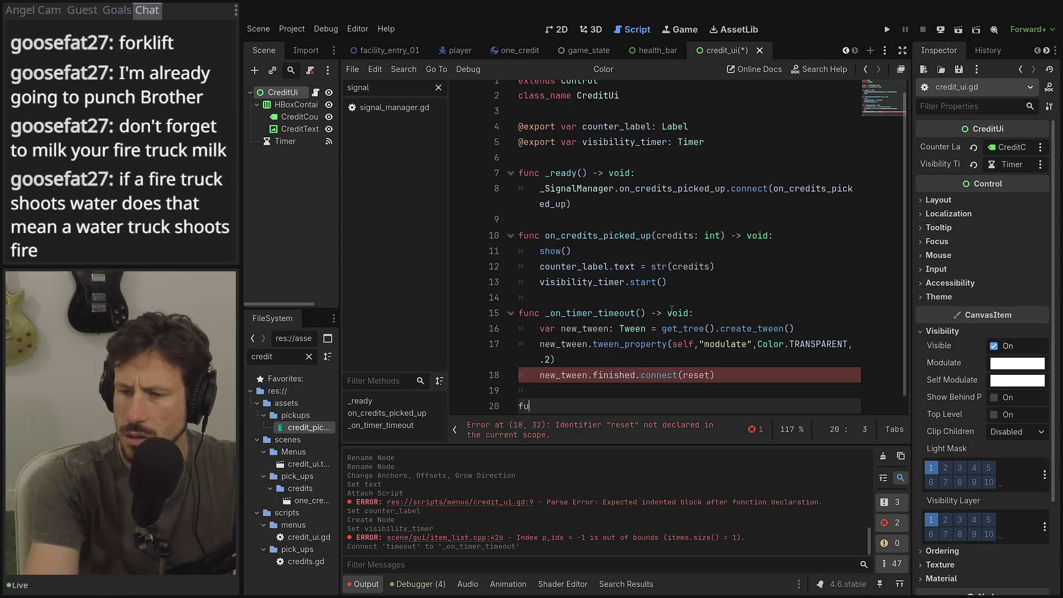
{"action": "type", "text": "re"}
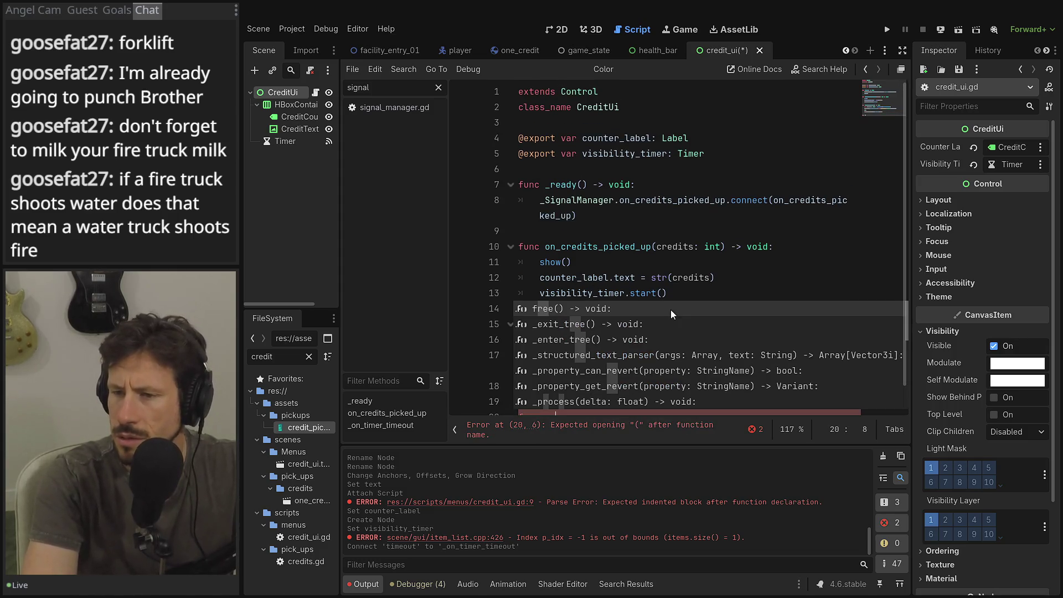
{"action": "type", "text": "set("}
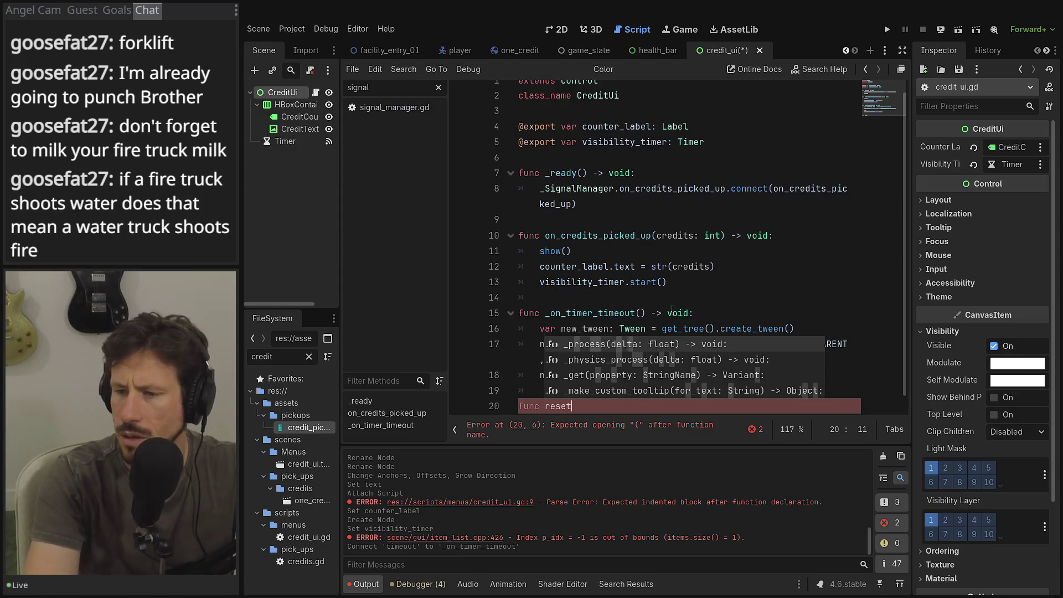
{"action": "type", "text": ")"}
{"action": "type", "text": ">"}
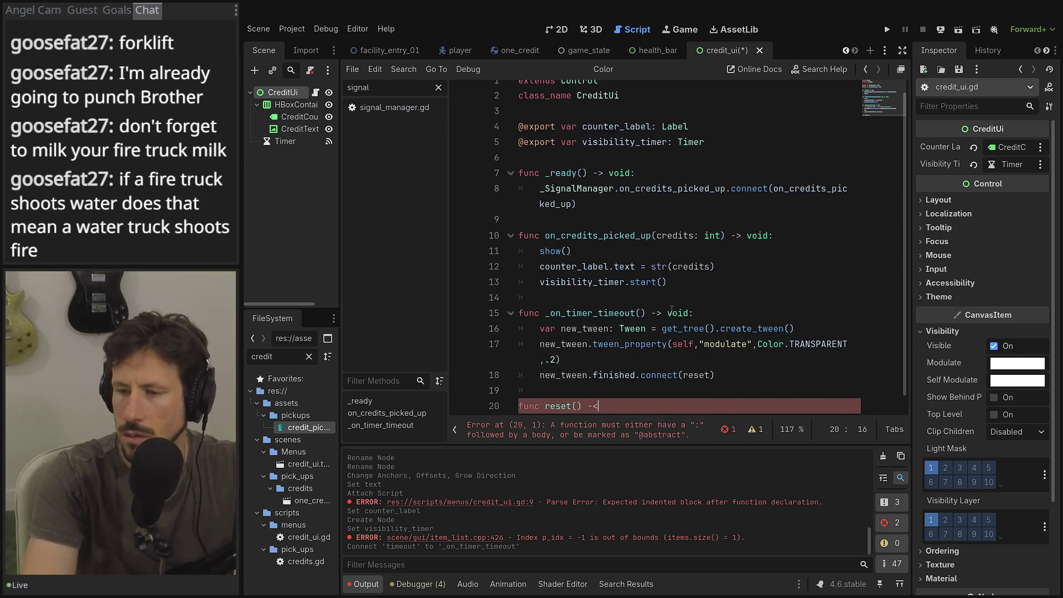
{"action": "type", "text": "> void:"}
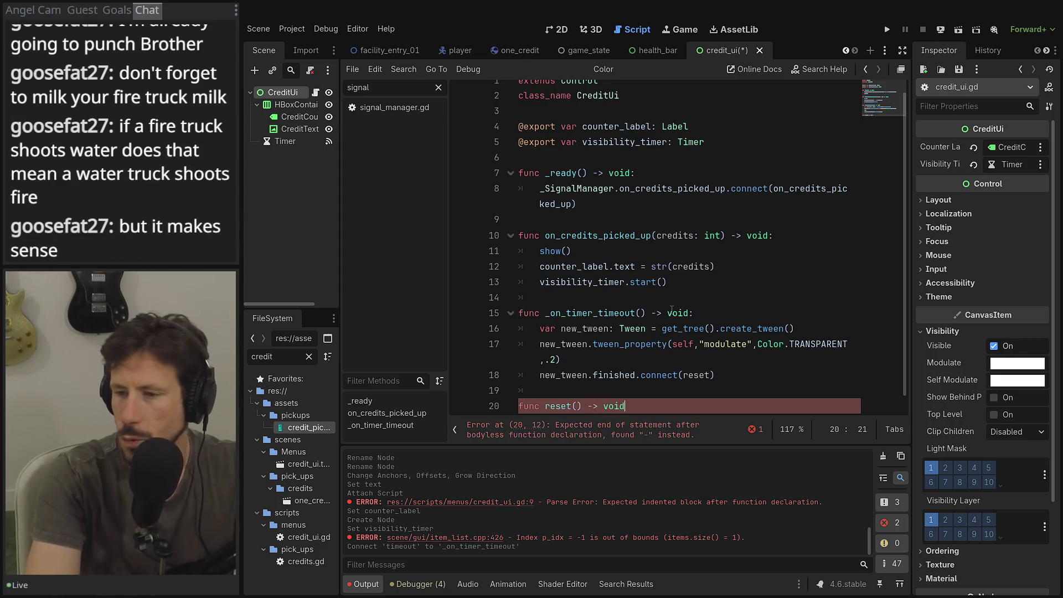
{"action": "key", "text": "Return"}
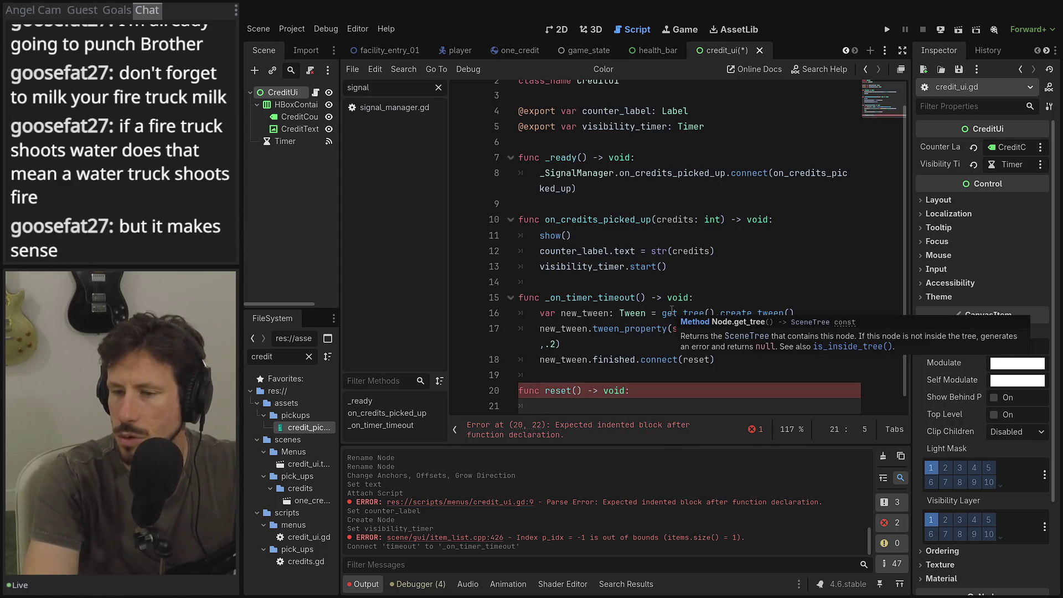
{"action": "type", "text": "h"}
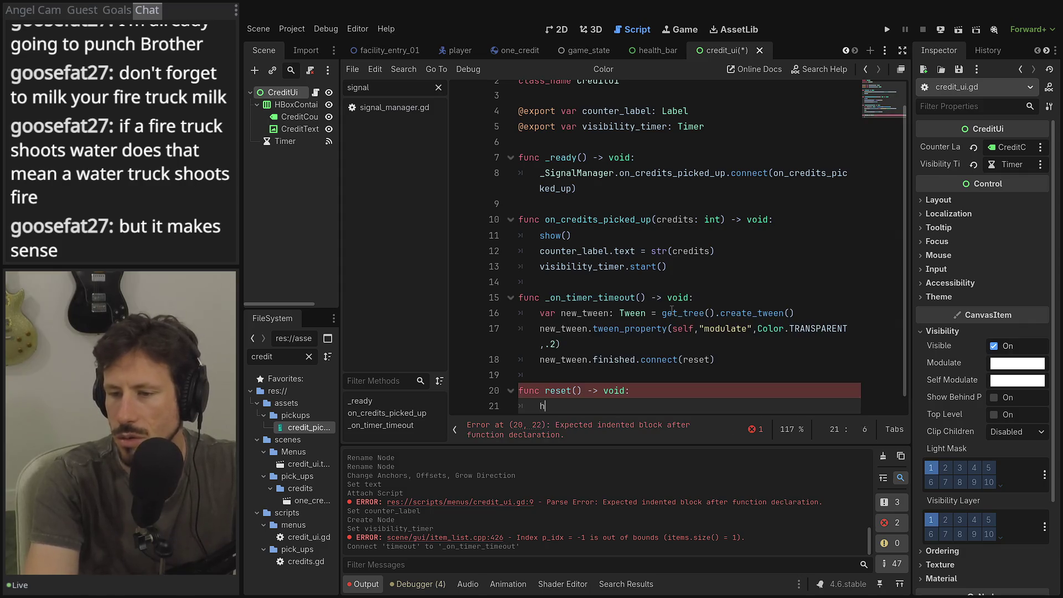
{"action": "type", "text": "id"}
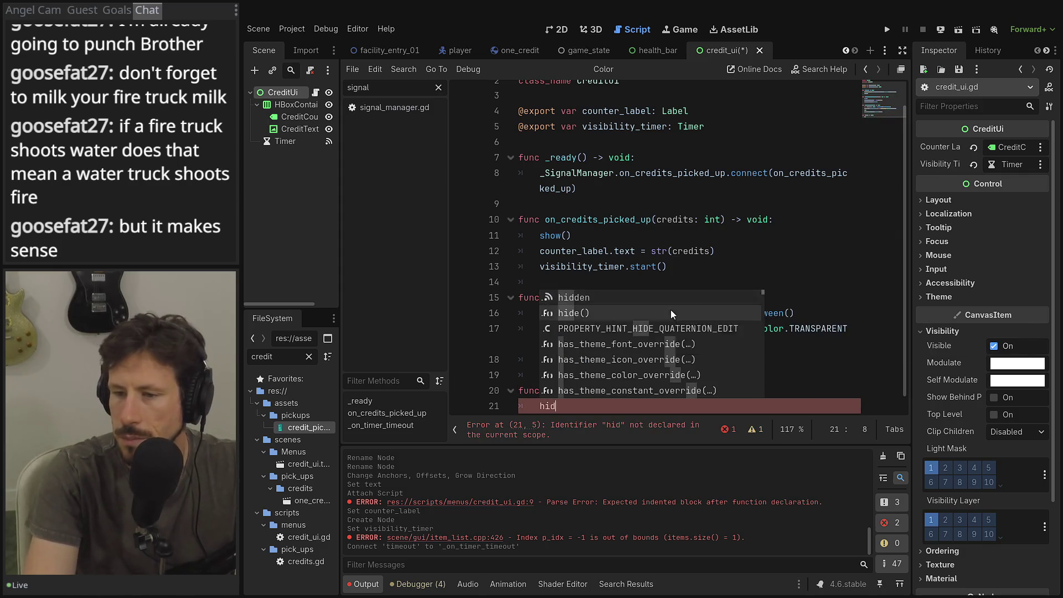
Step: Finish hide() and add 'modulate = Color.WHITE' on line 22 of reset()
{"action": "key", "text": "Return"}
{"action": "key", "text": "Return"}
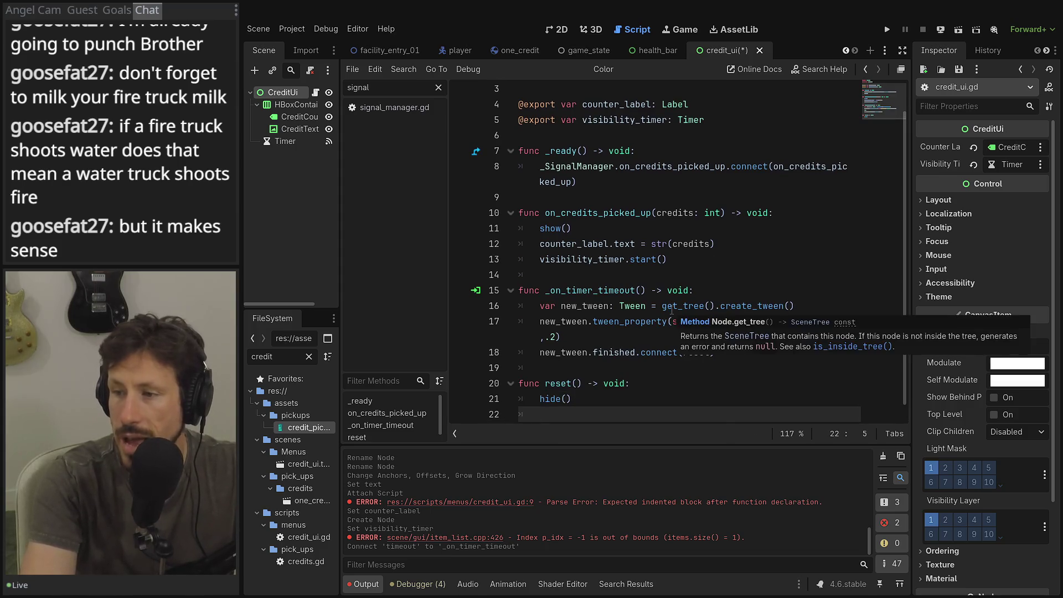
{"action": "type", "text": "modulate ="}
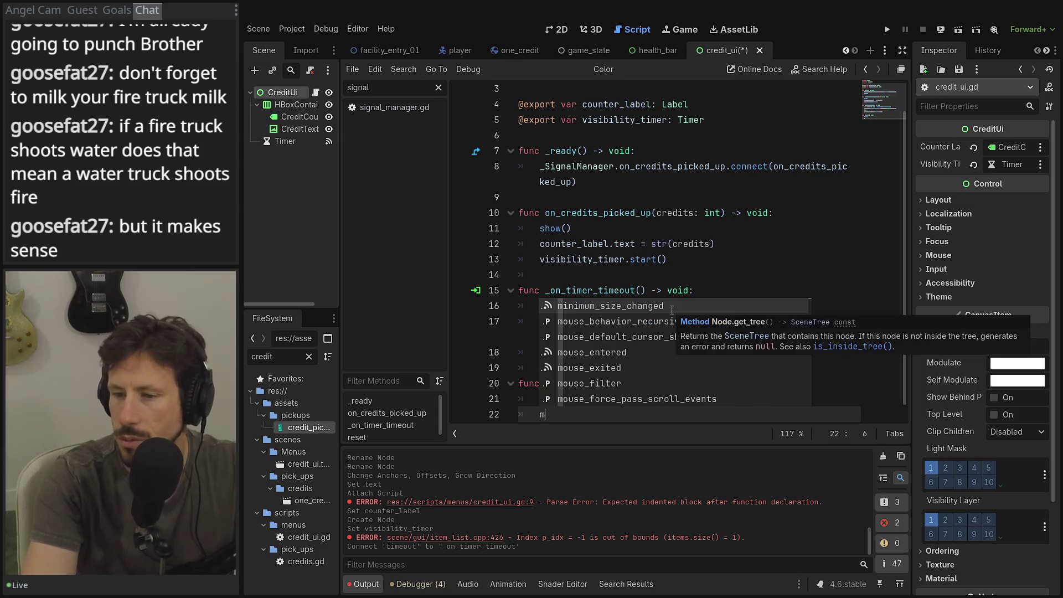
{"action": "type", "text": " col"}
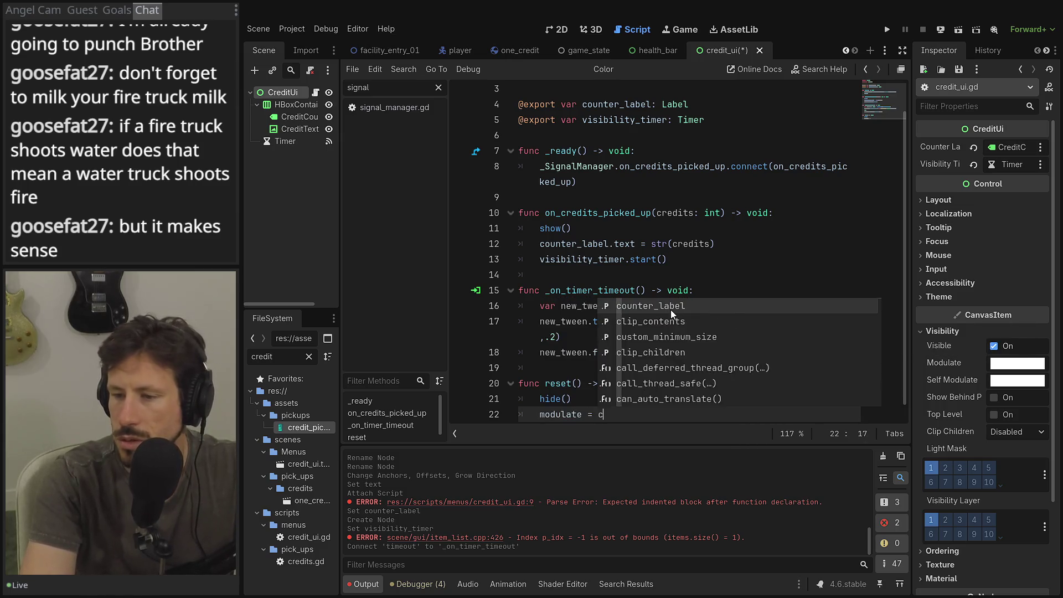
{"action": "key", "text": "BackSpace"}
{"action": "key", "text": "BackSpace"}
{"action": "key", "text": "BackSpace"}
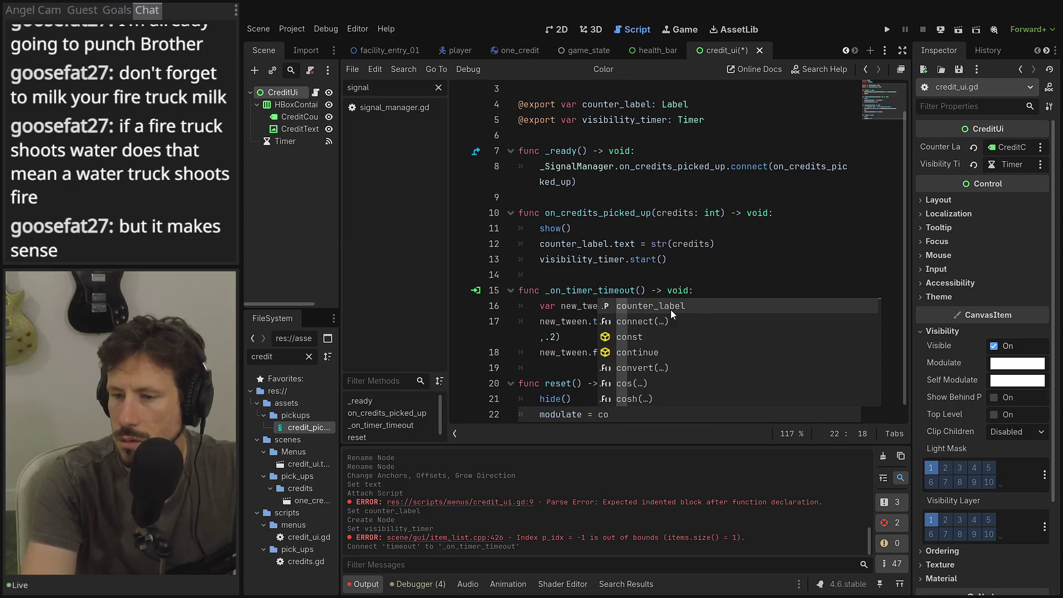
{"action": "type", "text": "COlor"}
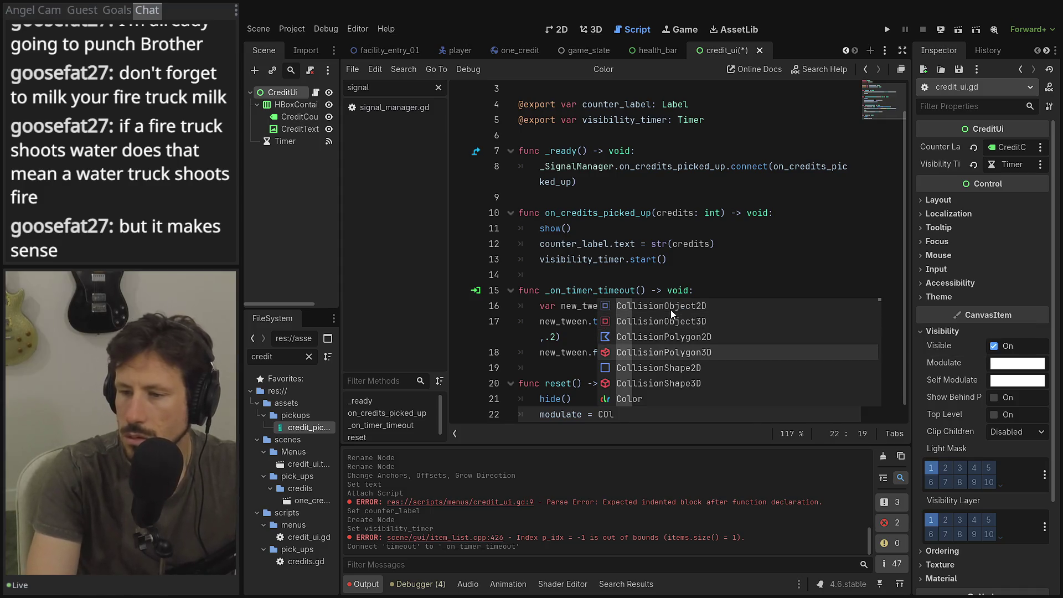
{"action": "key", "text": "Return"}
{"action": "type", "text": "/"}
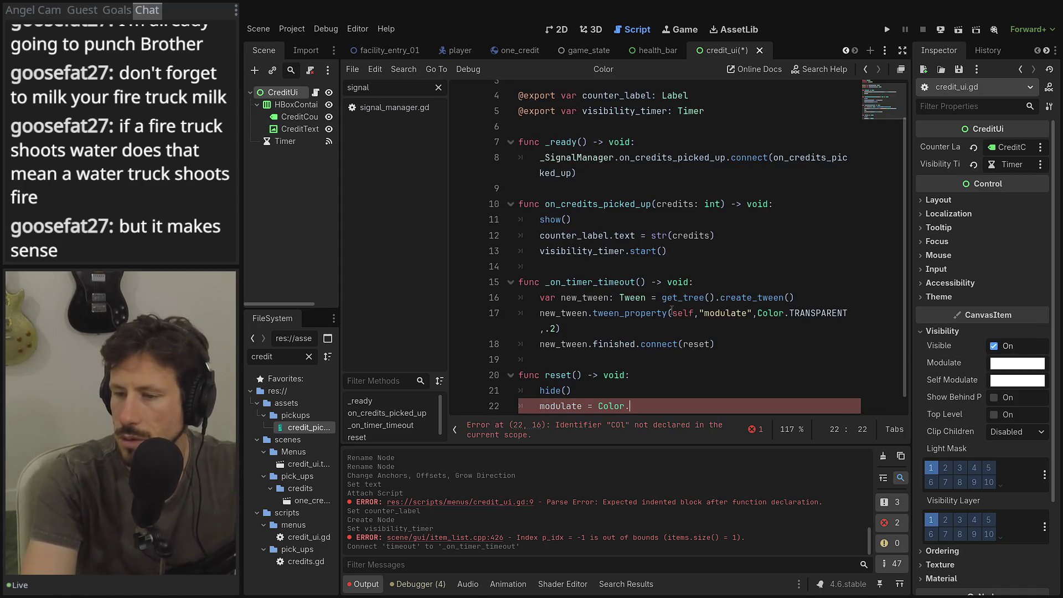
{"action": "type", "text": "WH"}
{"action": "key", "text": "Return"}
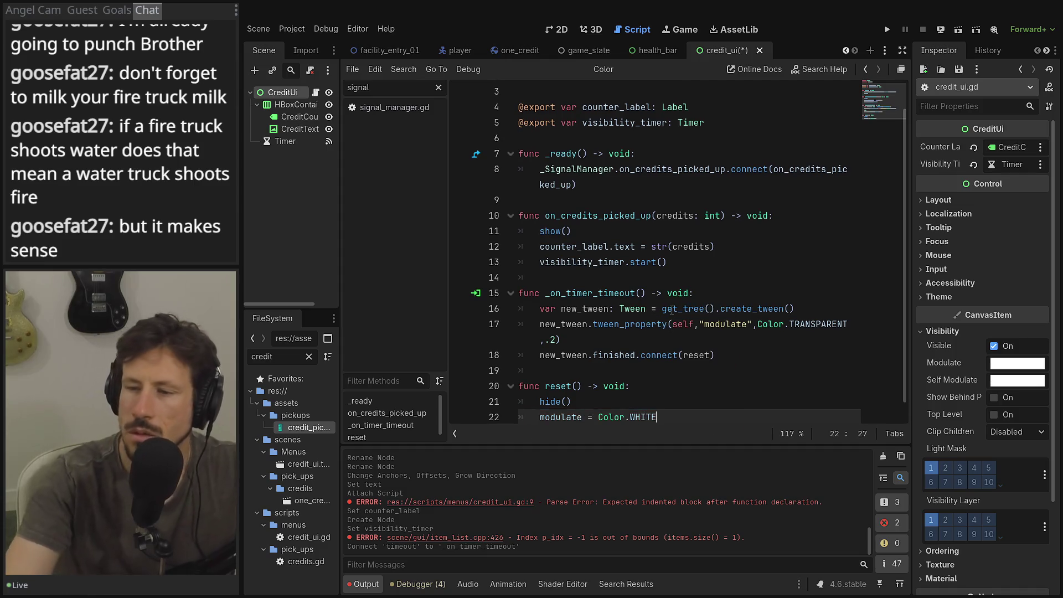
{"action": "scroll", "coordinate": [670, 318], "scroll_direction": "down", "scroll_amount": 1}
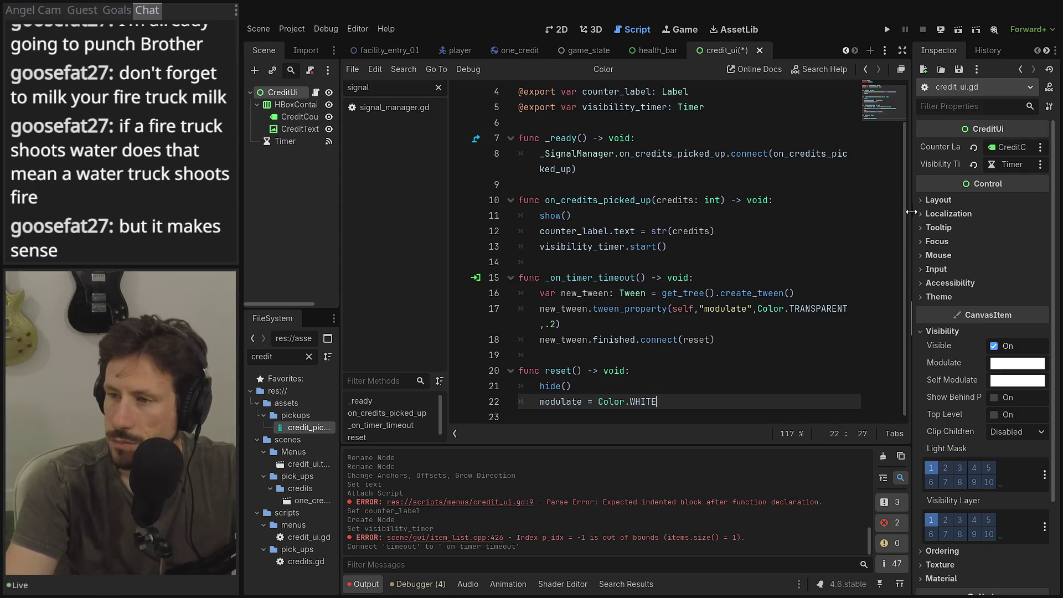
Step: Widen the script editor so the credit_ui.gd code lines no longer wrap
{"action": "left_click_drag", "start_coordinate": [908, 213], "coordinate": [938, 213]}
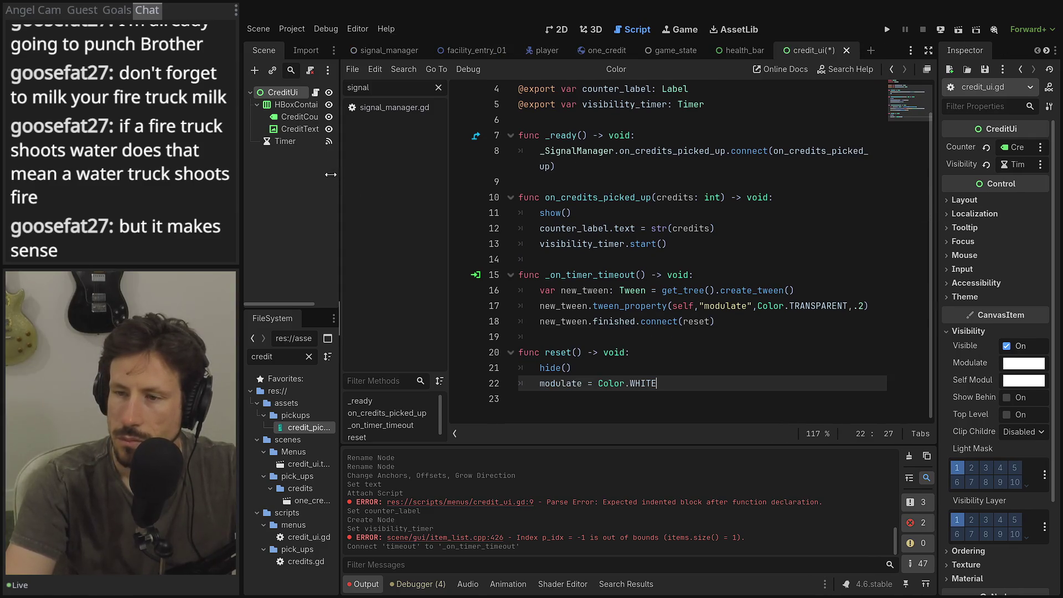
{"action": "left_click", "coordinate": [709, 289]}
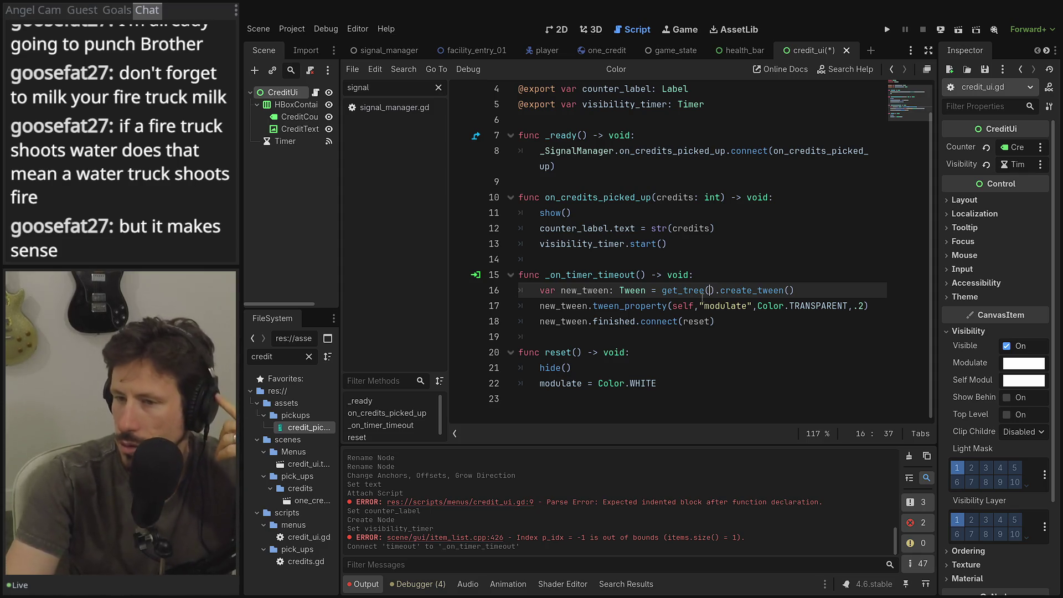
{"action": "mouse_move", "coordinate": [702, 296]}
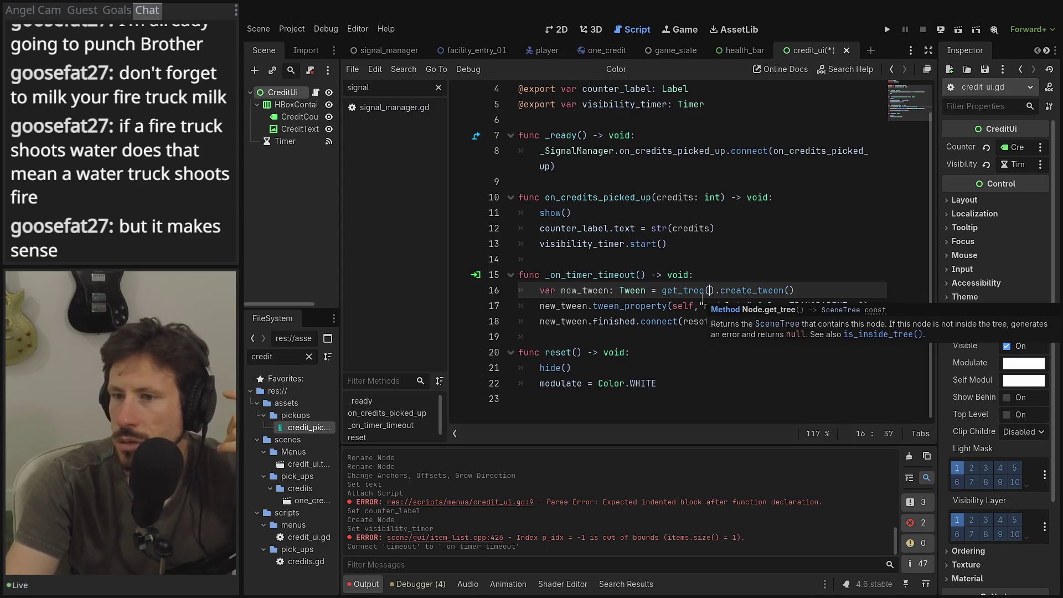
Step: Inspect on_credits_picked_up and the credits parameter, then bring up the Color class reference
{"action": "double_click", "coordinate": [692, 147]}
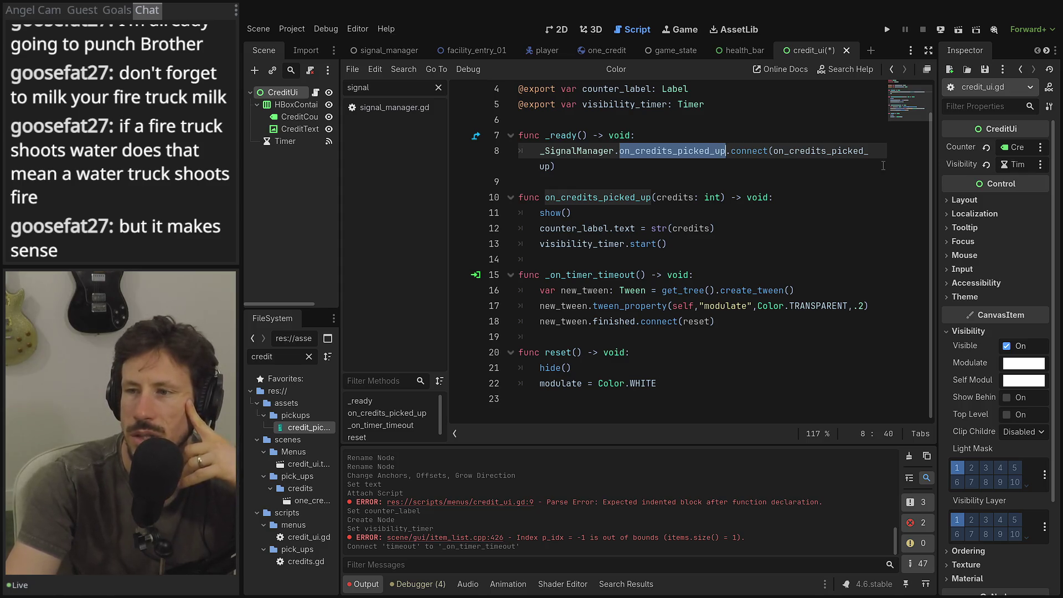
{"action": "double_click", "coordinate": [688, 198]}
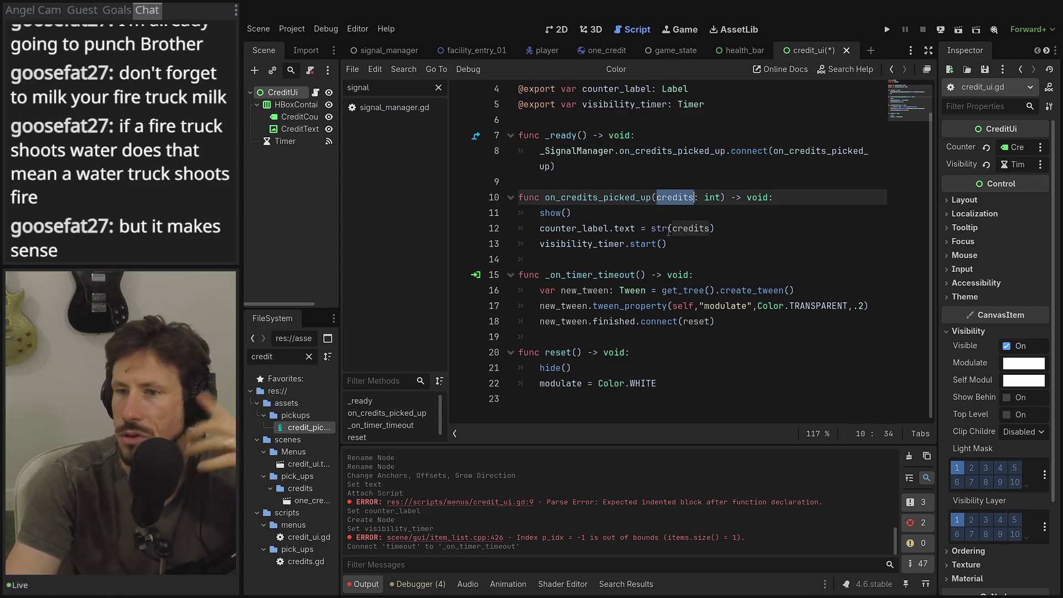
{"action": "mouse_move", "coordinate": [664, 228]}
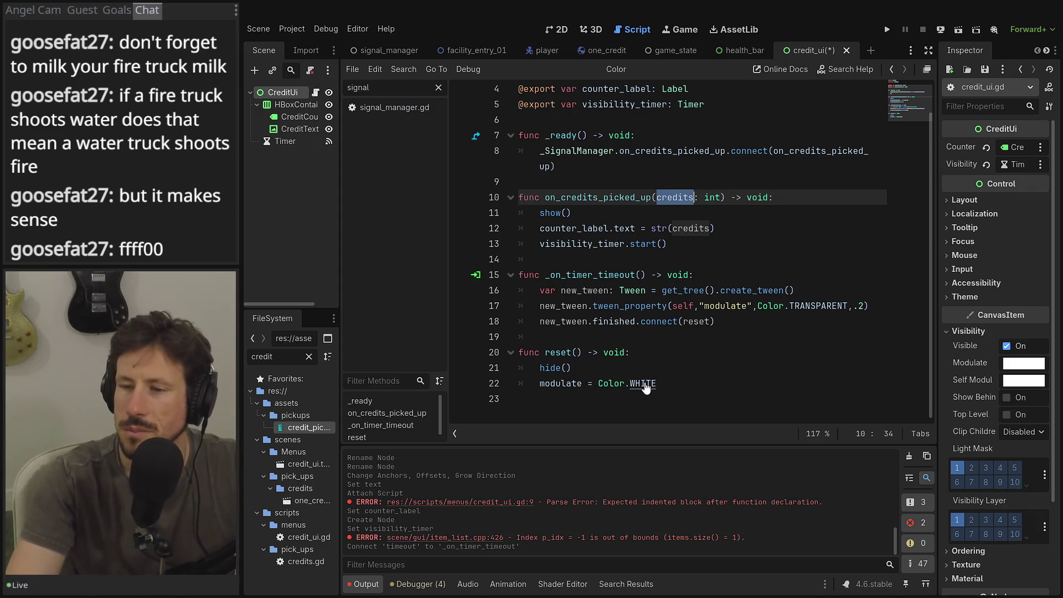
{"action": "left_click", "coordinate": [645, 384], "text": "ctrl"}
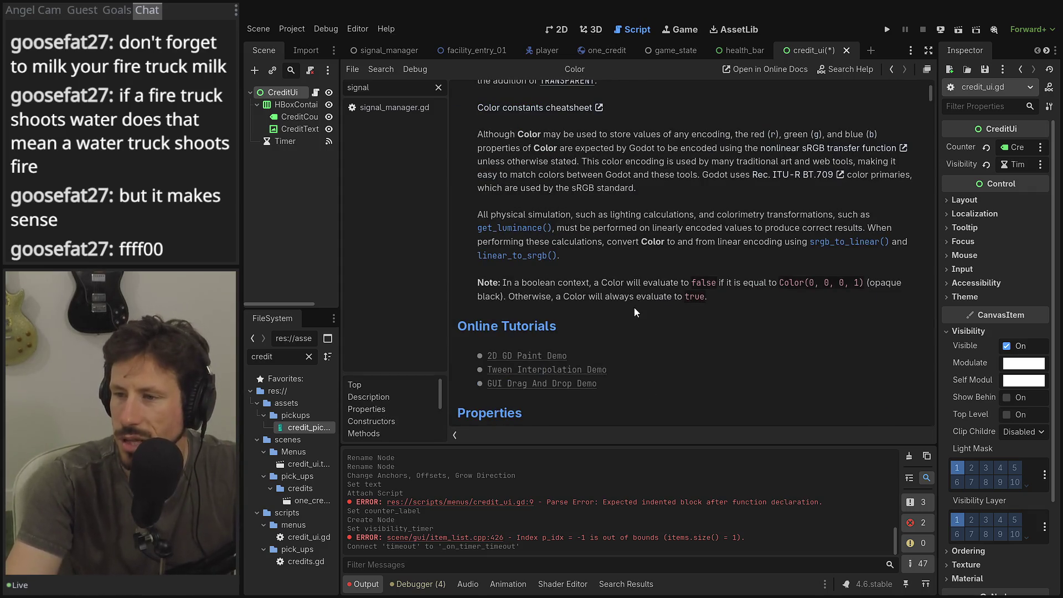
Step: Bring up the Color constants cheatsheet from the Color reference and reposition its window
{"action": "scroll", "coordinate": [638, 307], "scroll_direction": "up", "scroll_amount": 3}
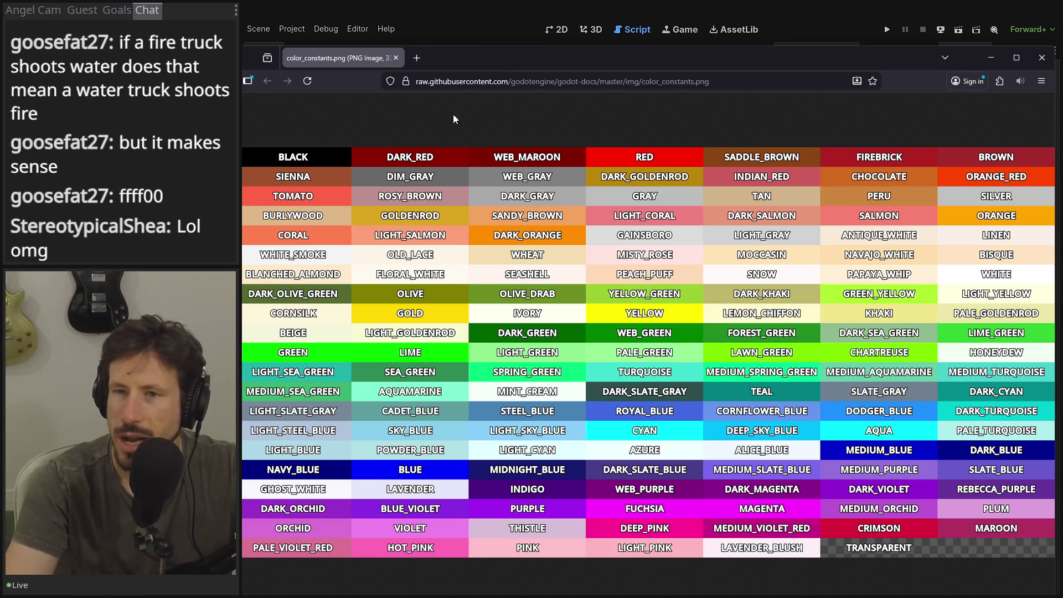
{"action": "mouse_move", "coordinate": [565, 57]}
{"action": "left_mouse_down"}
{"action": "mouse_move", "coordinate": [270, 87]}
{"action": "mouse_move", "coordinate": [0, 87]}
{"action": "mouse_move", "coordinate": [625, 61]}
{"action": "left_mouse_up"}
Step: View the colour constants chart at full size, close it, and leave the Color help
{"action": "left_click", "coordinate": [515, 261]}
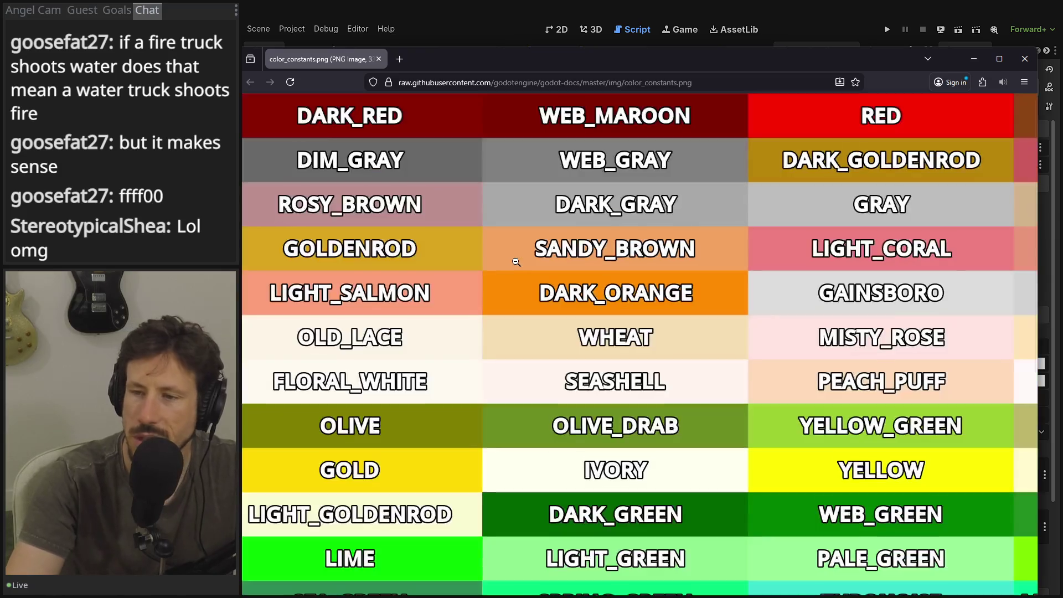
{"action": "scroll", "coordinate": [531, 260], "scroll_direction": "down", "scroll_amount": 2}
{"action": "scroll", "coordinate": [528, 252], "scroll_direction": "down", "scroll_amount": 3}
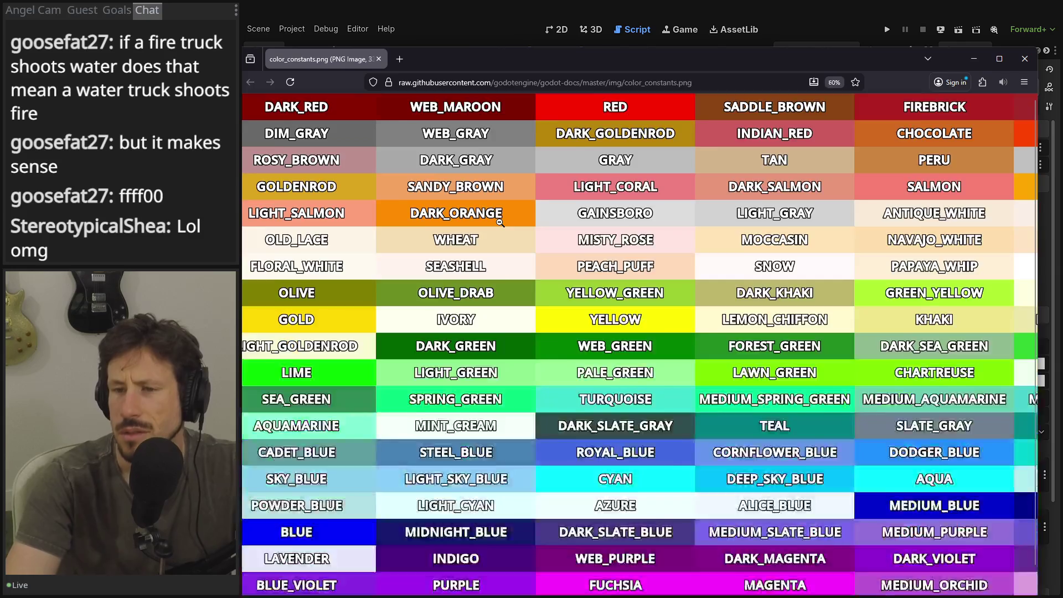
{"action": "scroll", "coordinate": [644, 293], "scroll_direction": "up", "scroll_amount": 2}
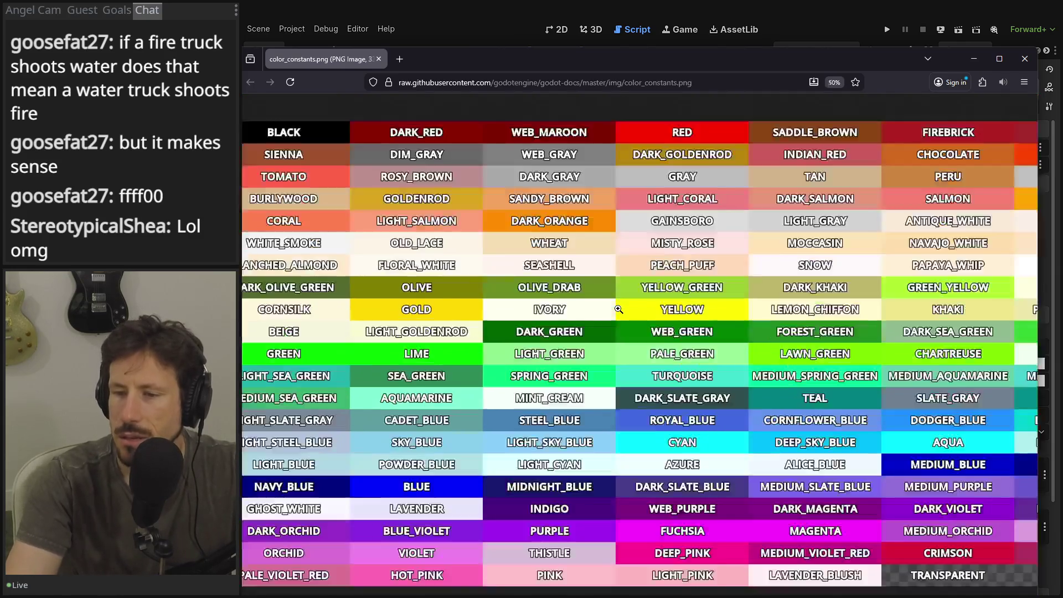
{"action": "scroll", "coordinate": [618, 308], "scroll_direction": "down", "scroll_amount": 1}
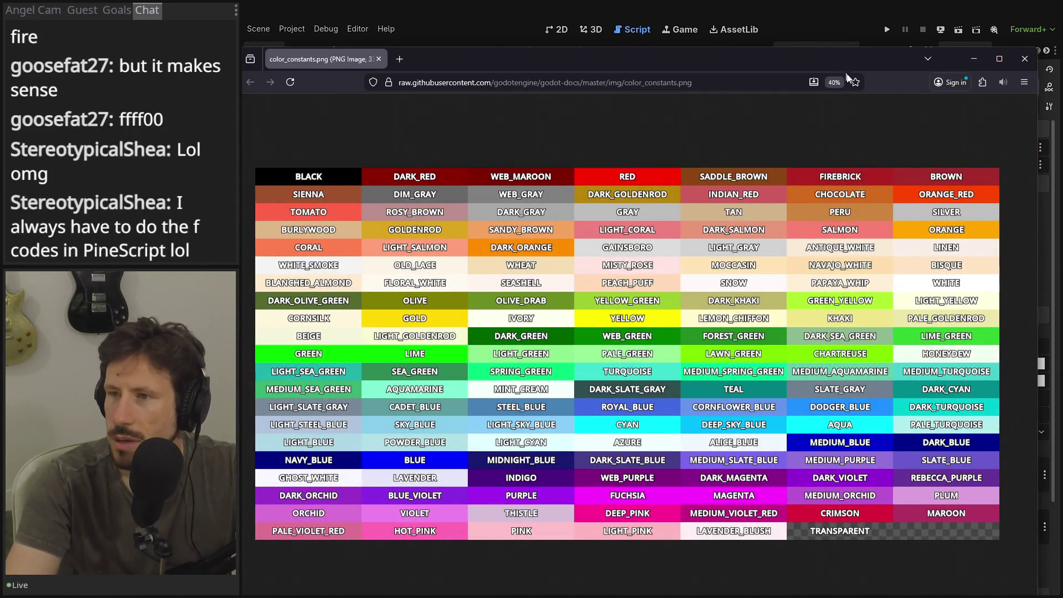
{"action": "left_click", "coordinate": [378, 59]}
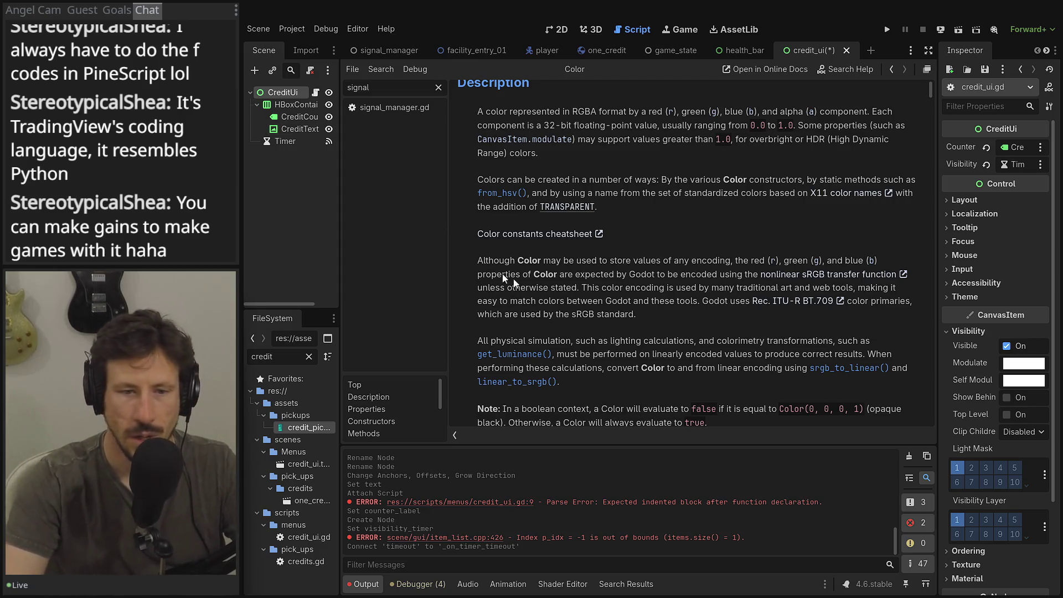
{"action": "left_click", "coordinate": [891, 67]}
Step: Return to credit_ui.gd and save the script with Ctrl+S
{"action": "left_click", "coordinate": [891, 67]}
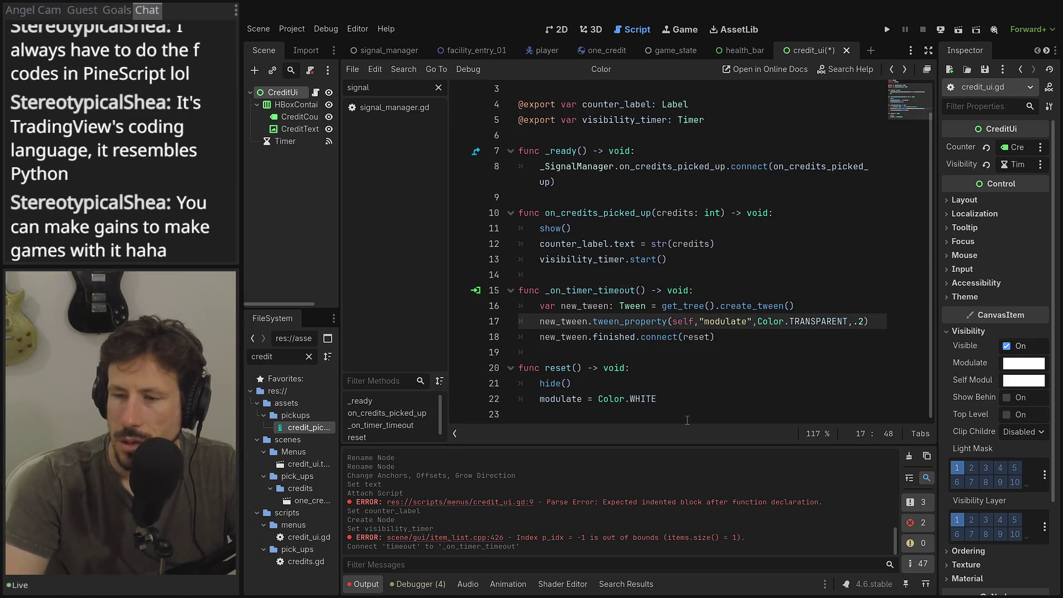
{"action": "left_click", "coordinate": [692, 396]}
{"action": "key", "text": "ctrl+s"}
{"action": "left_click", "coordinate": [819, 369]}
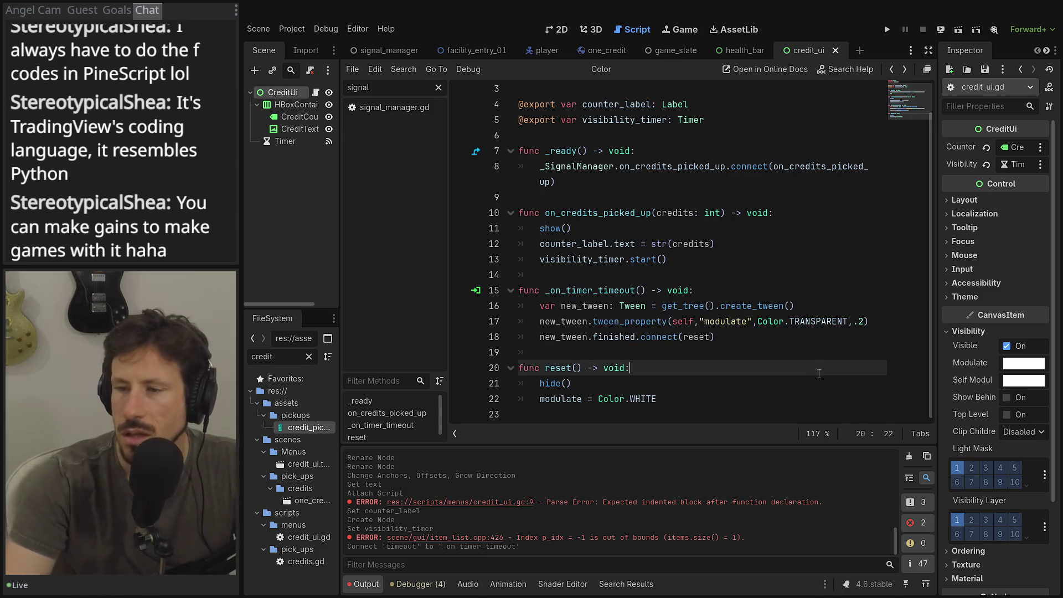
Step: Switch to the game_state scene in the 2D view with a roomier scene tree
{"action": "left_click", "coordinate": [657, 51]}
{"action": "mouse_move", "coordinate": [338, 151]}
{"action": "left_mouse_down"}
{"action": "mouse_move", "coordinate": [590, 127]}
{"action": "mouse_move", "coordinate": [503, 127]}
{"action": "left_mouse_up"}
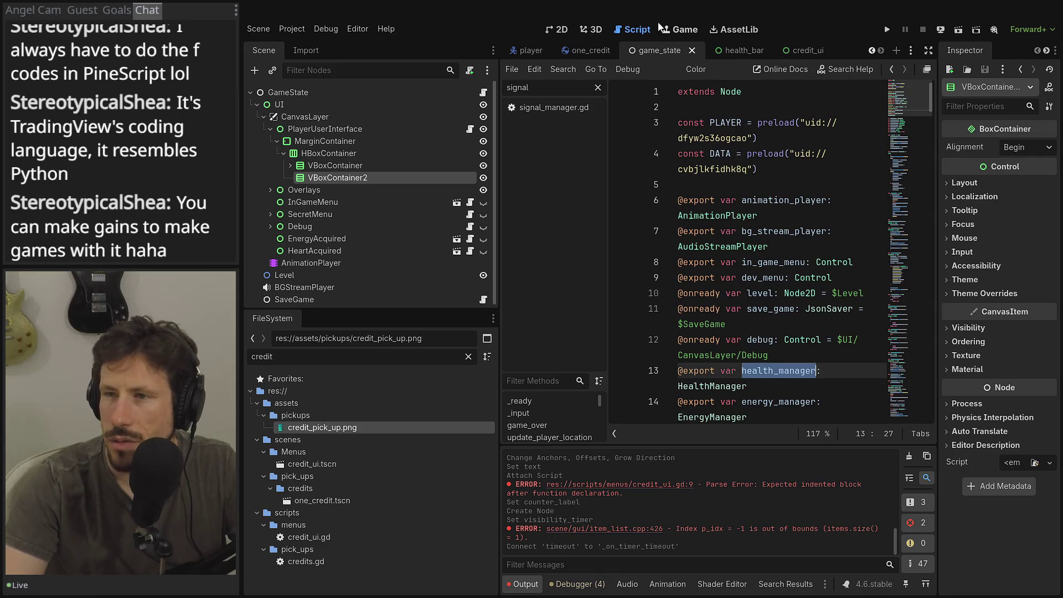
{"action": "left_click", "coordinate": [568, 29]}
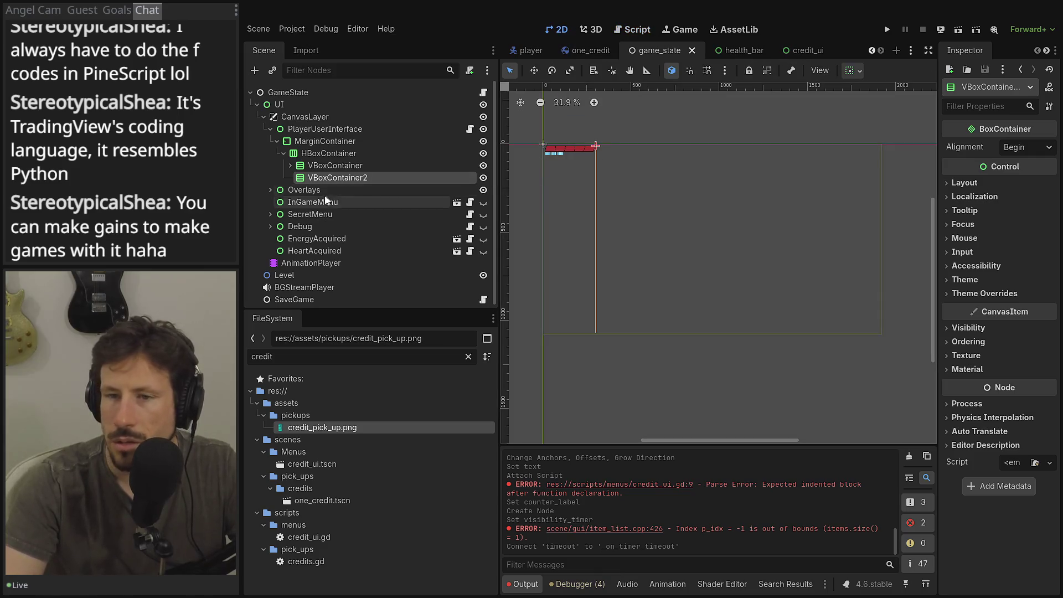
{"action": "left_click", "coordinate": [327, 357]}
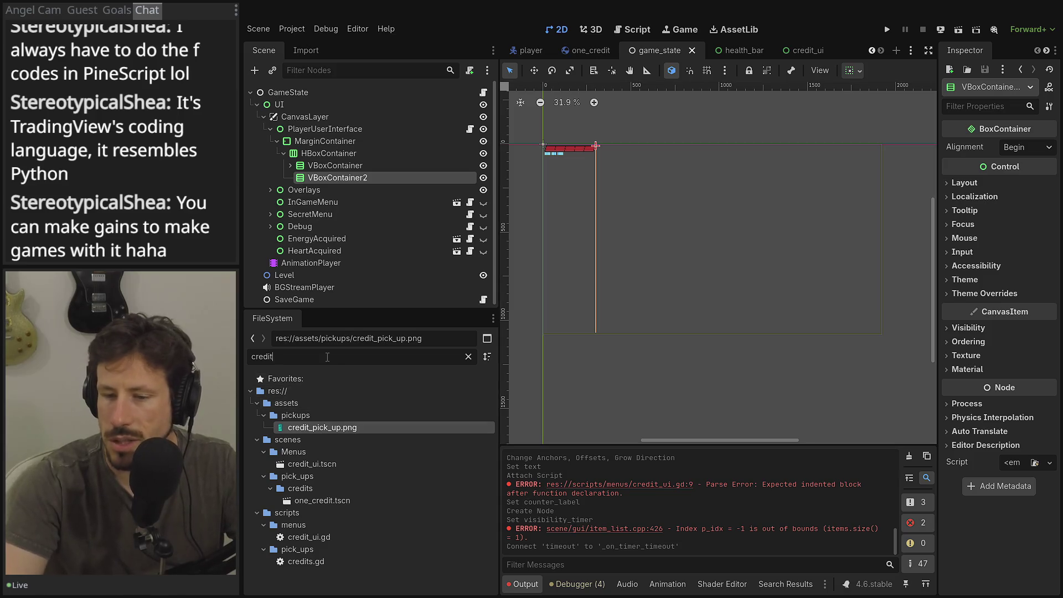
Step: Add the credit_ui scene as a CreditUi instance under VBoxContainer2
{"action": "mouse_move", "coordinate": [312, 464]}
{"action": "left_mouse_down"}
{"action": "mouse_move", "coordinate": [368, 179]}
{"action": "mouse_move", "coordinate": [357, 176]}
{"action": "left_mouse_up"}
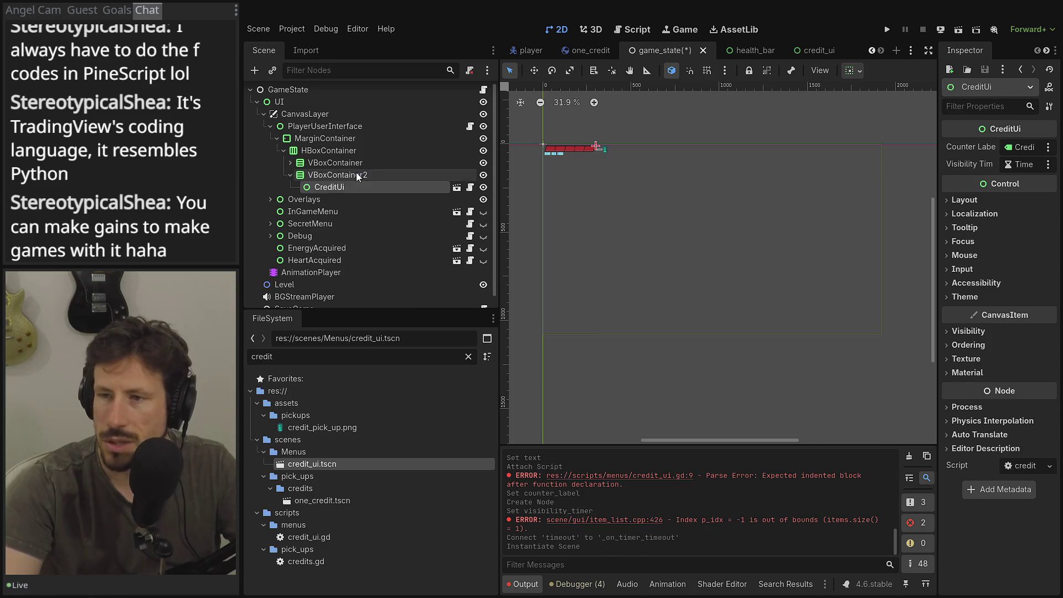
{"action": "scroll", "coordinate": [596, 142], "scroll_direction": "up", "scroll_amount": 6}
{"action": "scroll", "coordinate": [597, 143], "scroll_direction": "up", "scroll_amount": 3}
{"action": "scroll", "coordinate": [602, 155], "scroll_direction": "down", "scroll_amount": 7}
Step: Try End alignment on VBoxContainer2, then set it back to Begin
{"action": "left_click", "coordinate": [337, 175]}
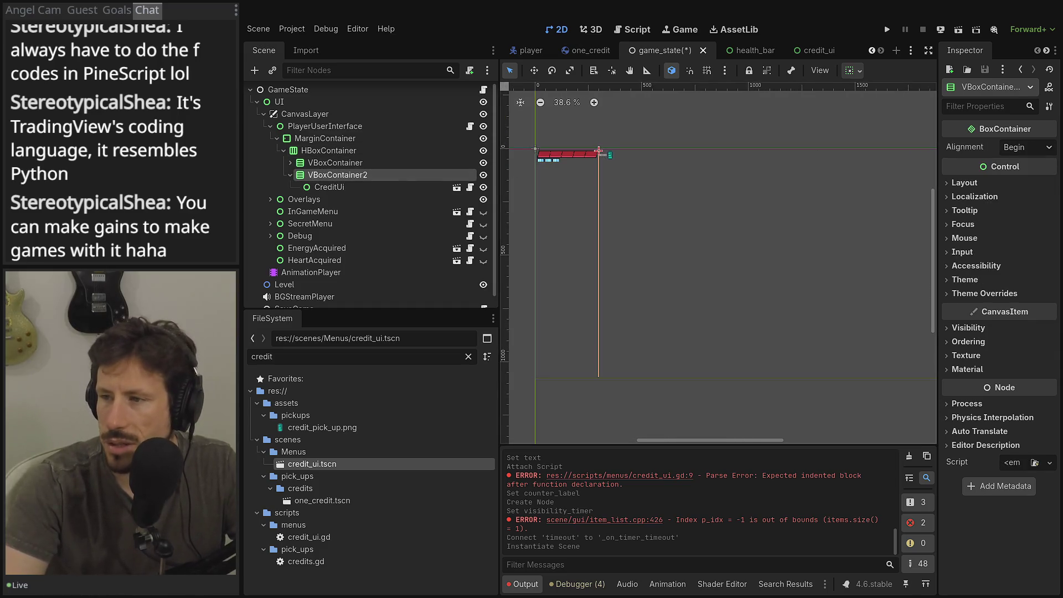
{"action": "left_click", "coordinate": [1034, 147]}
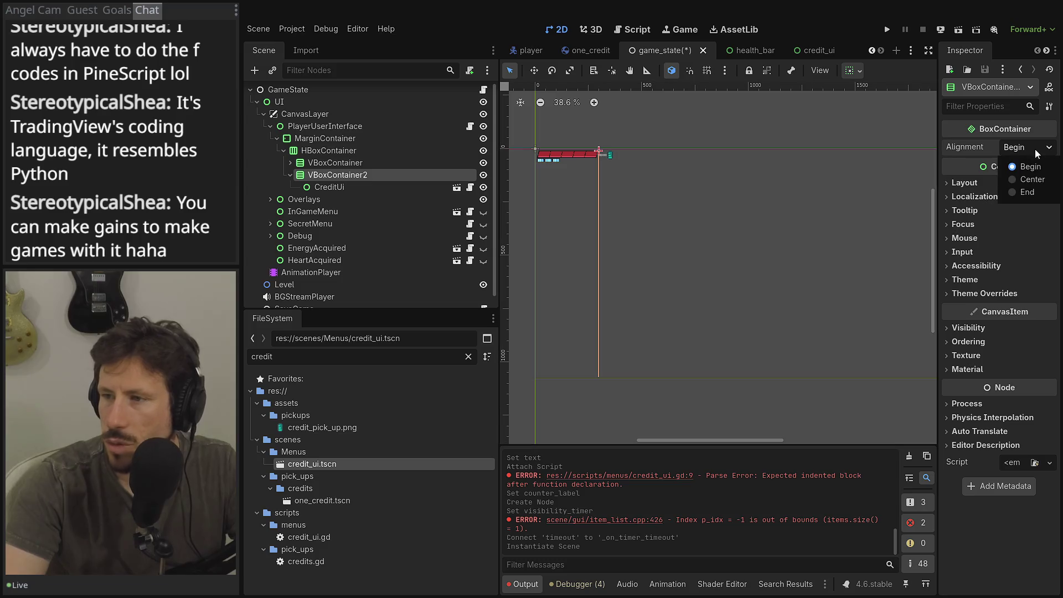
{"action": "left_click", "coordinate": [1026, 192]}
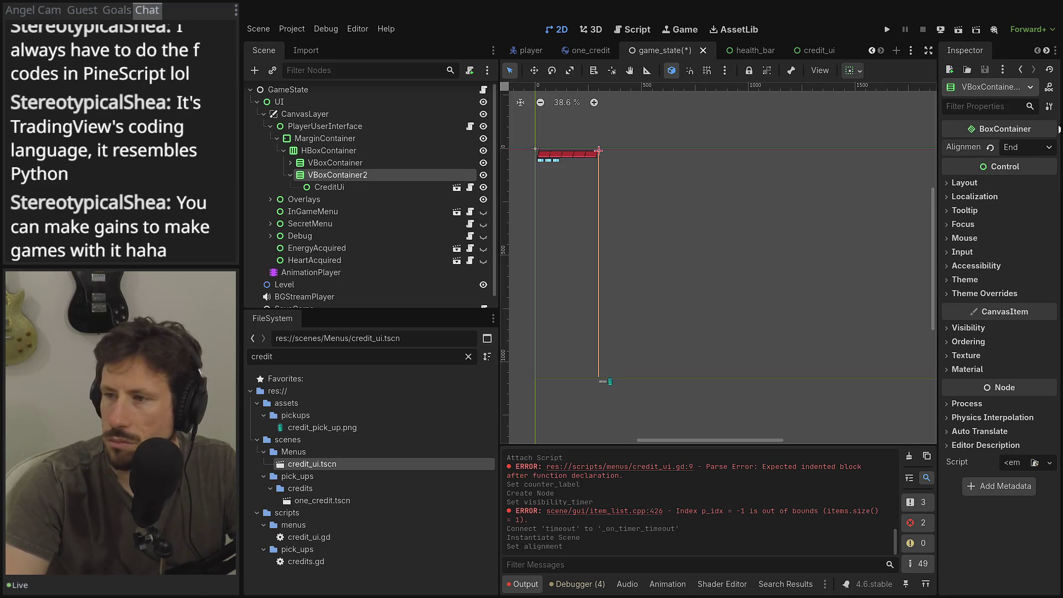
{"action": "left_click", "coordinate": [1024, 148]}
{"action": "left_click", "coordinate": [1018, 169]}
{"action": "scroll", "coordinate": [683, 207], "scroll_direction": "up", "scroll_amount": 5}
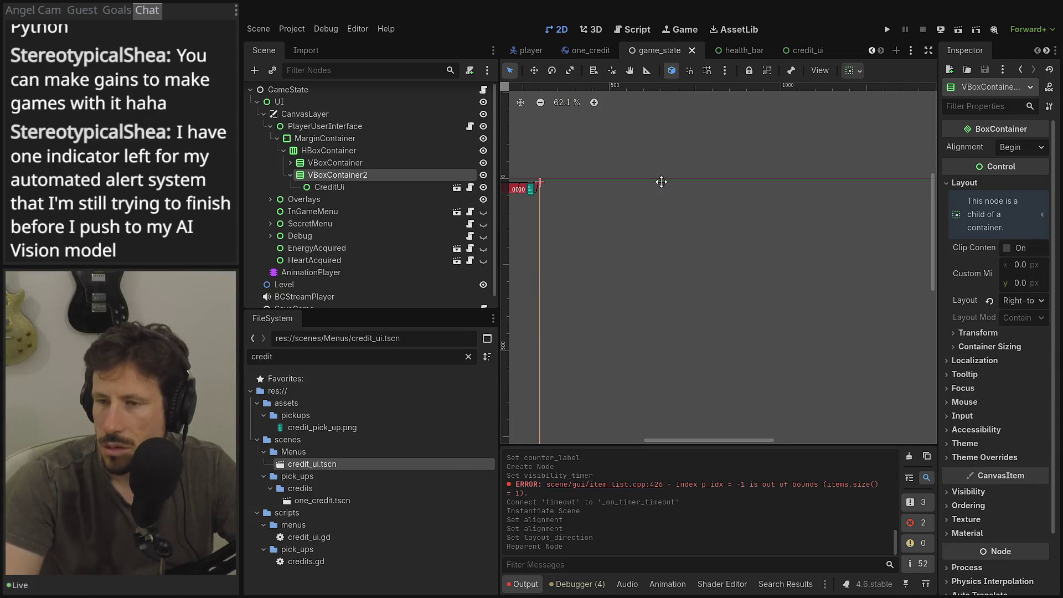
{"action": "left_click", "coordinate": [1034, 149]}
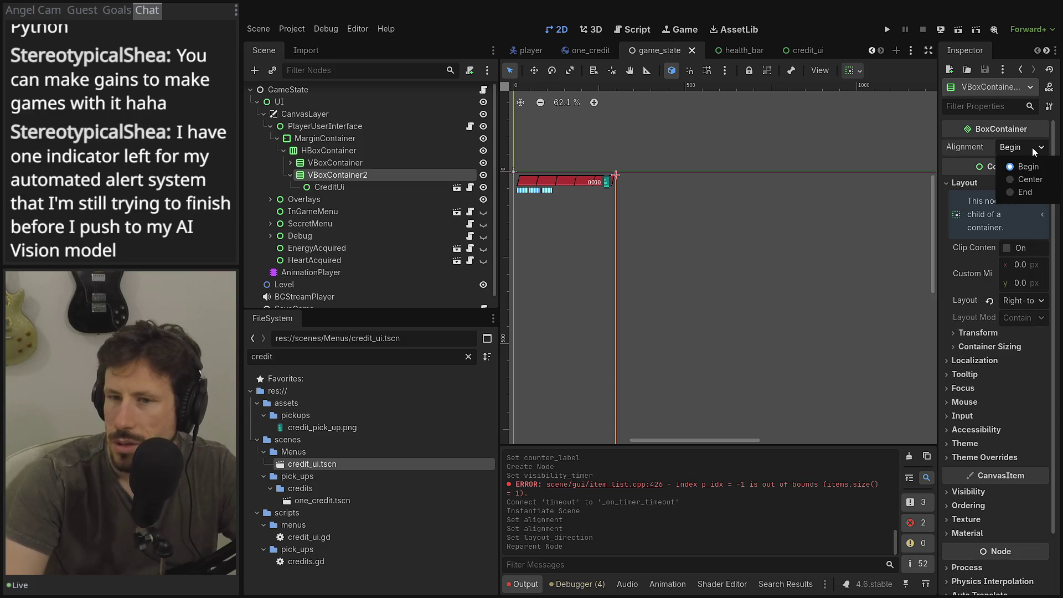
Step: Set VBoxContainer2's Layout Direction to Inherited after trying Left-to-Right
{"action": "left_click", "coordinate": [1023, 301]}
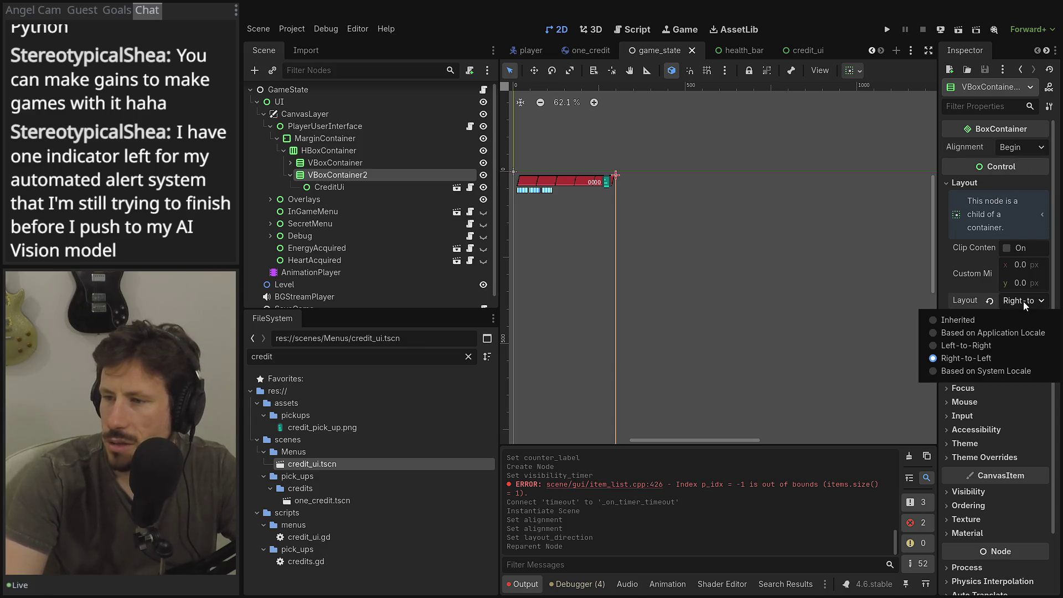
{"action": "left_click", "coordinate": [957, 338]}
{"action": "key", "text": "f"}
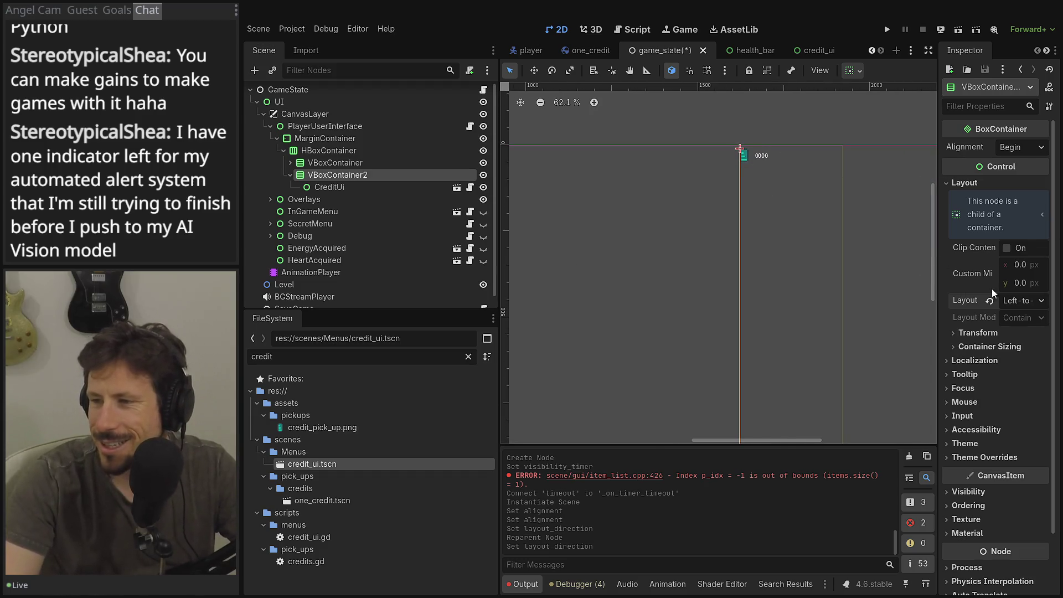
{"action": "left_click", "coordinate": [1012, 301]}
{"action": "left_click", "coordinate": [971, 317]}
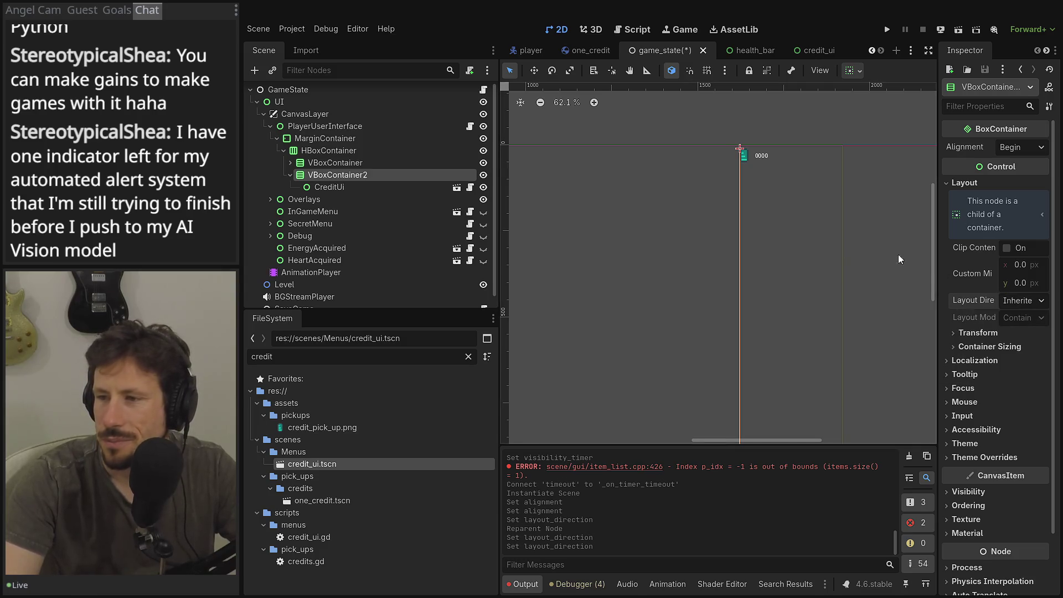
{"action": "left_click", "coordinate": [1014, 300]}
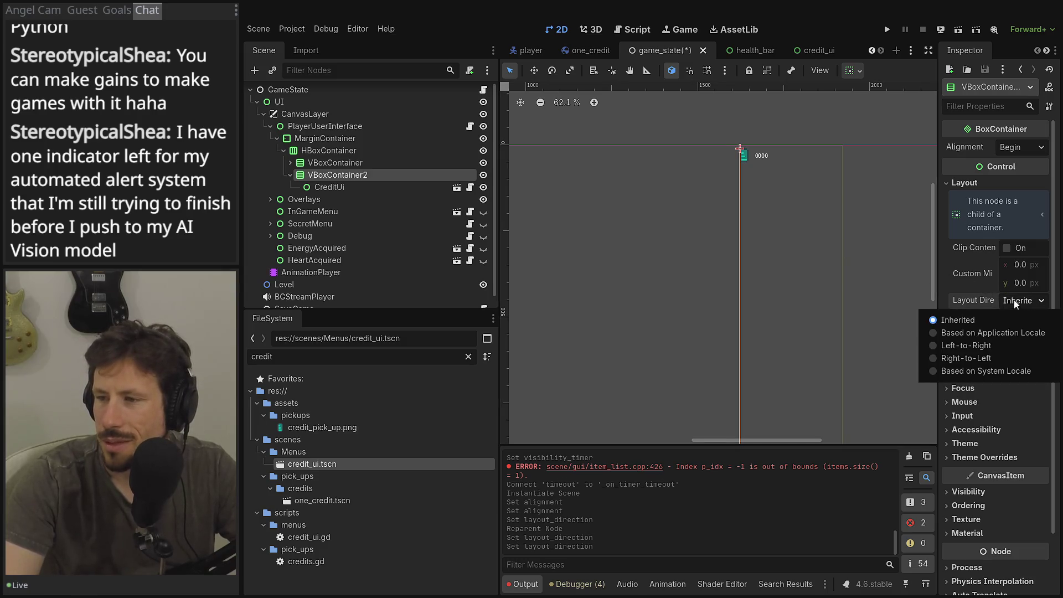
{"action": "left_click", "coordinate": [999, 345]}
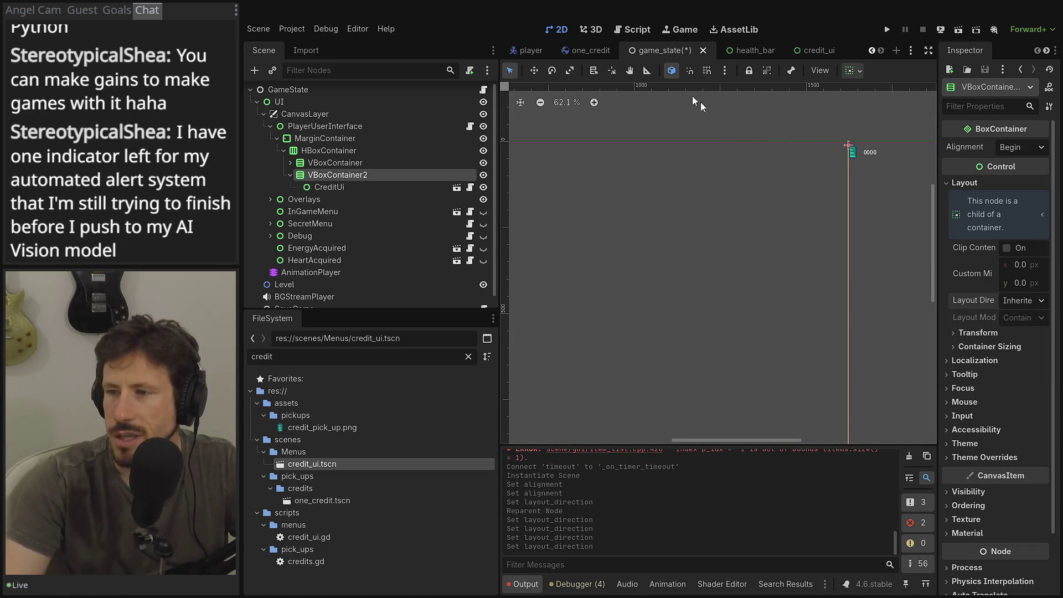
Step: Save the credit_ui scene, then return to the game_state scene
{"action": "left_click", "coordinate": [798, 50]}
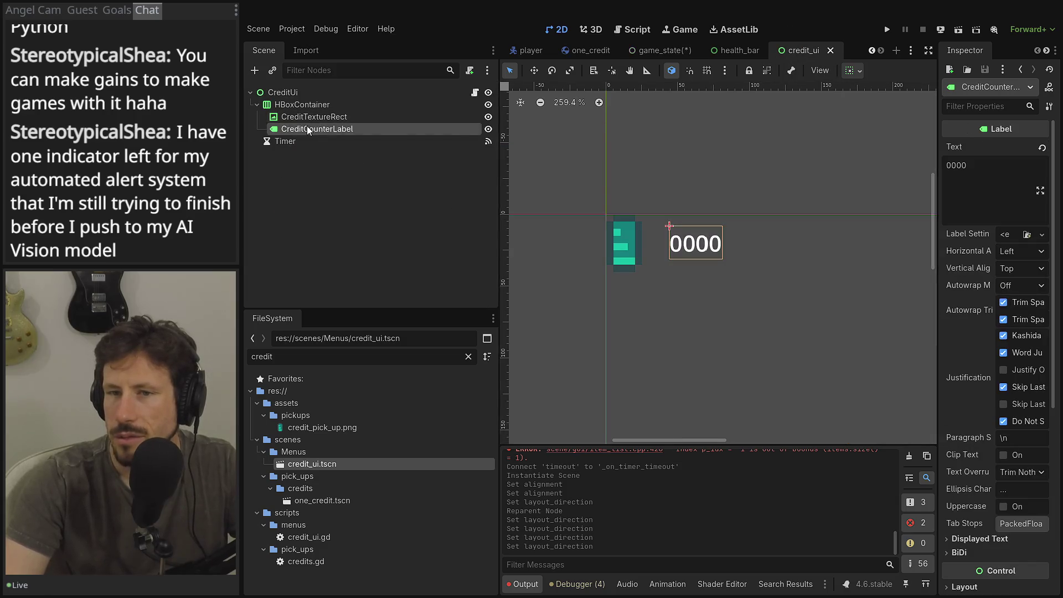
{"action": "key", "text": "ctrl+s"}
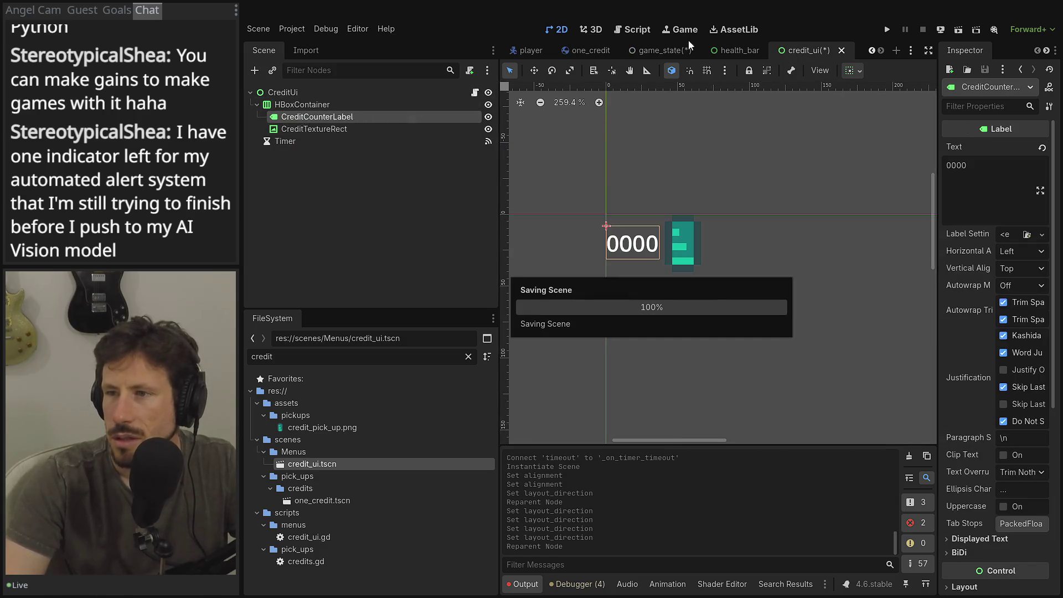
{"action": "left_click", "coordinate": [667, 48]}
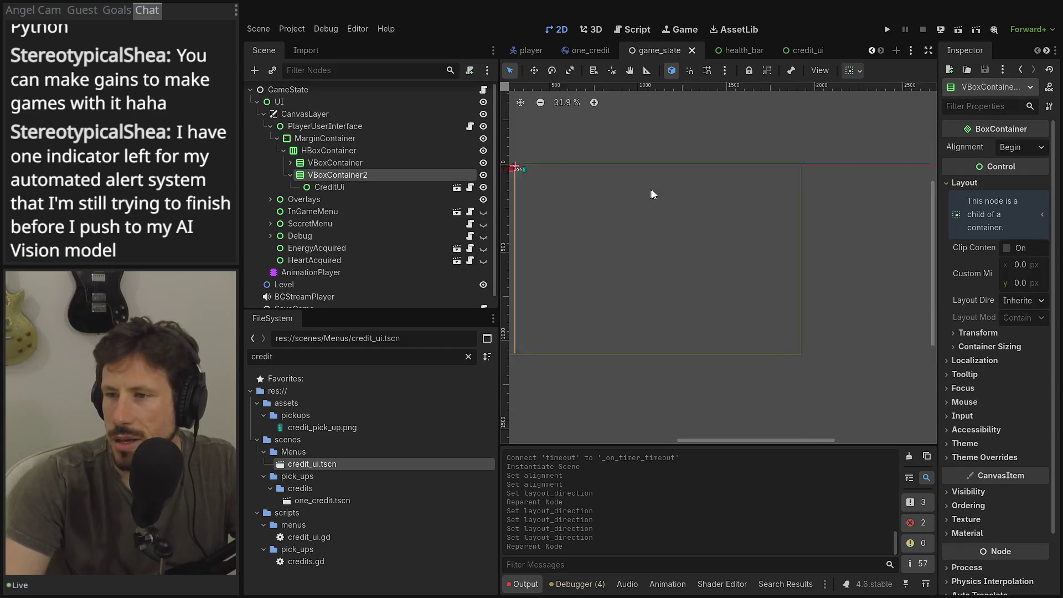
{"action": "scroll", "coordinate": [573, 171], "scroll_direction": "up", "scroll_amount": 3}
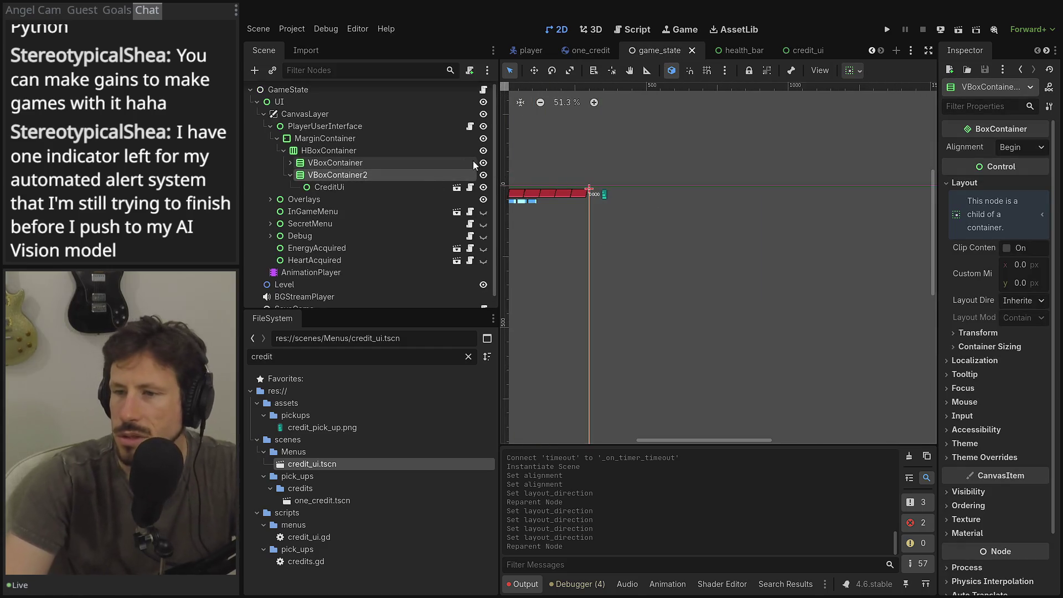
Step: Reveal the HBoxContainer's Separation theme override in the Inspector
{"action": "left_click", "coordinate": [297, 137]}
{"action": "left_click", "coordinate": [303, 150]}
{"action": "left_click_drag", "start_coordinate": [653, 259], "coordinate": [729, 238]}
{"action": "left_click", "coordinate": [964, 279]}
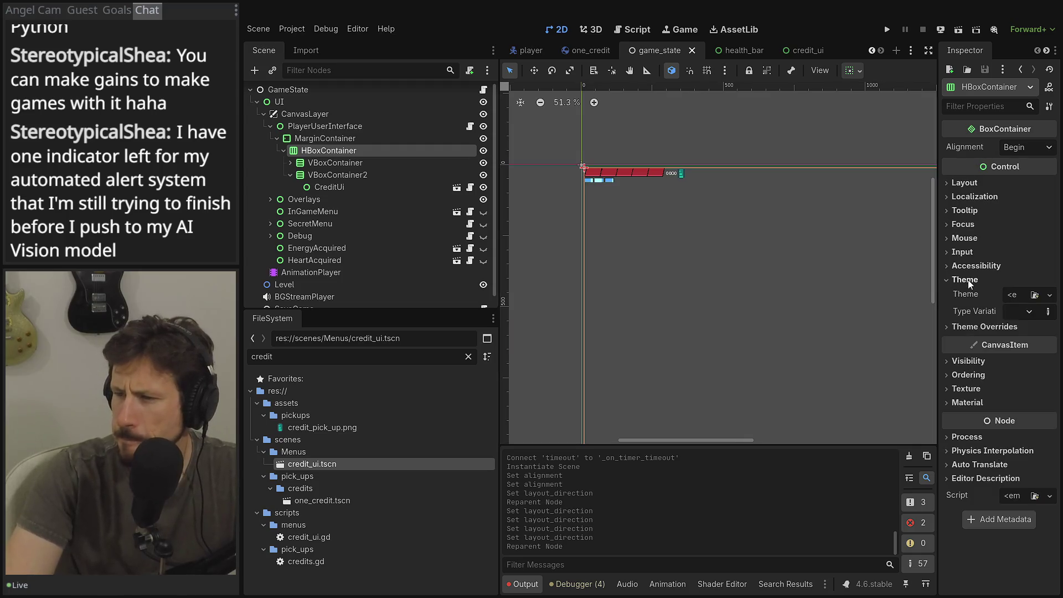
{"action": "left_click", "coordinate": [983, 326]}
{"action": "left_click", "coordinate": [977, 339]}
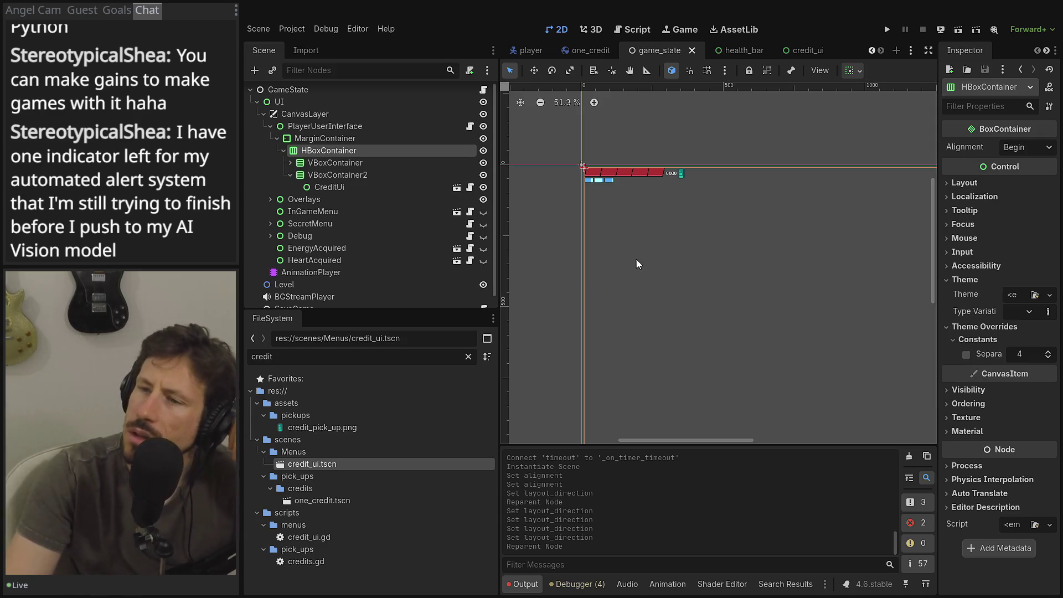
Step: Give VBoxContainer2 horizontal Expand, stretch ratio 1.0, and Shrink End sizing
{"action": "left_click", "coordinate": [341, 173]}
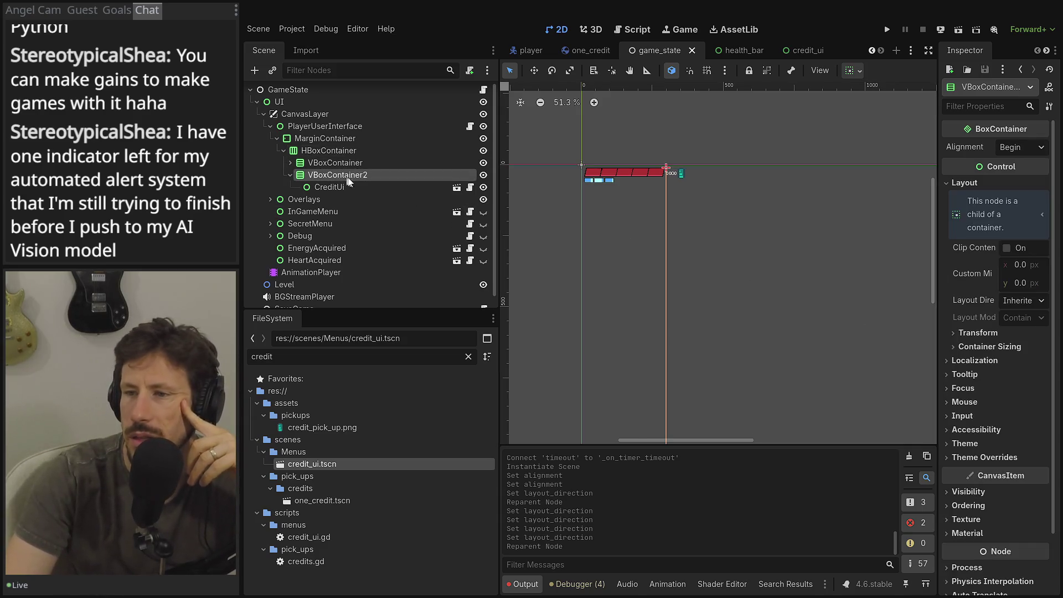
{"action": "left_click", "coordinate": [1009, 349]}
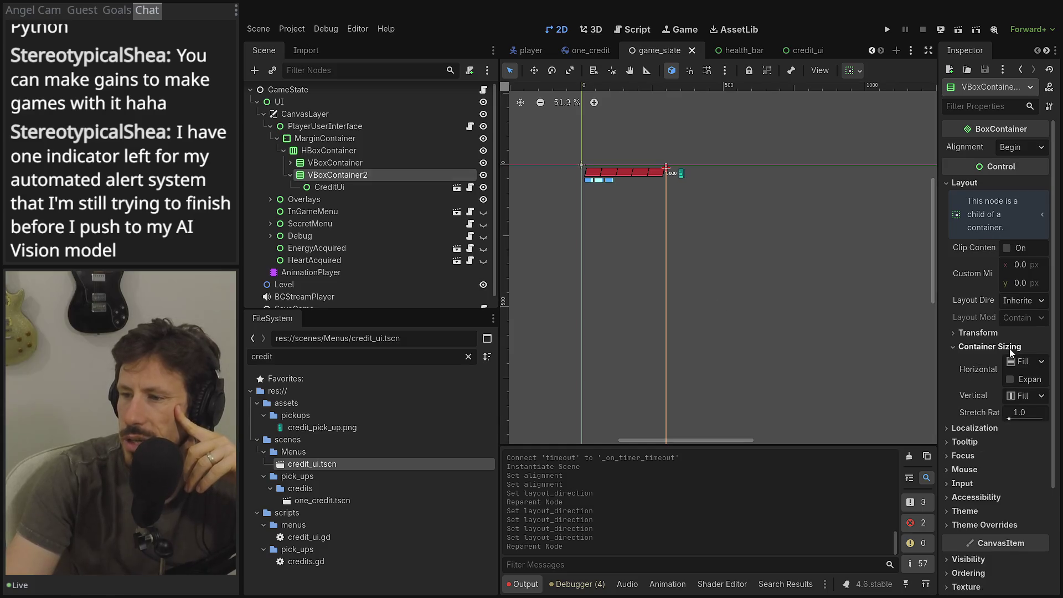
{"action": "left_click", "coordinate": [1017, 381]}
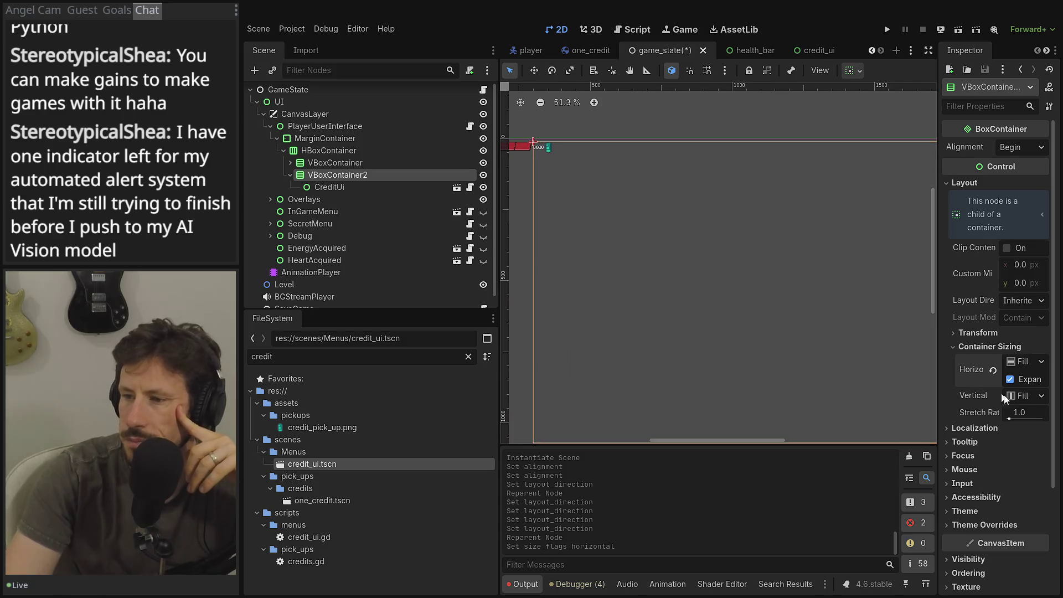
{"action": "left_click_drag", "start_coordinate": [1017, 413], "coordinate": [1036, 412]}
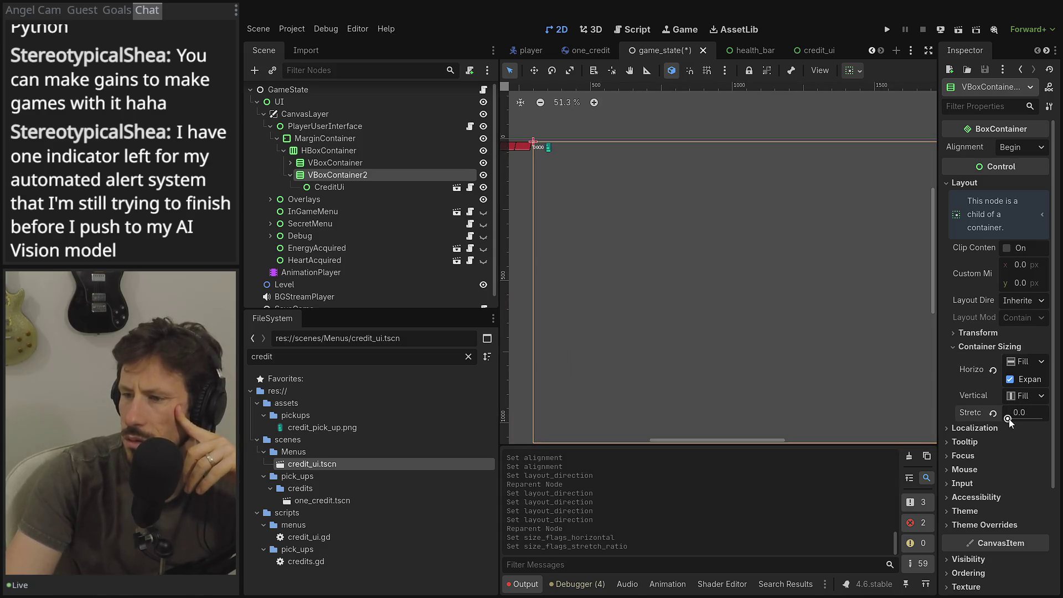
{"action": "left_click", "coordinate": [994, 414]}
{"action": "left_click", "coordinate": [1027, 367]}
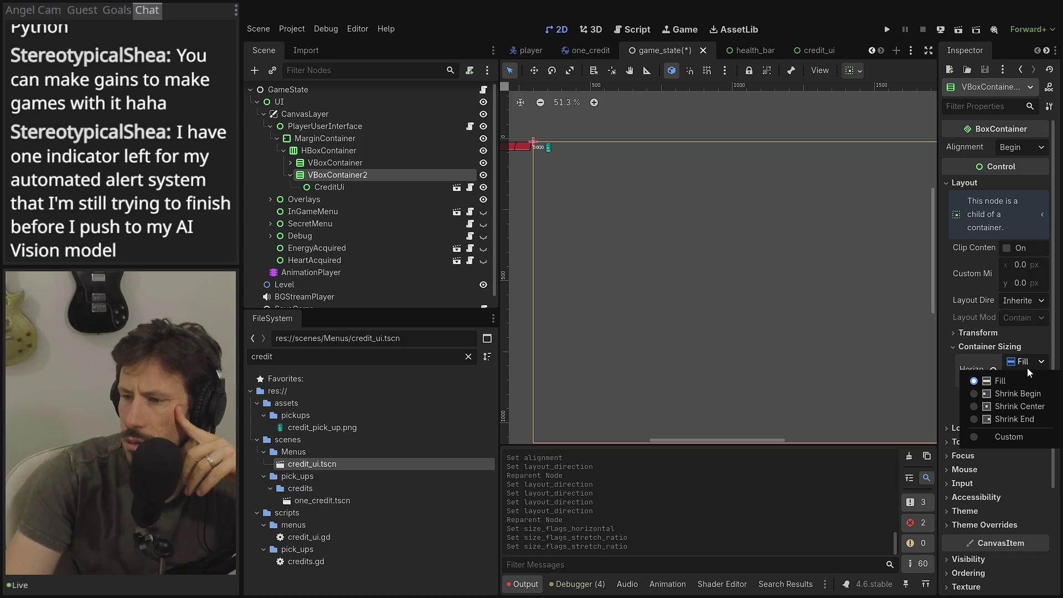
{"action": "left_click", "coordinate": [1013, 419]}
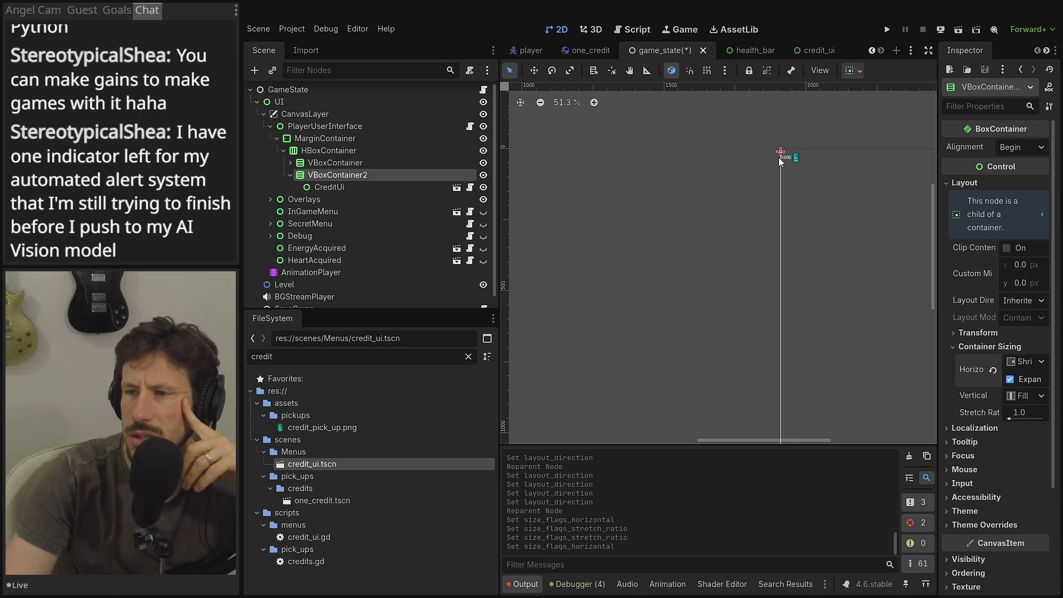
Step: Toggle VBoxContainer2's horizontal Expand off and back on
{"action": "scroll", "coordinate": [787, 160], "scroll_direction": "up", "scroll_amount": 5}
{"action": "scroll", "coordinate": [788, 160], "scroll_direction": "up", "scroll_amount": 3}
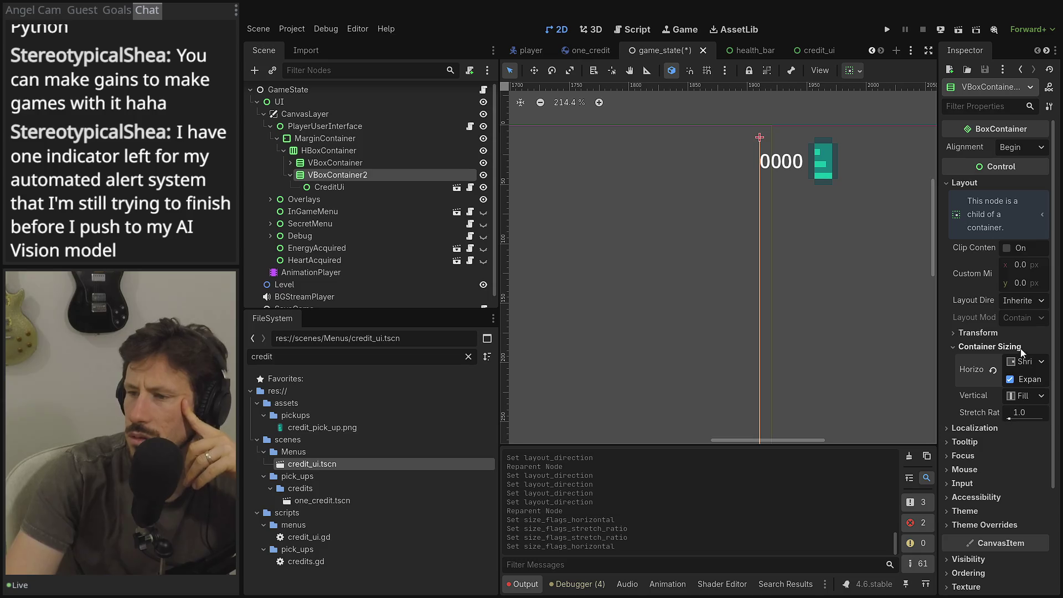
{"action": "left_click", "coordinate": [1010, 379]}
{"action": "left_click", "coordinate": [1010, 380]}
{"action": "scroll", "coordinate": [820, 263], "scroll_direction": "down", "scroll_amount": 3}
{"action": "scroll", "coordinate": [820, 263], "scroll_direction": "down", "scroll_amount": 2}
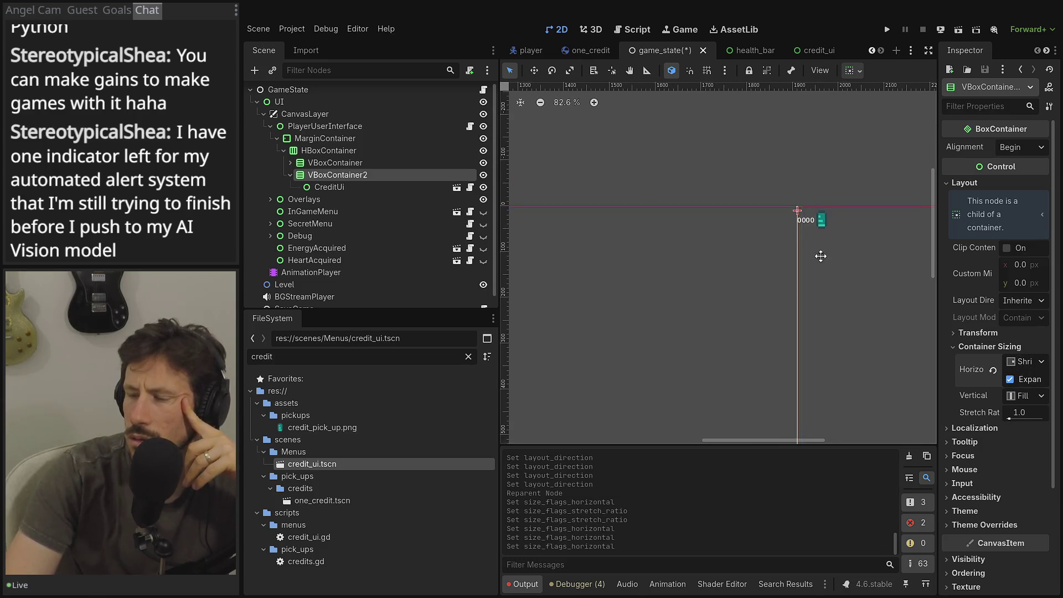
Step: Try Fill horizontal sizing on VBoxContainer2, then return it to Shrink End
{"action": "left_click", "coordinate": [1032, 365]}
{"action": "left_click", "coordinate": [1022, 377]}
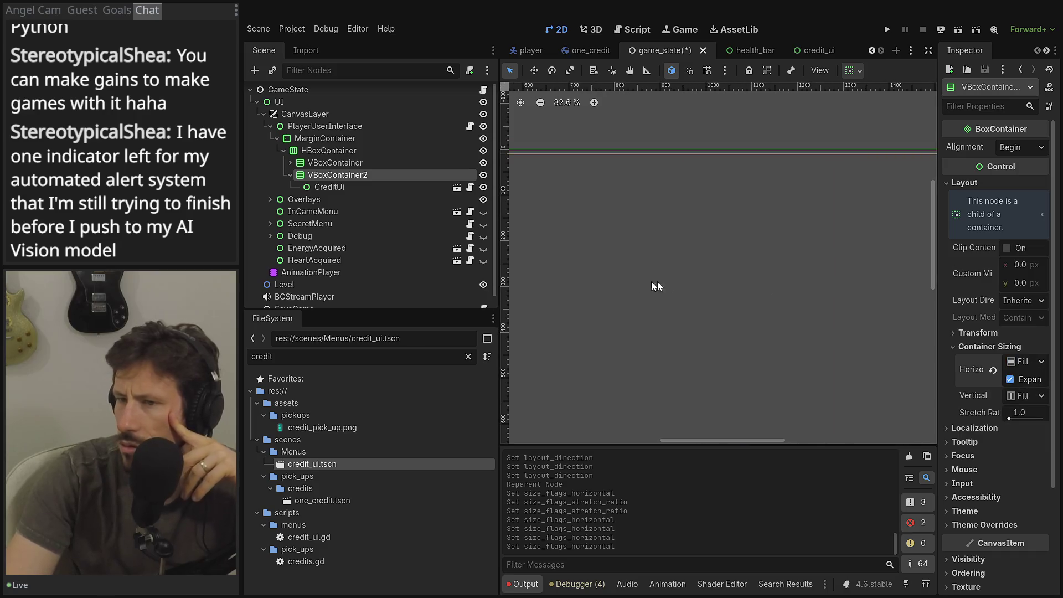
{"action": "scroll", "coordinate": [816, 277], "scroll_direction": "left", "scroll_amount": 5}
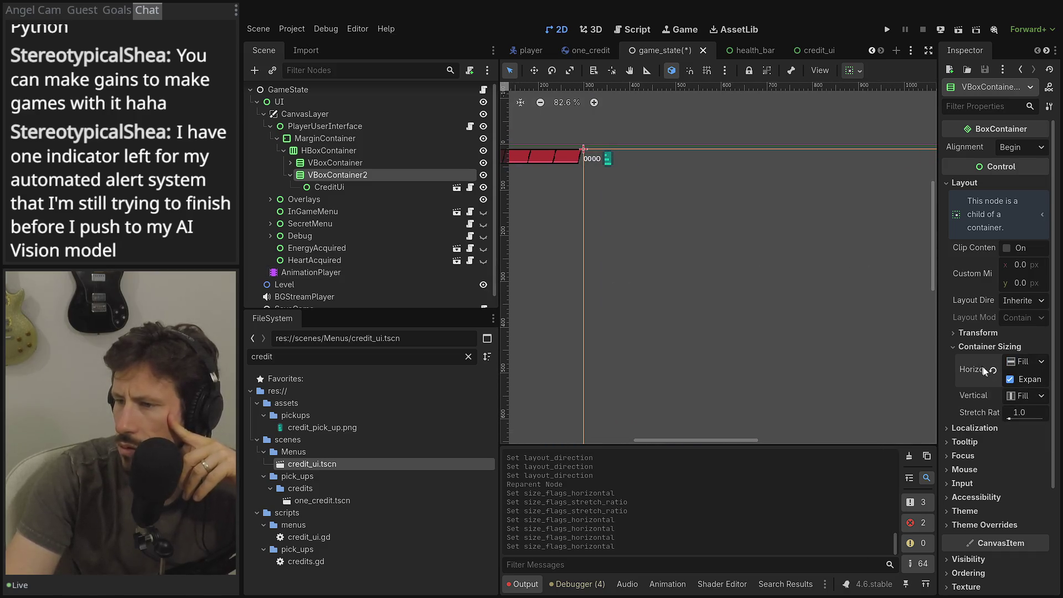
{"action": "left_click", "coordinate": [1021, 363]}
{"action": "left_click", "coordinate": [1015, 419]}
{"action": "scroll", "coordinate": [797, 318], "scroll_direction": "right", "scroll_amount": 10}
{"action": "scroll", "coordinate": [719, 310], "scroll_direction": "right", "scroll_amount": 5}
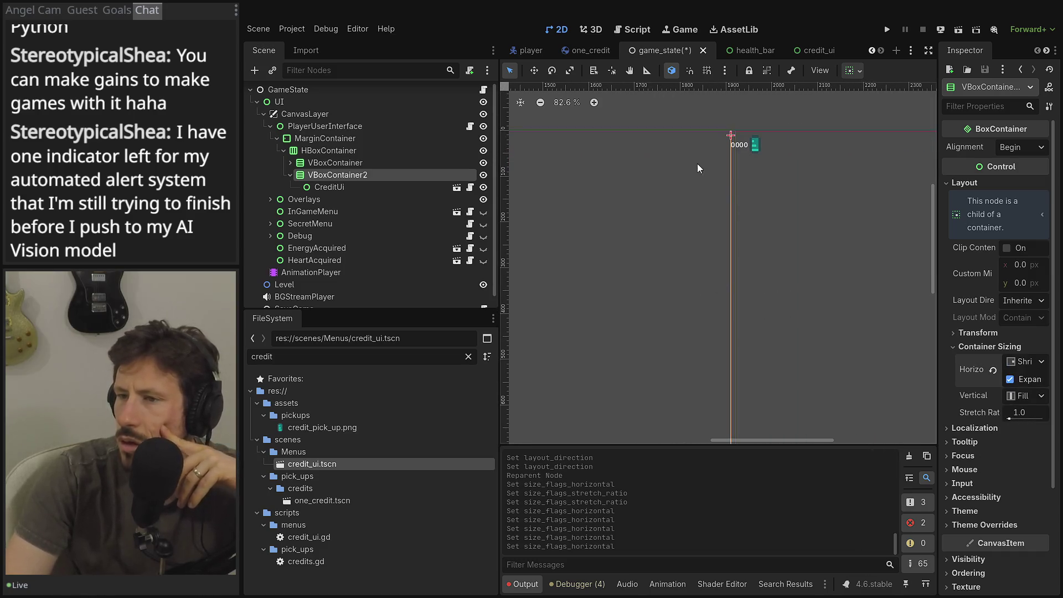
Step: Set VBoxContainer2's alignment to End, then back to Begin
{"action": "left_click", "coordinate": [1021, 146]}
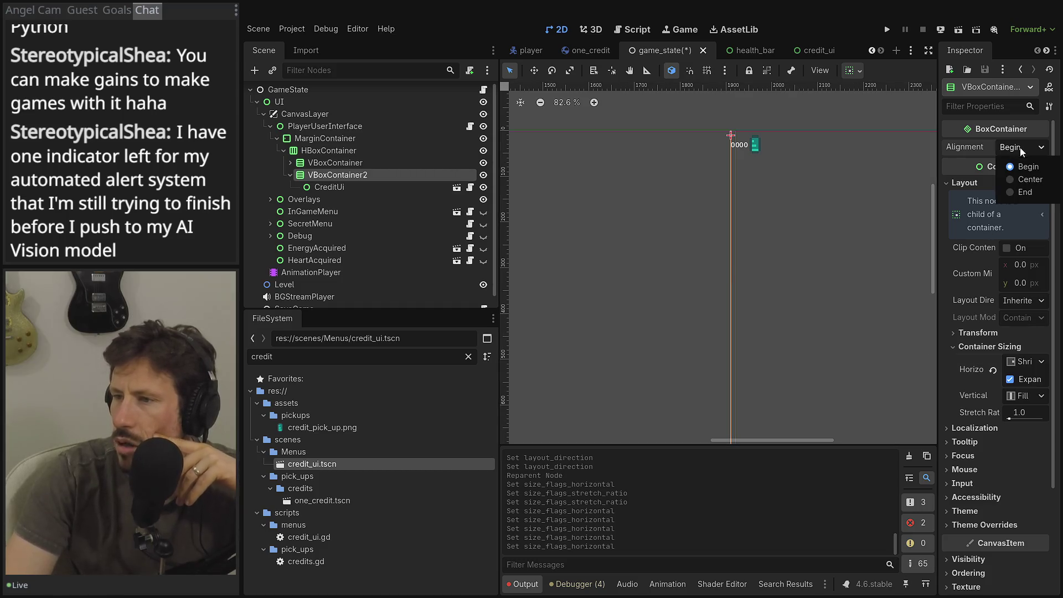
{"action": "left_click", "coordinate": [1023, 189]}
{"action": "scroll", "coordinate": [716, 190], "scroll_direction": "right", "scroll_amount": 3}
{"action": "scroll", "coordinate": [862, 218], "scroll_direction": "down", "scroll_amount": 5}
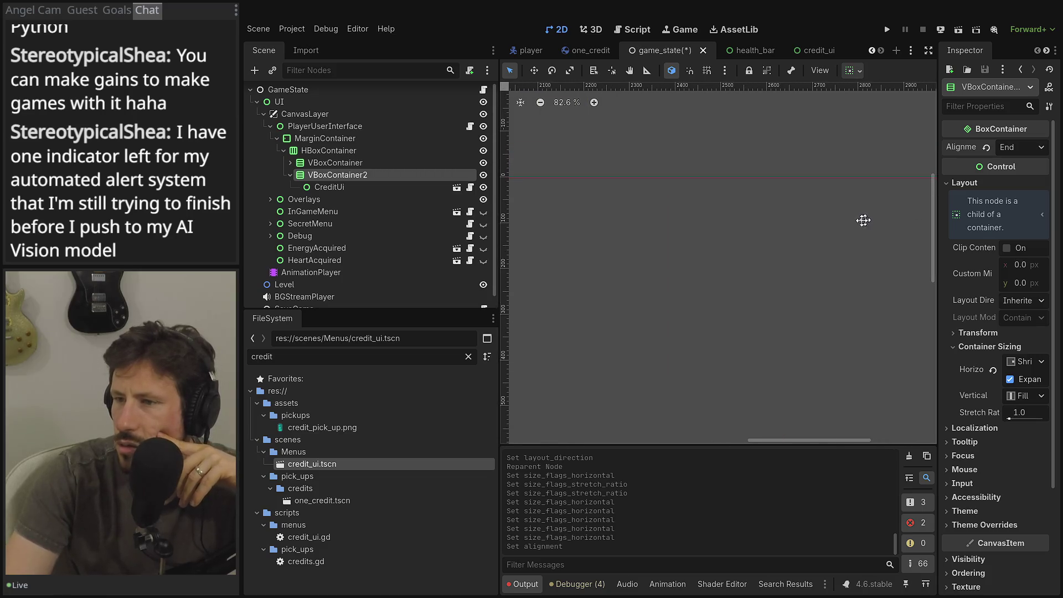
{"action": "scroll", "coordinate": [816, 230], "scroll_direction": "left", "scroll_amount": 2}
{"action": "left_click", "coordinate": [1002, 146]}
{"action": "left_click", "coordinate": [1014, 162]}
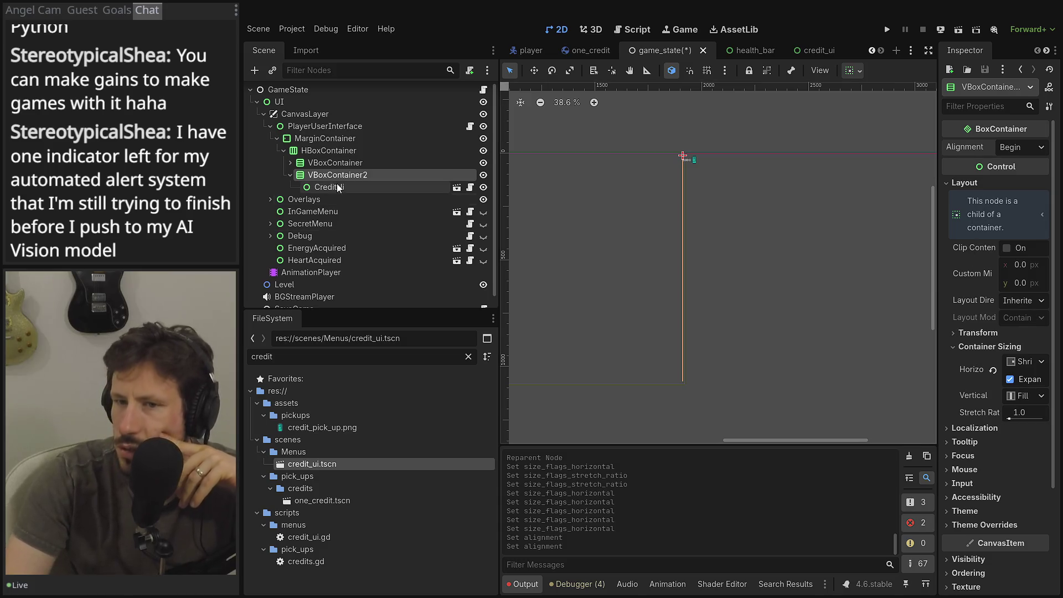
Step: Toggle the HBoxContainer's Separation override and widen the Inspector panel
{"action": "left_click", "coordinate": [327, 150]}
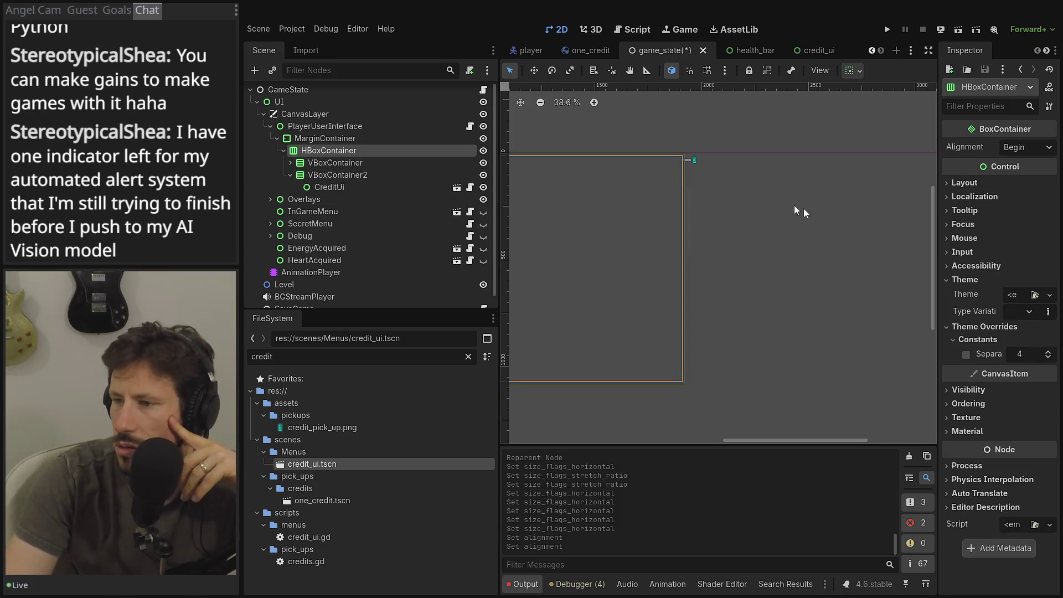
{"action": "scroll", "coordinate": [664, 227], "scroll_direction": "left", "scroll_amount": 5}
{"action": "scroll", "coordinate": [667, 230], "scroll_direction": "right", "scroll_amount": 5}
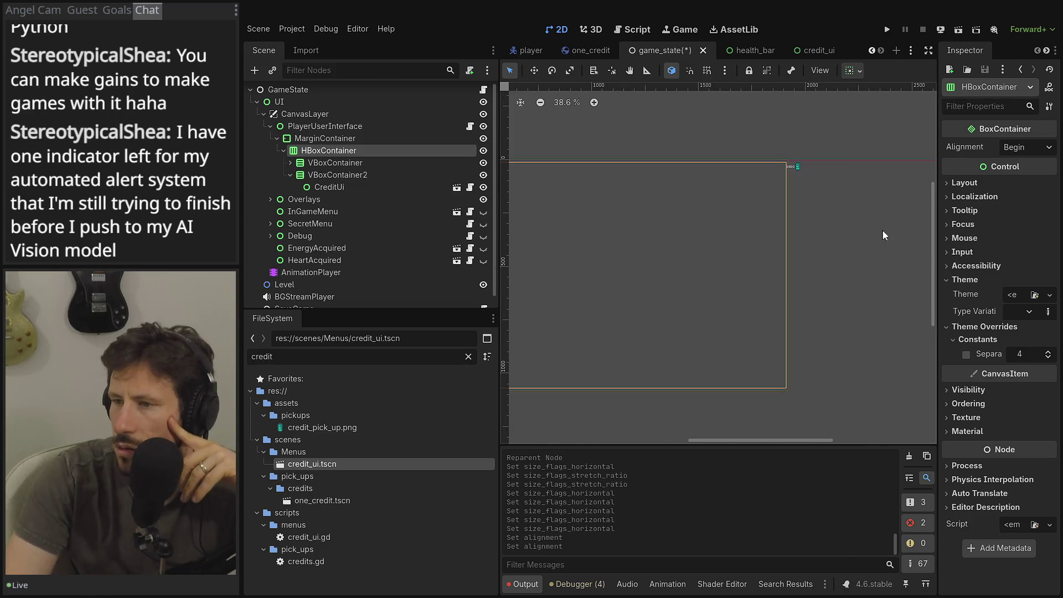
{"action": "left_click", "coordinate": [967, 355]}
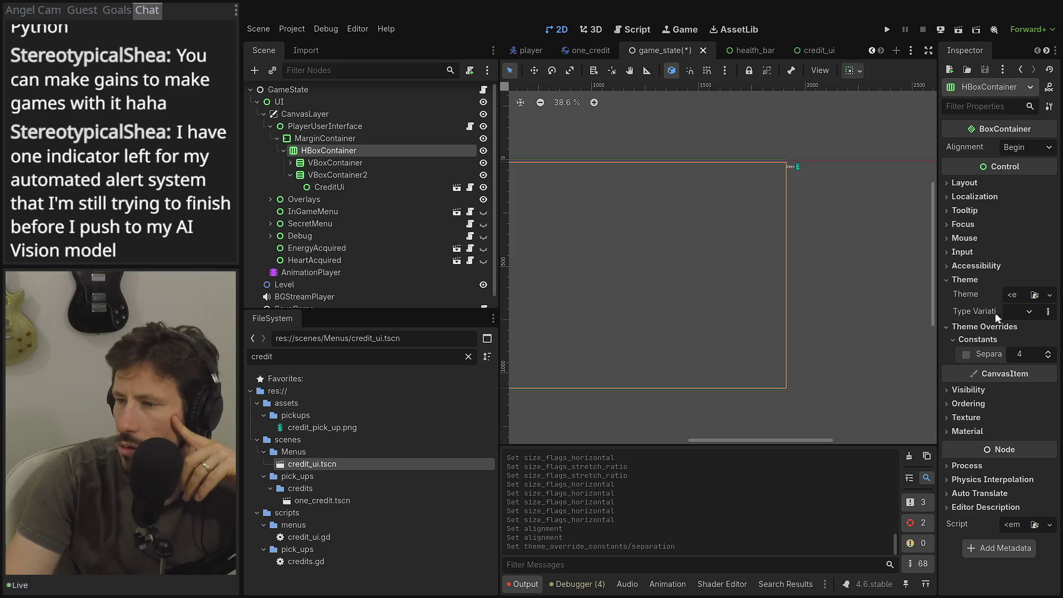
{"action": "left_click", "coordinate": [972, 183]}
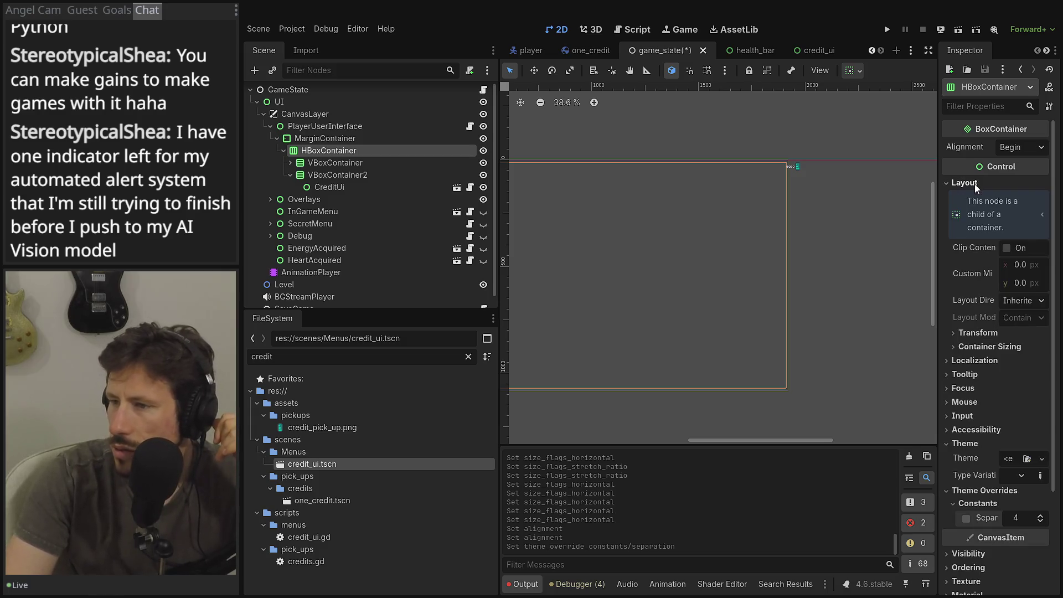
{"action": "left_click_drag", "start_coordinate": [939, 243], "coordinate": [886, 240]}
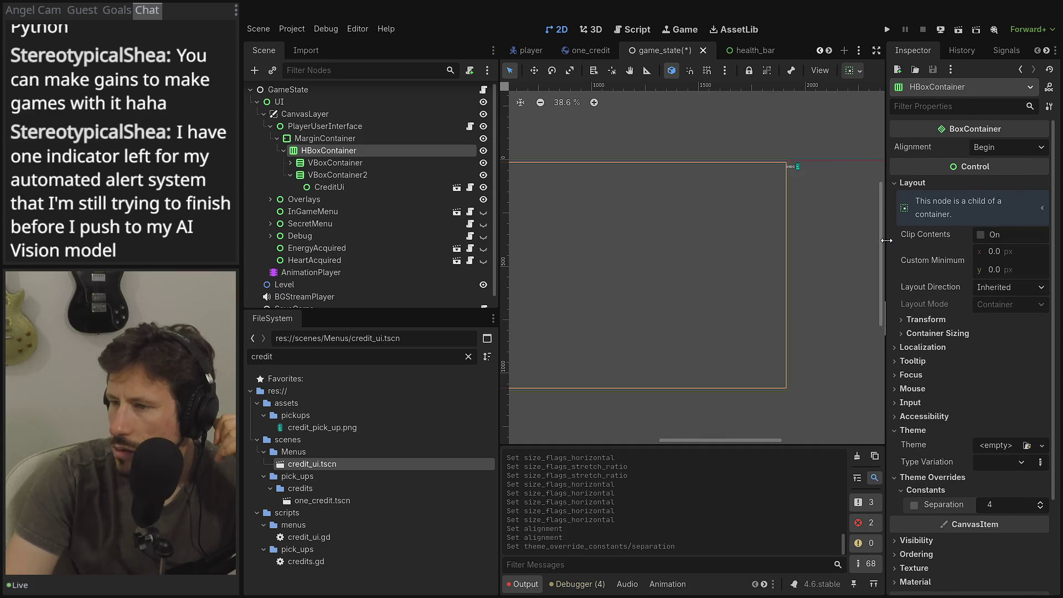
Step: Show the HBoxContainer's Container Sizing, with Horizontal and Vertical both at Fill
{"action": "left_click", "coordinate": [1002, 288]}
{"action": "left_click", "coordinate": [1002, 290]}
{"action": "left_click", "coordinate": [941, 319]}
{"action": "left_click", "coordinate": [941, 320]}
{"action": "left_click", "coordinate": [932, 335]}
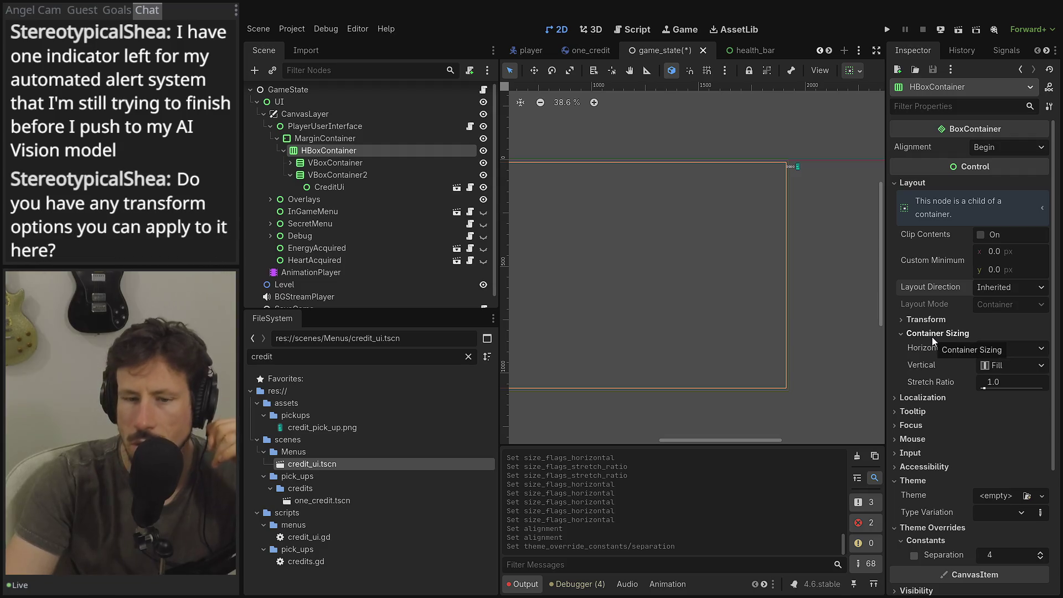
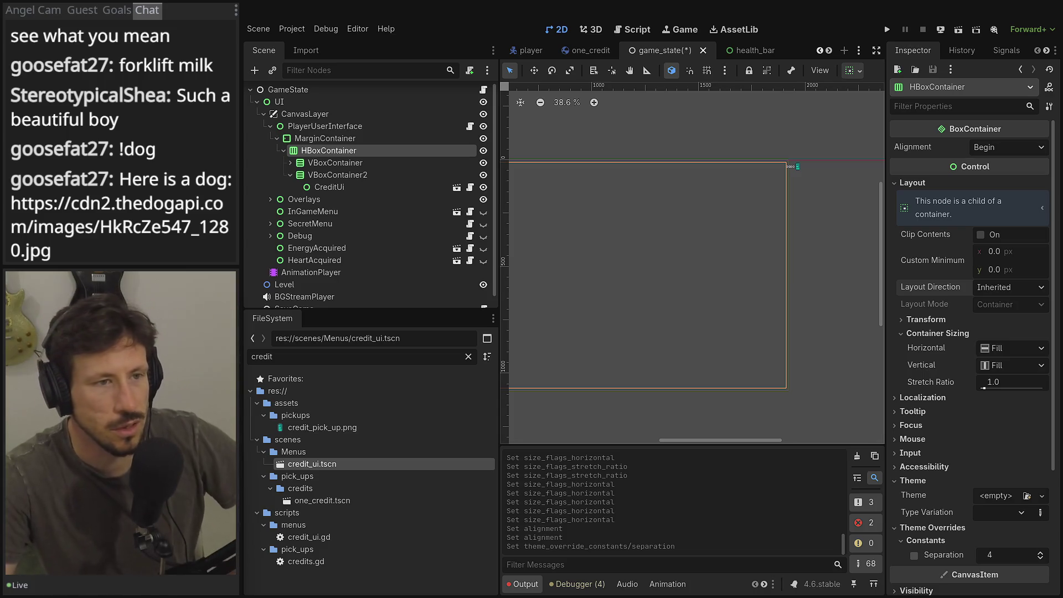
Step: Close the stray dog photo window and save the game_state scene with Ctrl+S
{"action": "mouse_move", "coordinate": [1062, 95]}
{"action": "left_mouse_down"}
{"action": "mouse_move", "coordinate": [878, 95]}
{"action": "mouse_move", "coordinate": [765, 29]}
{"action": "left_mouse_up"}
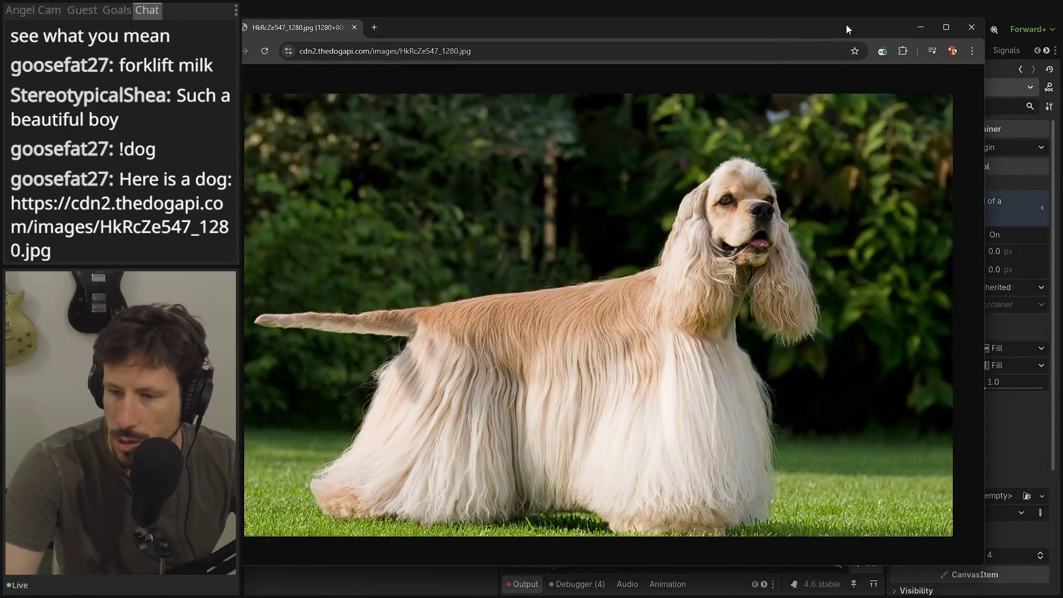
{"action": "left_click", "coordinate": [982, 31]}
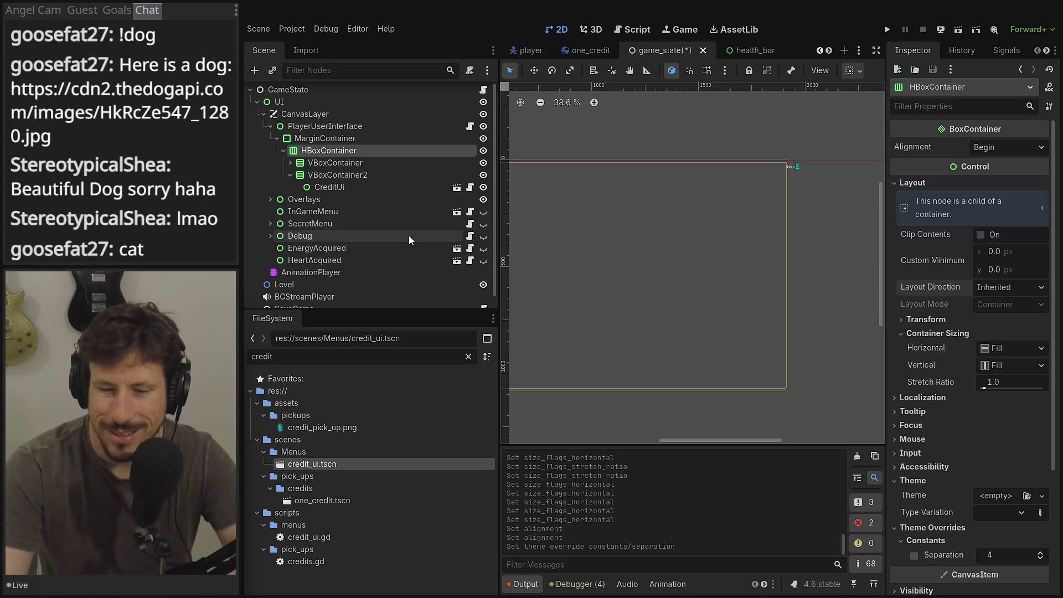
{"action": "scroll", "coordinate": [410, 239], "scroll_direction": "down", "scroll_amount": 1}
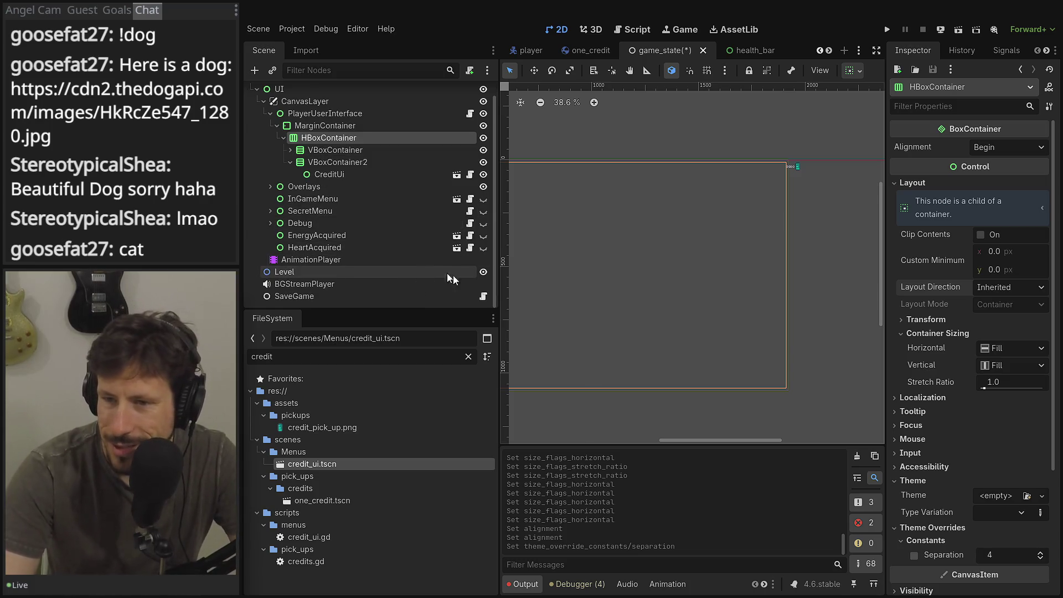
{"action": "mouse_move", "coordinate": [703, 278]}
{"action": "left_mouse_down"}
{"action": "mouse_move", "coordinate": [729, 276]}
{"action": "mouse_move", "coordinate": [652, 278]}
{"action": "mouse_move", "coordinate": [722, 284]}
{"action": "left_mouse_up"}
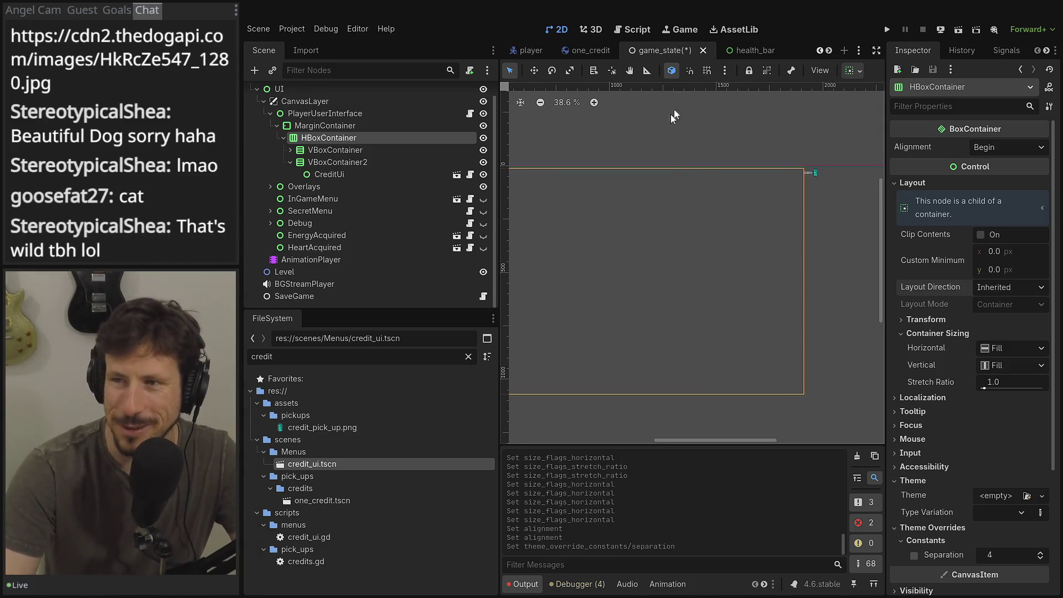
{"action": "key", "text": "ctrl+s"}
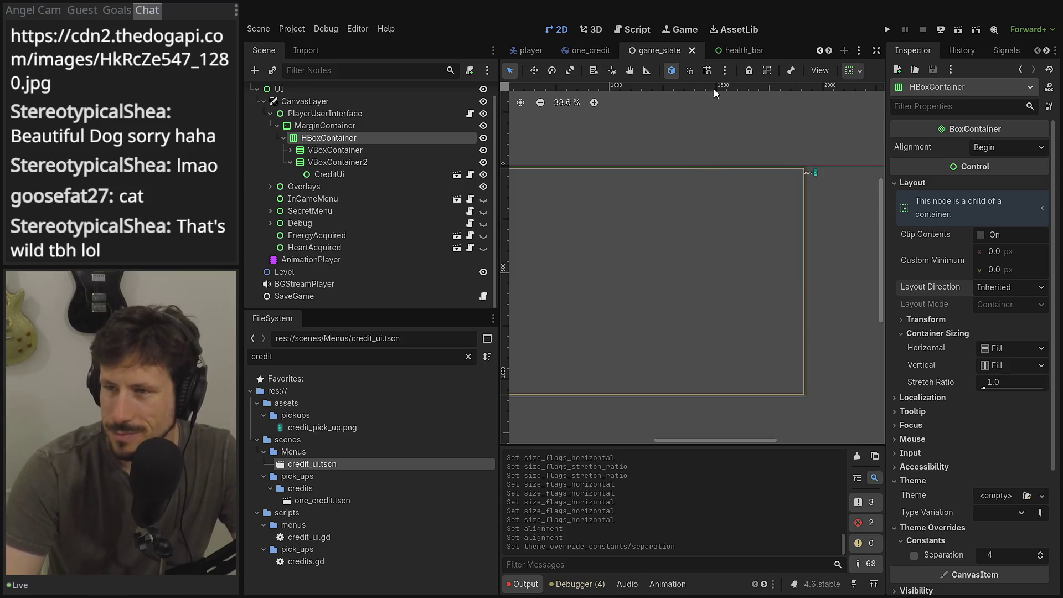
Step: Glance at the health_bar scene, then inspect CreditUi's theme properties and VBoxContainer2
{"action": "left_click", "coordinate": [726, 50]}
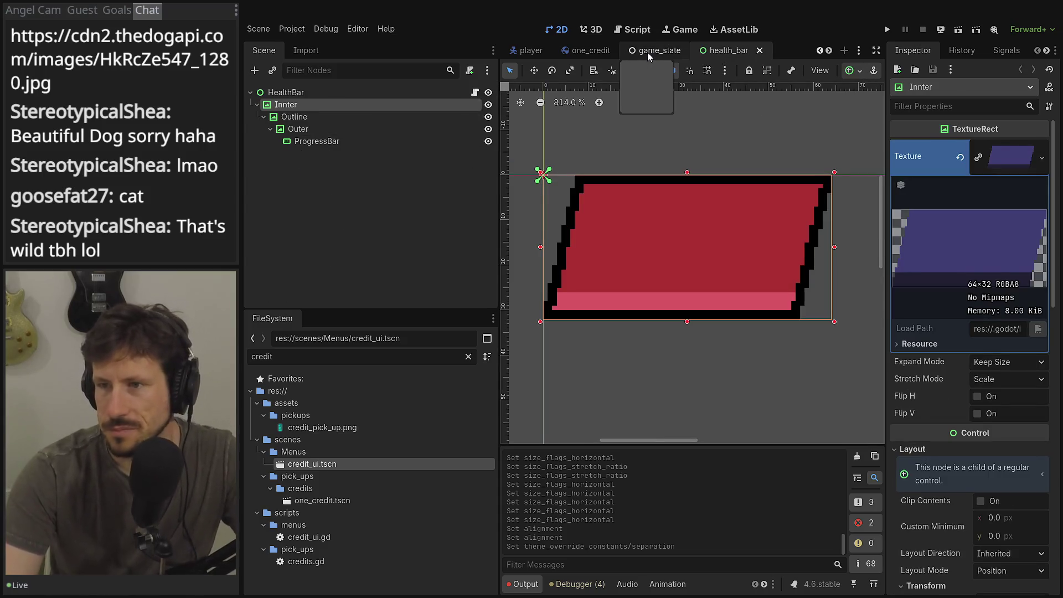
{"action": "left_click", "coordinate": [647, 51]}
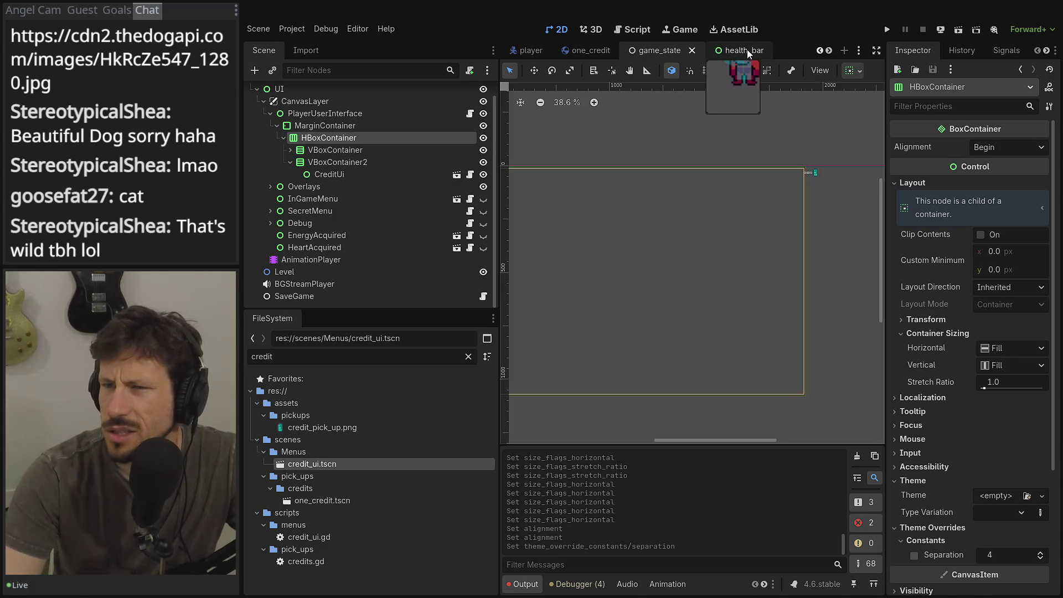
{"action": "left_click", "coordinate": [745, 49]}
{"action": "left_click", "coordinate": [329, 174]}
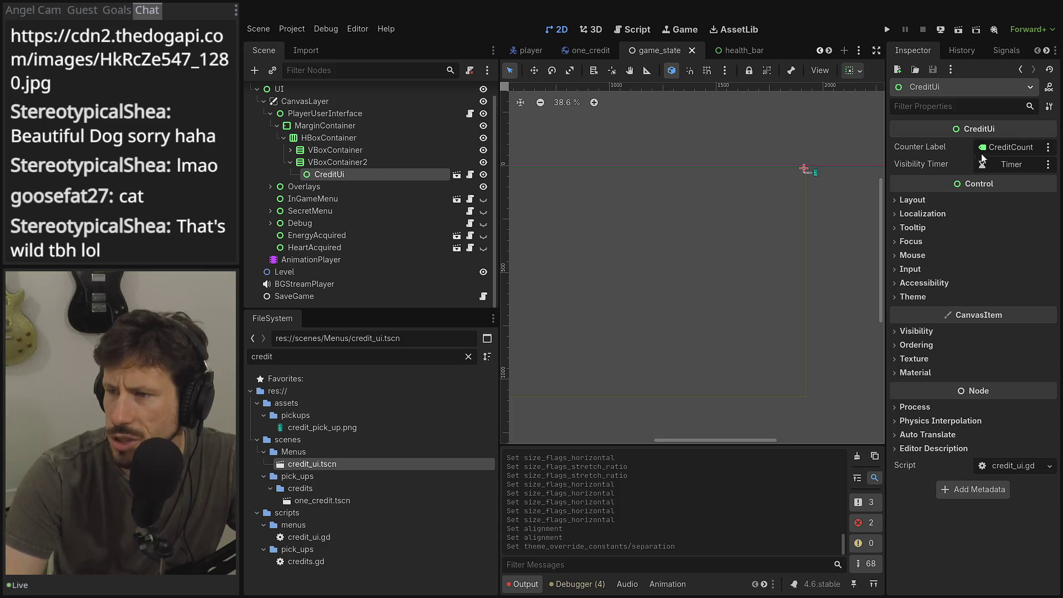
{"action": "left_click", "coordinate": [918, 297]}
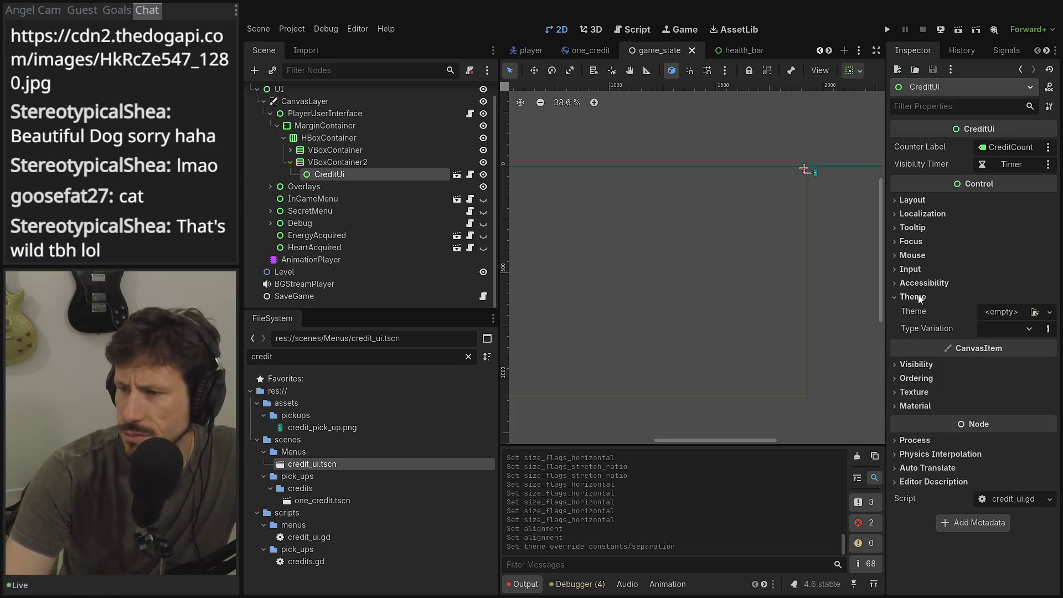
{"action": "left_click", "coordinate": [344, 162]}
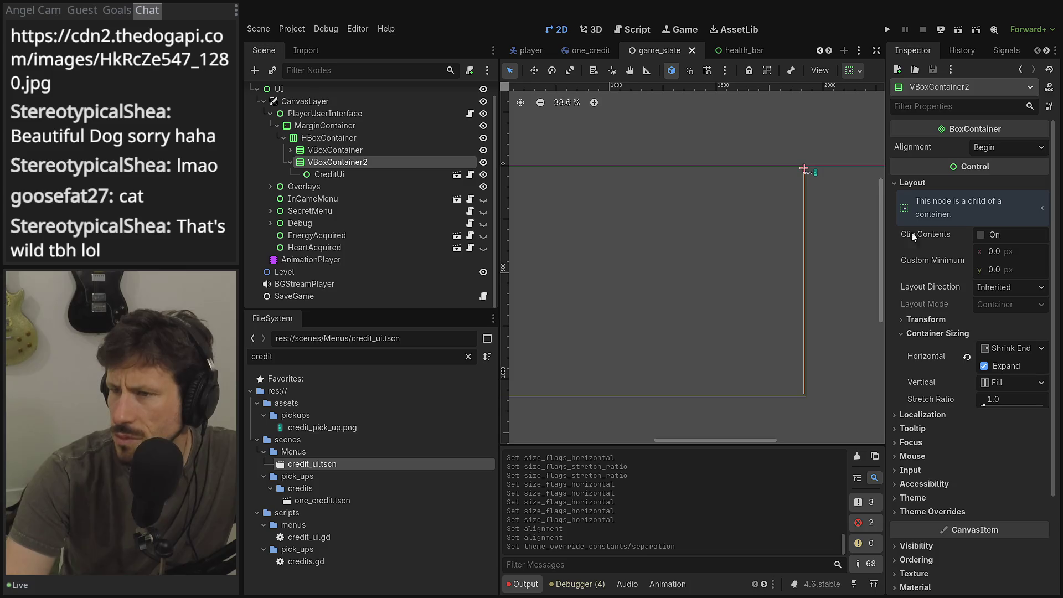
Step: Enable Clip Contents on VBoxContainer2 and try a Right-to-Left layout direction
{"action": "scroll", "coordinate": [801, 173], "scroll_direction": "right", "scroll_amount": 3}
{"action": "left_click", "coordinate": [981, 235]}
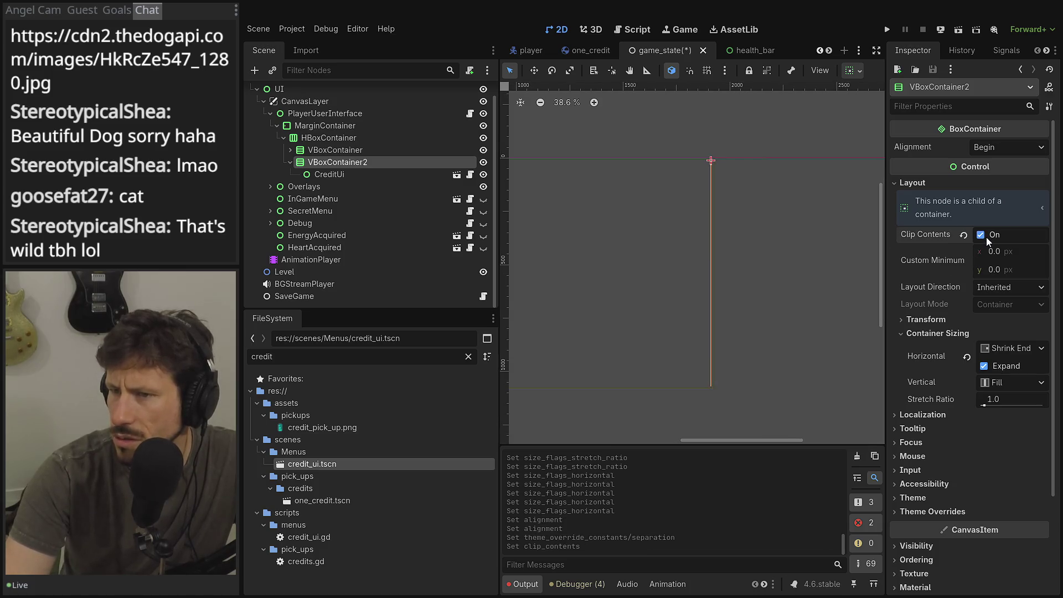
{"action": "left_click", "coordinate": [1000, 289]}
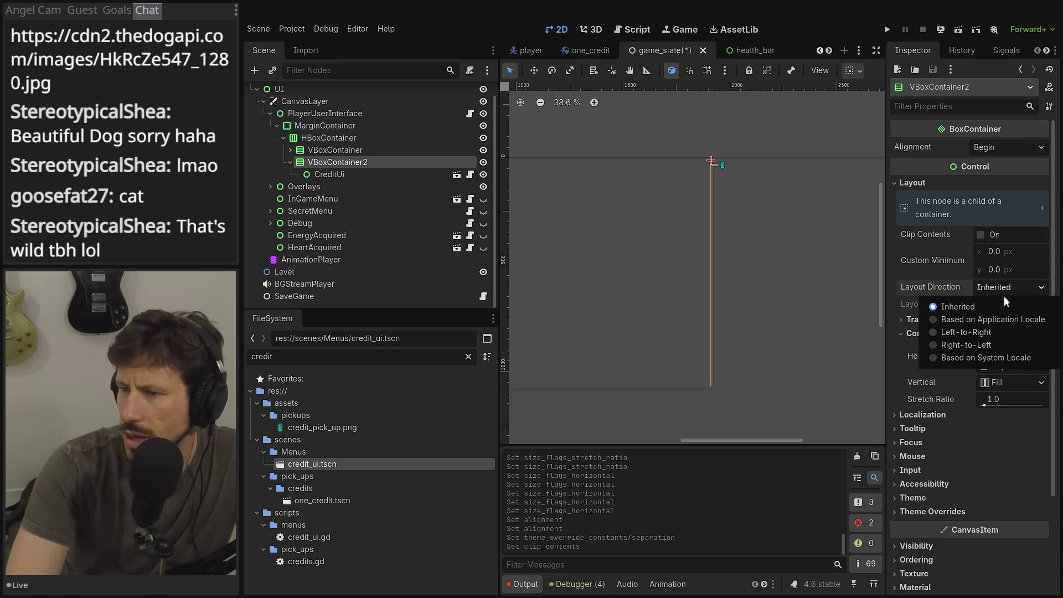
{"action": "left_click", "coordinate": [1025, 345]}
{"action": "key", "text": "f"}
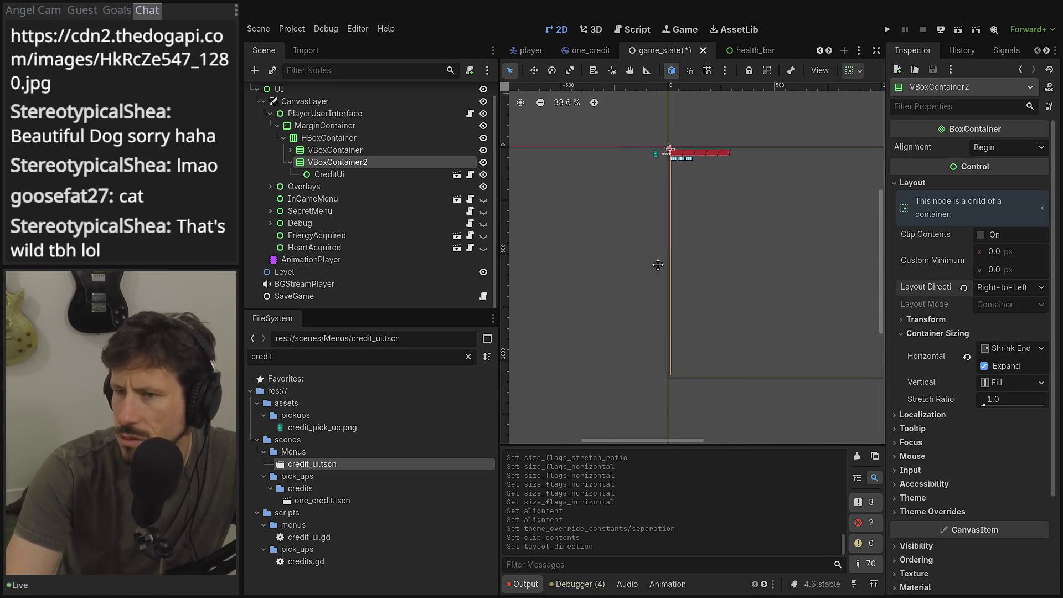
Step: Revert VBoxContainer2's layout direction to Inherited and expand its Transform section
{"action": "left_click", "coordinate": [1020, 290]}
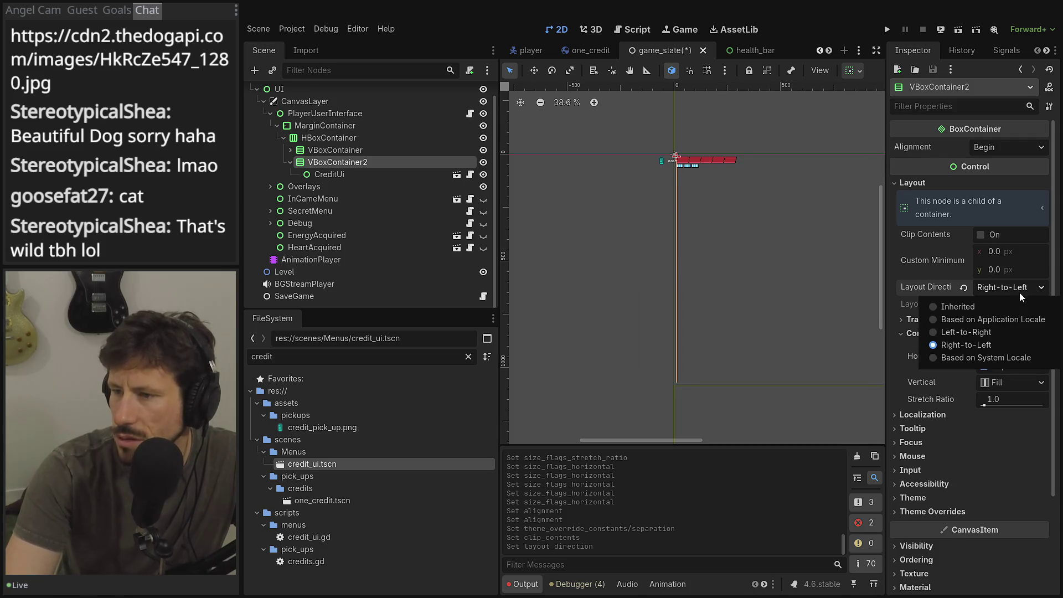
{"action": "left_click", "coordinate": [1009, 308]}
{"action": "key", "text": "f"}
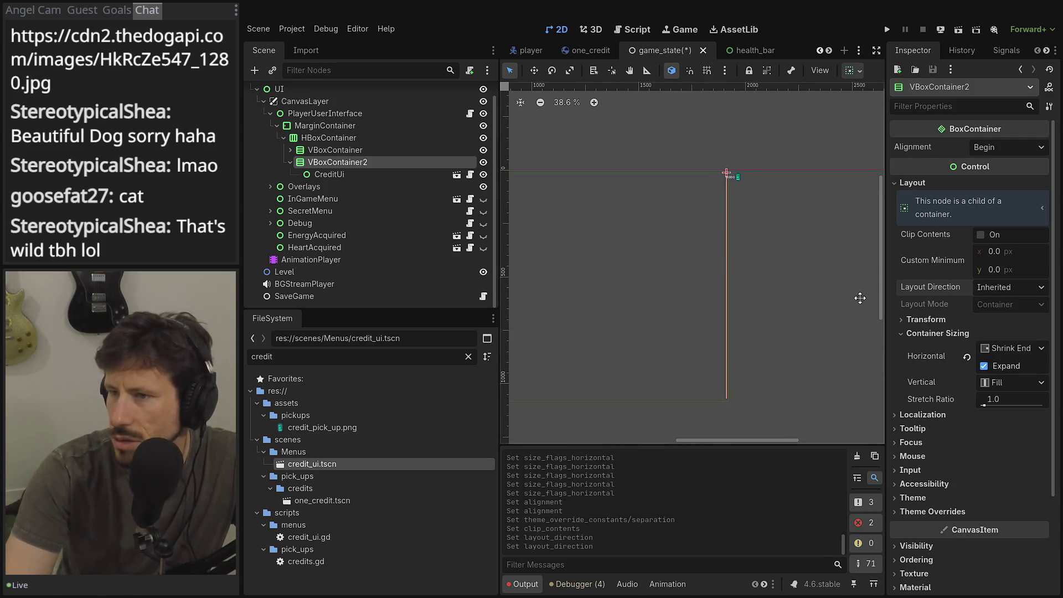
{"action": "scroll", "coordinate": [719, 176], "scroll_direction": "up", "scroll_amount": 3}
{"action": "scroll", "coordinate": [736, 182], "scroll_direction": "up", "scroll_amount": 5}
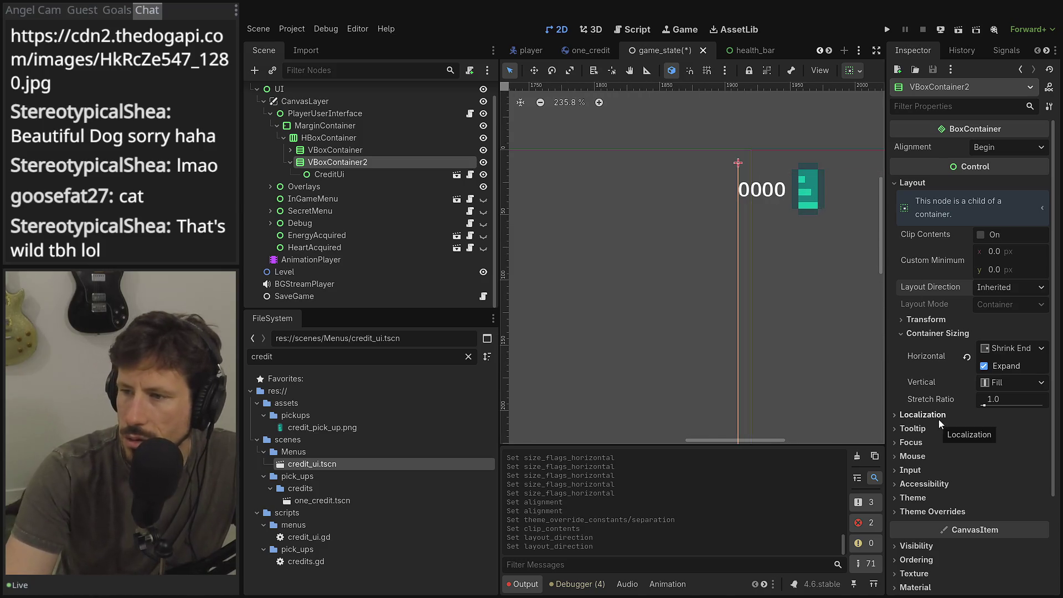
{"action": "left_click", "coordinate": [1005, 287]}
{"action": "left_click", "coordinate": [1005, 292]}
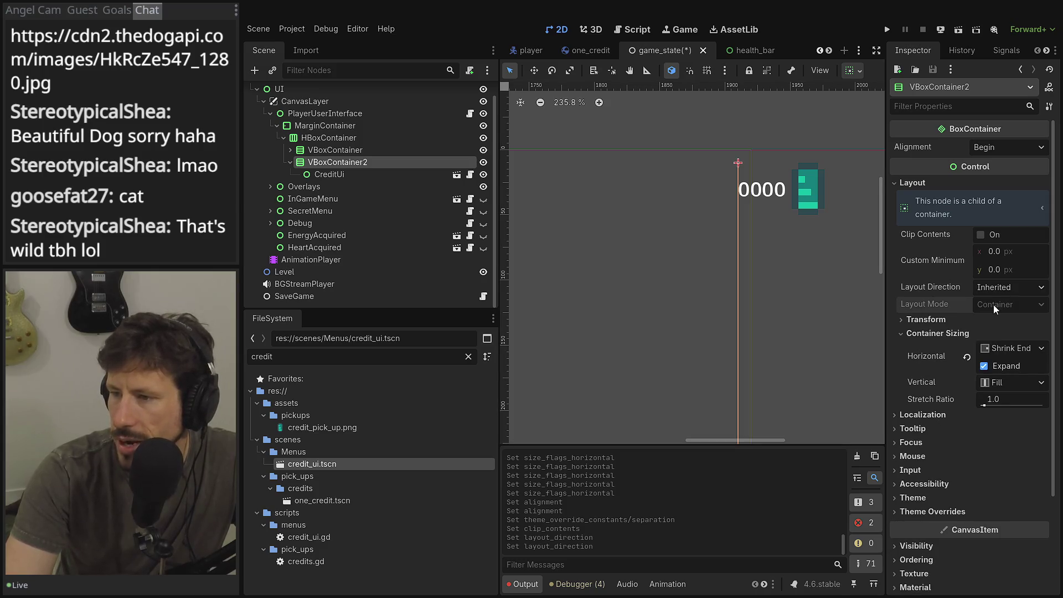
{"action": "left_click", "coordinate": [955, 324]}
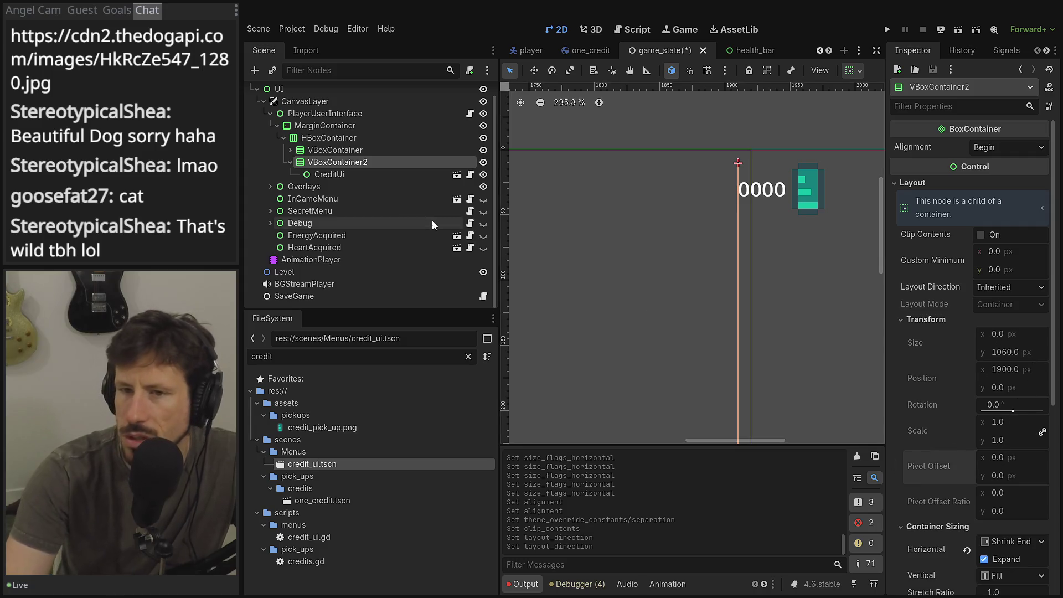
{"action": "left_click", "coordinate": [382, 174]}
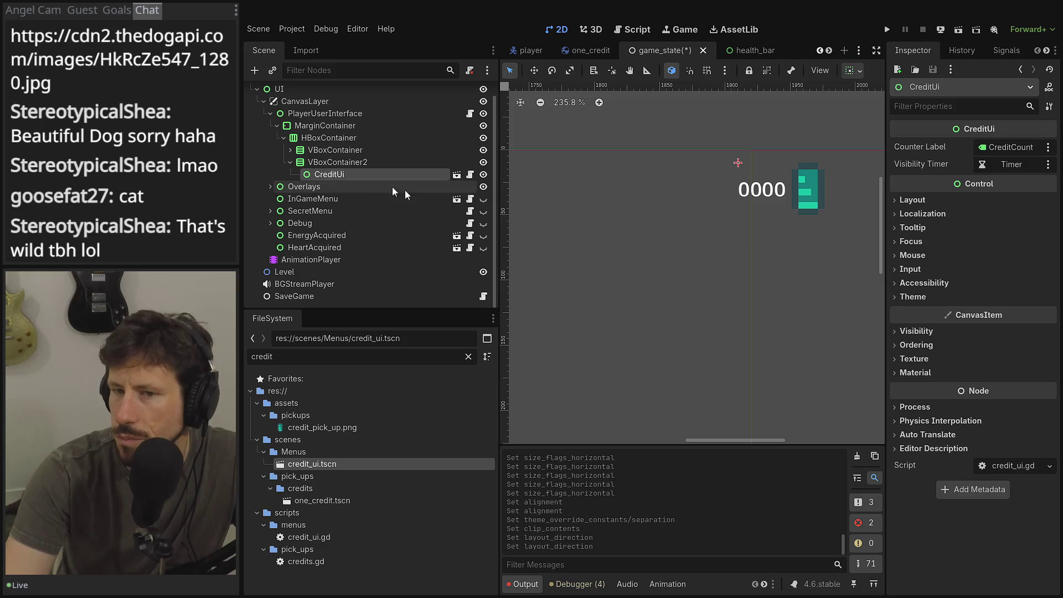
Step: Expand CreditUi's Localization, Tooltip, Layout, Transform and Container Sizing sections
{"action": "left_click", "coordinate": [938, 214]}
{"action": "left_click", "coordinate": [935, 244]}
{"action": "left_click", "coordinate": [934, 201]}
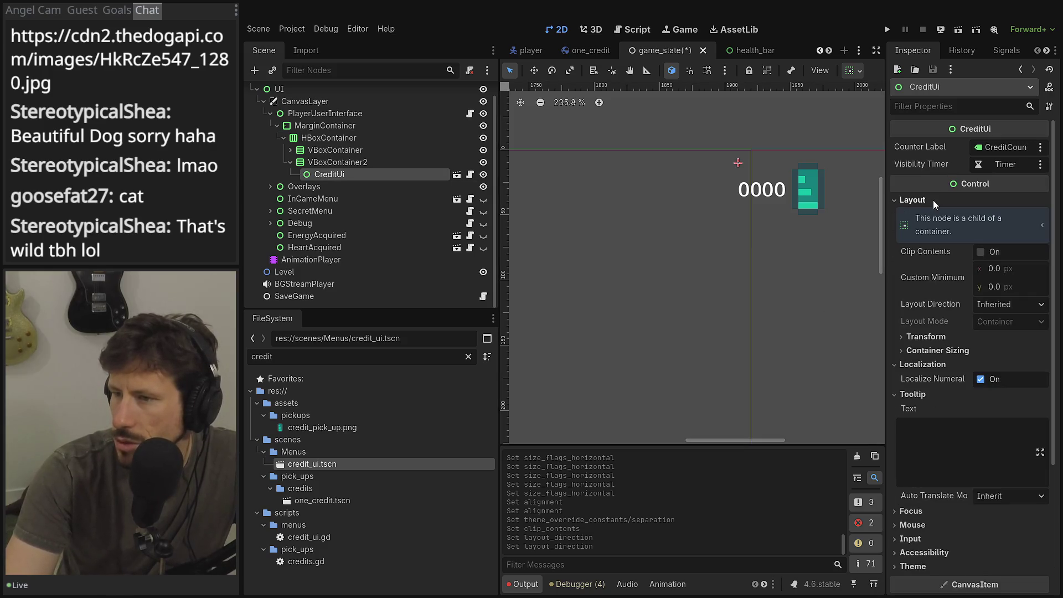
{"action": "left_click", "coordinate": [972, 339]}
{"action": "scroll", "coordinate": [925, 415], "scroll_direction": "down", "scroll_amount": 4}
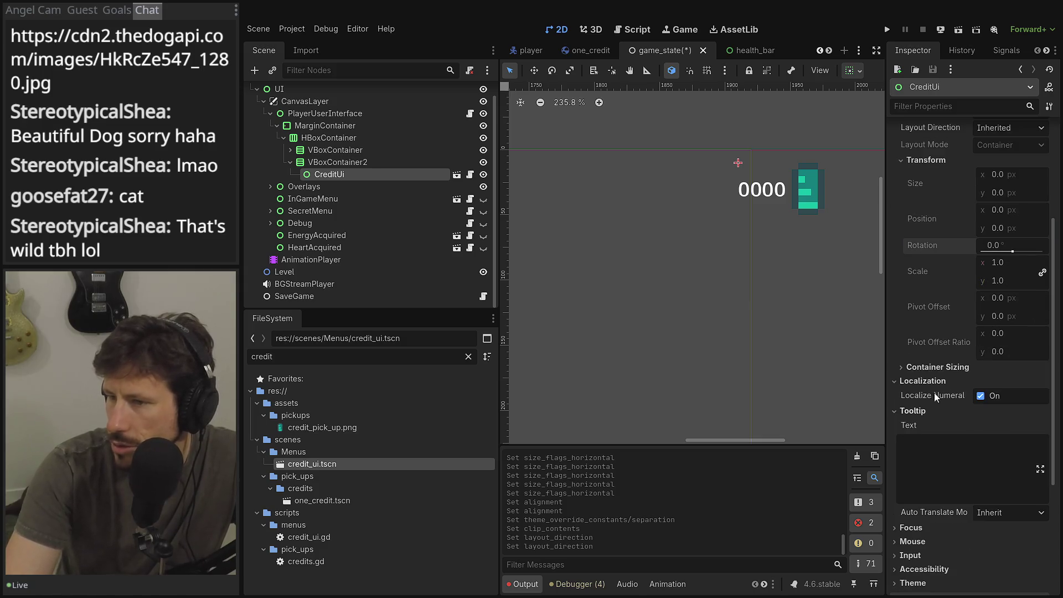
{"action": "left_click", "coordinate": [952, 367]}
Step: Make CreditUi expand vertically, trying Shrink End and Shrink Center before resetting horizontal sizing to Fill
{"action": "left_click", "coordinate": [1003, 417]}
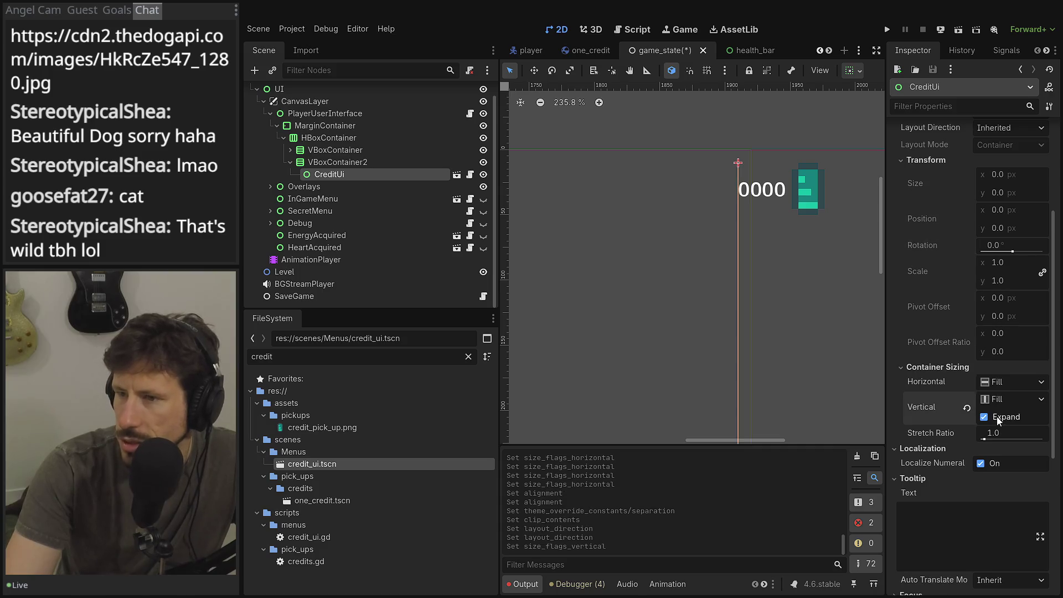
{"action": "left_click", "coordinate": [1006, 382]}
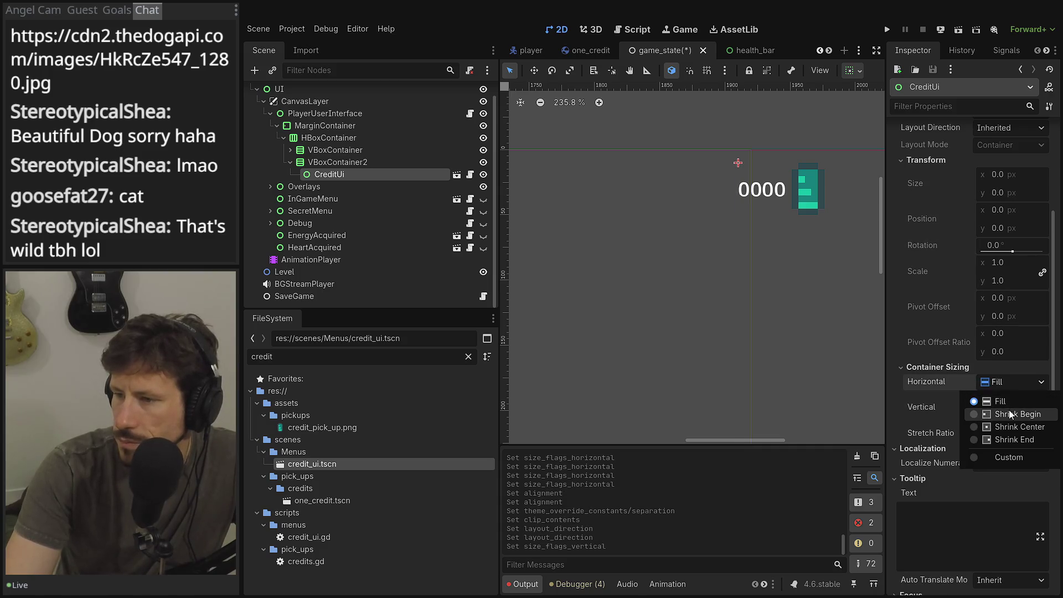
{"action": "left_click", "coordinate": [1001, 439]}
{"action": "left_click", "coordinate": [983, 387]}
{"action": "left_click", "coordinate": [1009, 427]}
{"action": "left_click", "coordinate": [1012, 395]}
{"action": "left_click", "coordinate": [980, 392]}
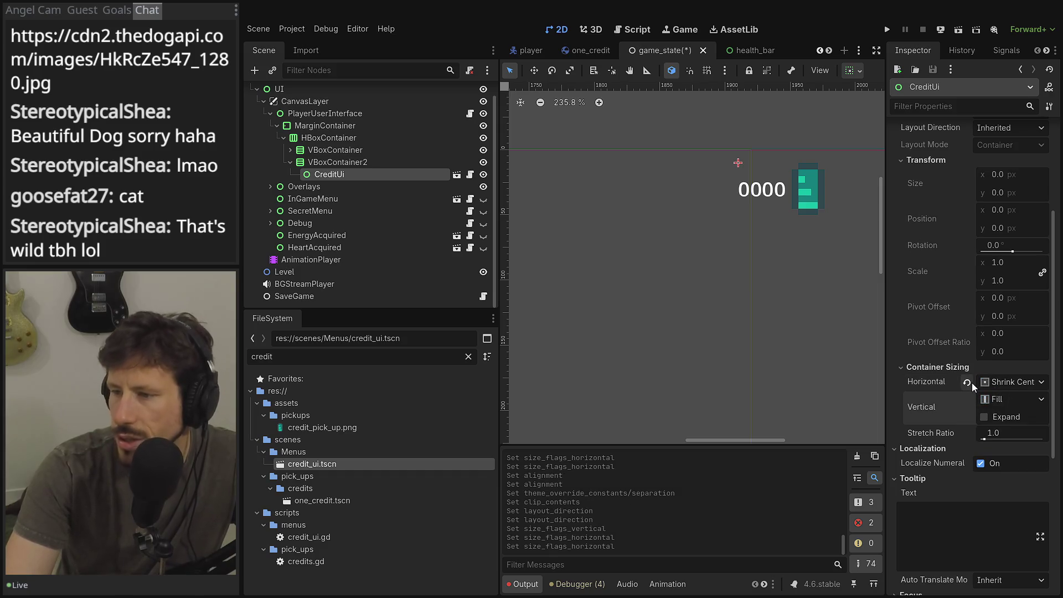
{"action": "left_click", "coordinate": [966, 382]}
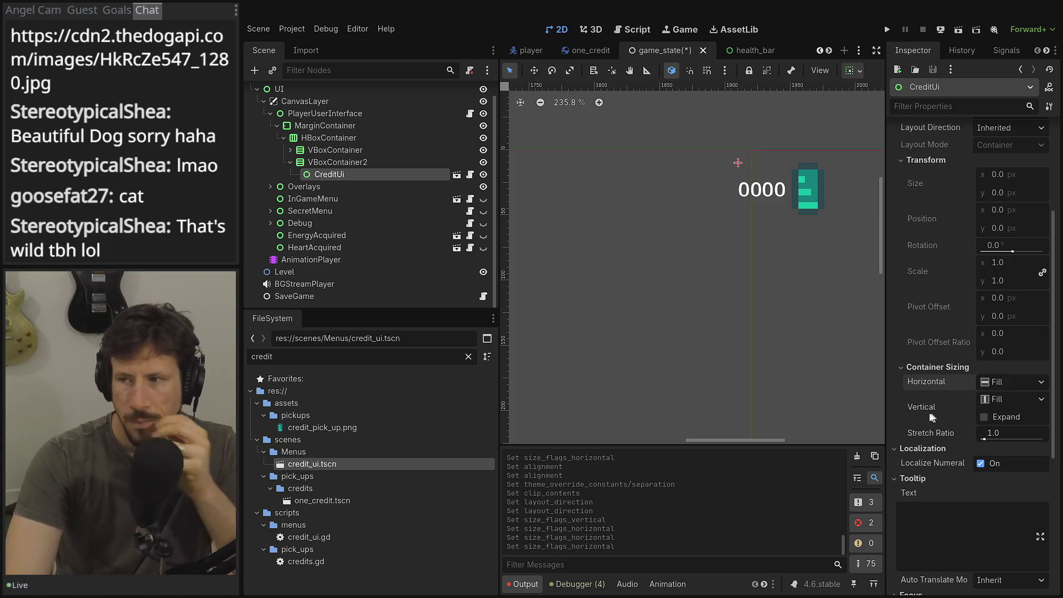
Step: Set CreditUi's layout direction to Right-to-Left after briefly trying Left-to-Right
{"action": "scroll", "coordinate": [994, 233], "scroll_direction": "up", "scroll_amount": 5}
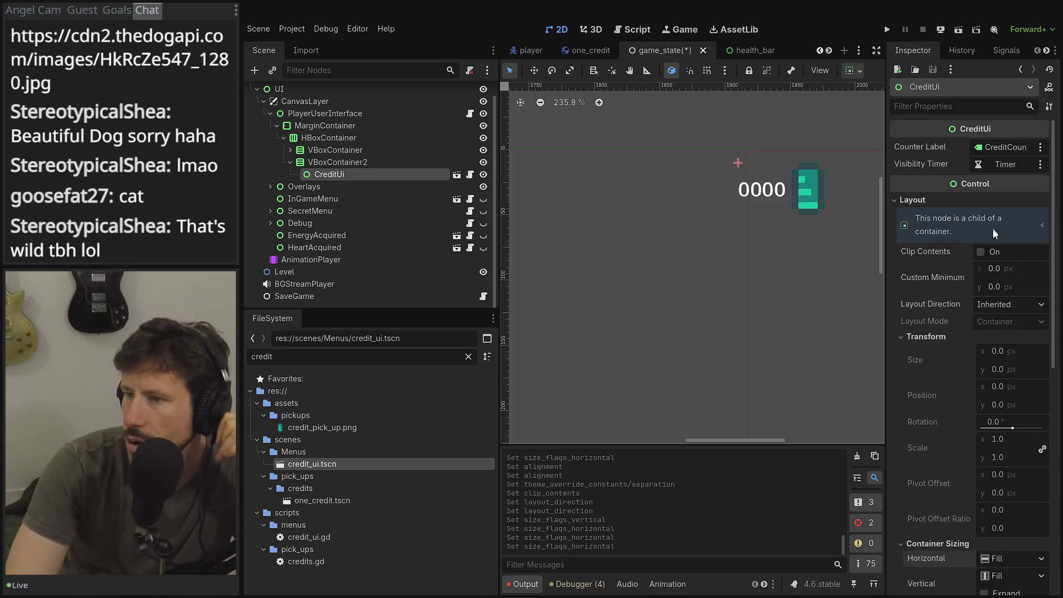
{"action": "left_click", "coordinate": [1011, 305]}
{"action": "left_click", "coordinate": [992, 350]}
{"action": "left_click", "coordinate": [997, 305]}
{"action": "left_click", "coordinate": [995, 363]}
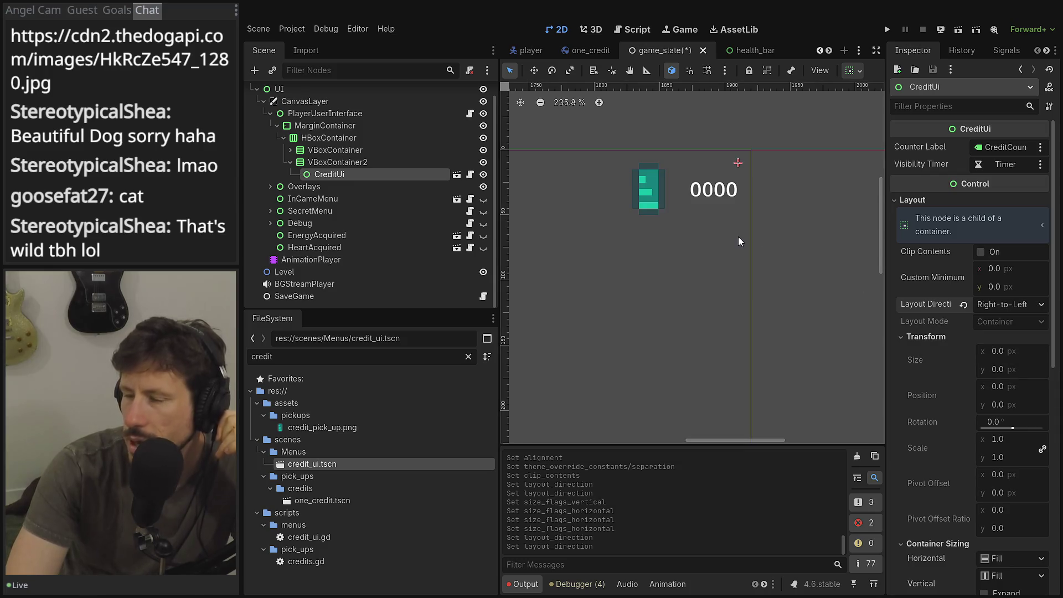
Step: Recentre the credit counter and open the credit_ui scene from CreditUi's scene icon
{"action": "scroll", "coordinate": [742, 243], "scroll_direction": "down", "scroll_amount": 4}
{"action": "mouse_move", "coordinate": [723, 234]}
{"action": "left_mouse_down"}
{"action": "mouse_move", "coordinate": [775, 214]}
{"action": "mouse_move", "coordinate": [698, 215]}
{"action": "left_mouse_up"}
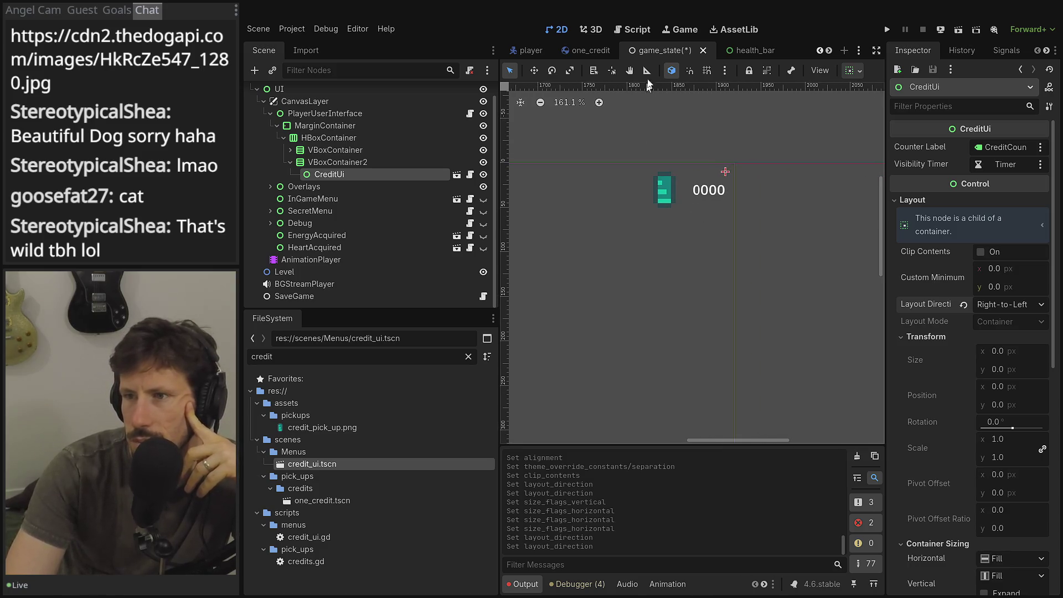
{"action": "left_click", "coordinate": [753, 51]}
{"action": "left_click", "coordinate": [658, 50]}
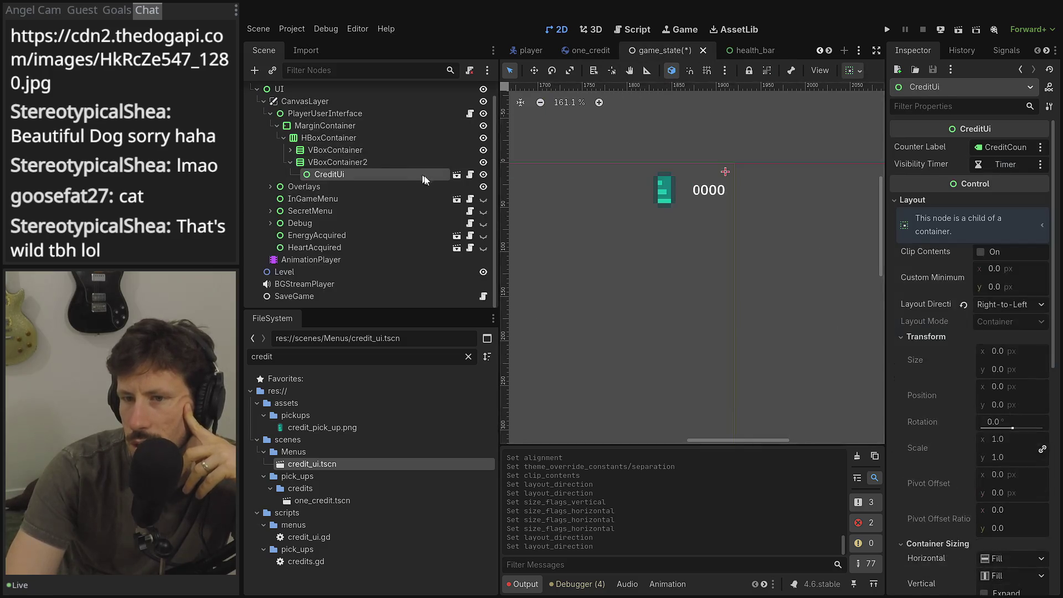
{"action": "left_click", "coordinate": [458, 176]}
Step: Move CreditTextureRect above CreditCounterLabel, save credit_ui, and open CreditUi's credit_ui.gd script
{"action": "left_click_drag", "start_coordinate": [315, 131], "coordinate": [313, 117]}
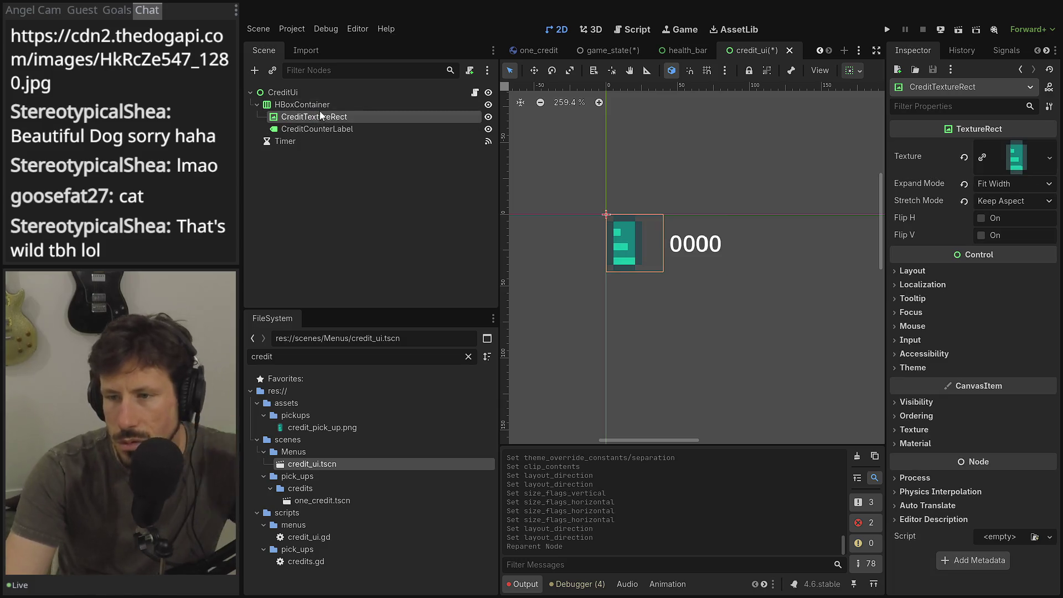
{"action": "key", "text": "ctrl+s"}
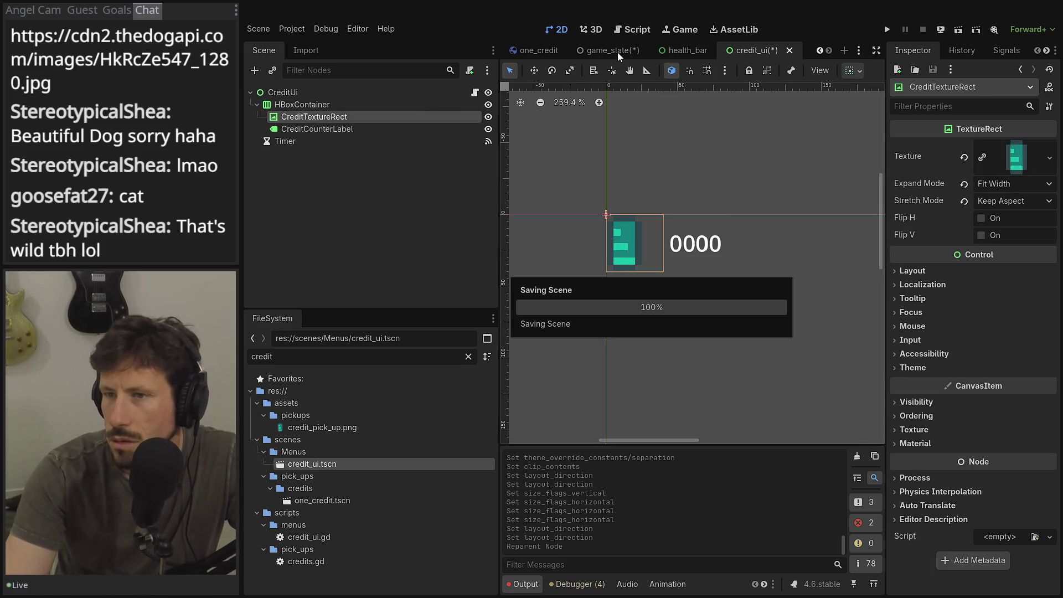
{"action": "left_click", "coordinate": [609, 50]}
{"action": "scroll", "coordinate": [626, 171], "scroll_direction": "down", "scroll_amount": 5}
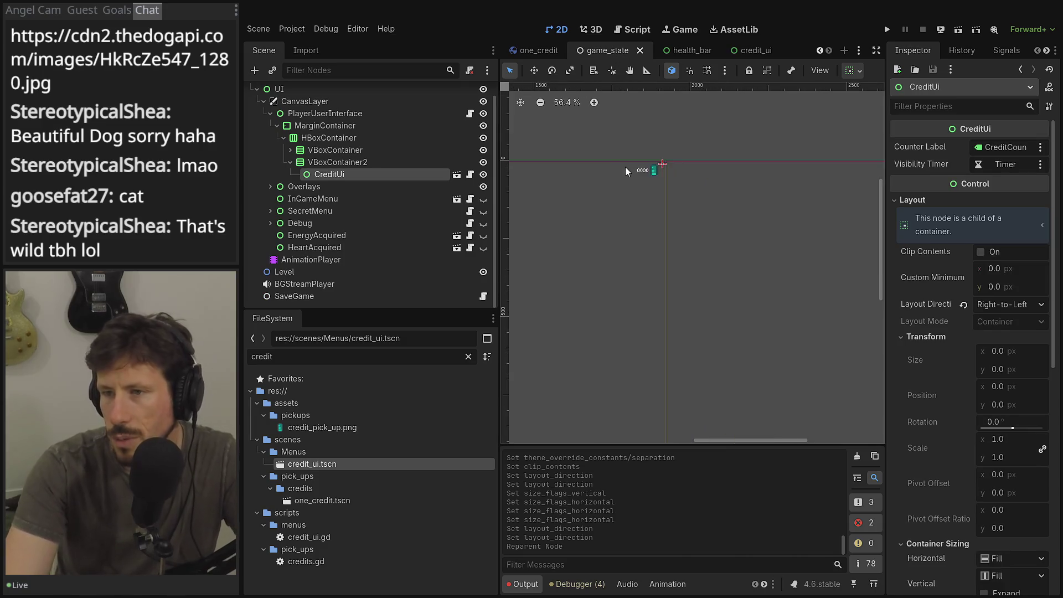
{"action": "scroll", "coordinate": [702, 166], "scroll_direction": "down", "scroll_amount": 4}
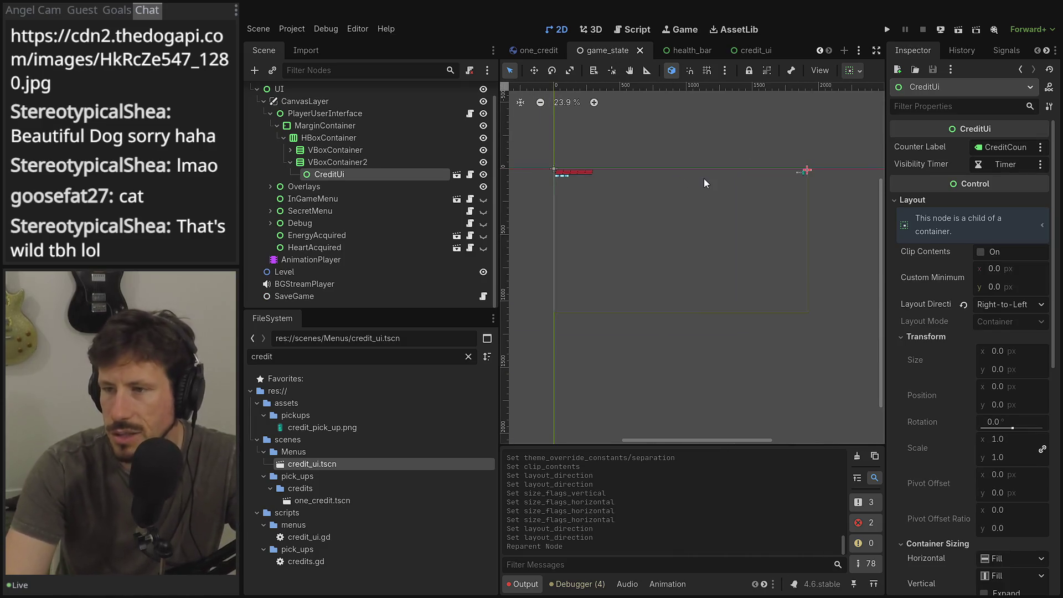
{"action": "left_click", "coordinate": [469, 175]}
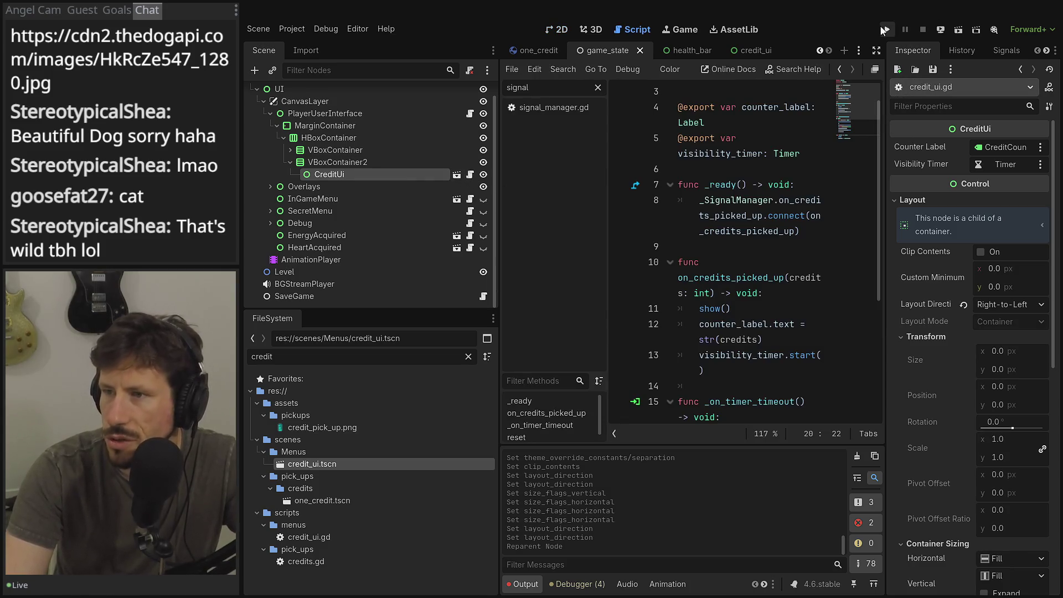
Step: Test-run a NEW game, reposition and widen its window, then stop it and return to credit_ui
{"action": "left_click", "coordinate": [886, 30]}
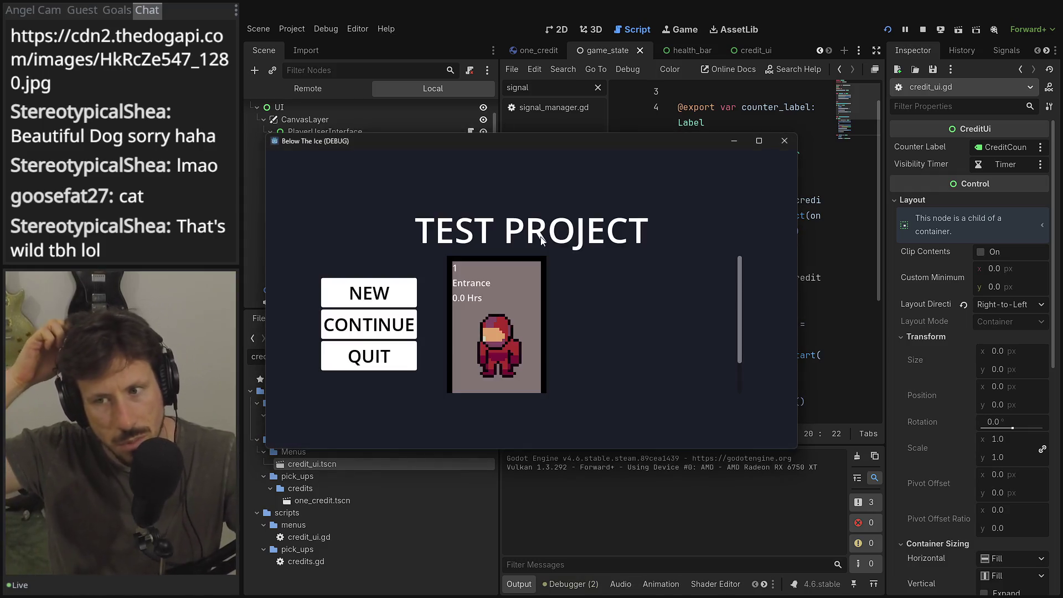
{"action": "left_click", "coordinate": [334, 307]}
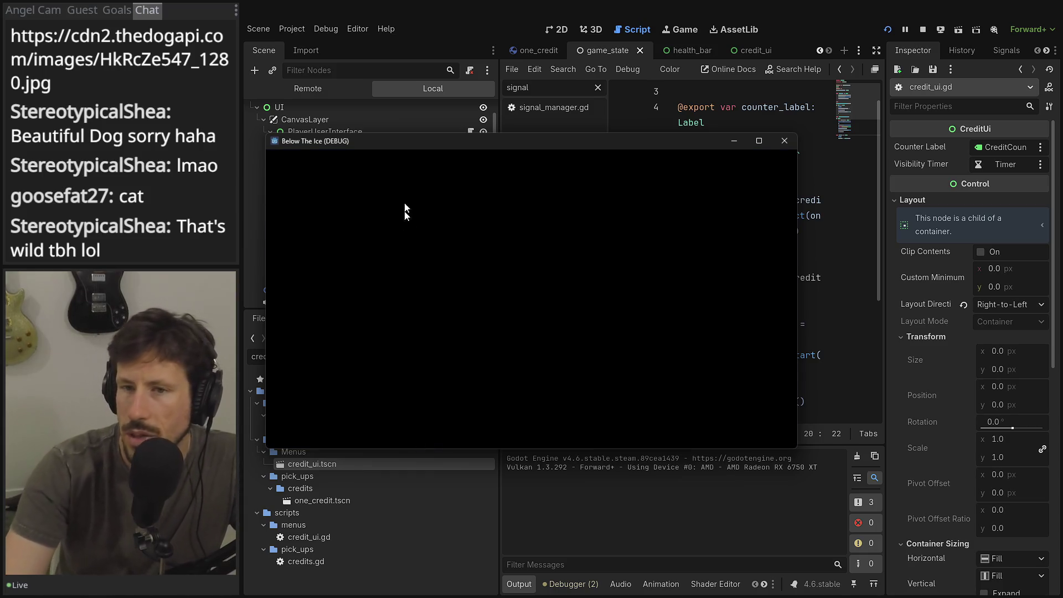
{"action": "left_click_drag", "start_coordinate": [383, 142], "coordinate": [385, 79]}
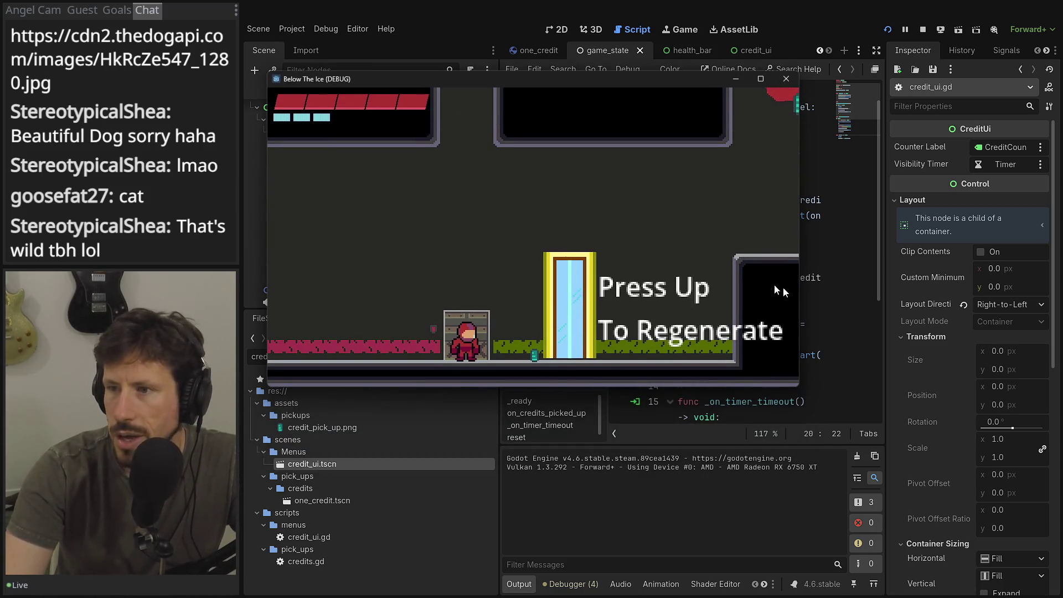
{"action": "left_click_drag", "start_coordinate": [802, 261], "coordinate": [905, 261]}
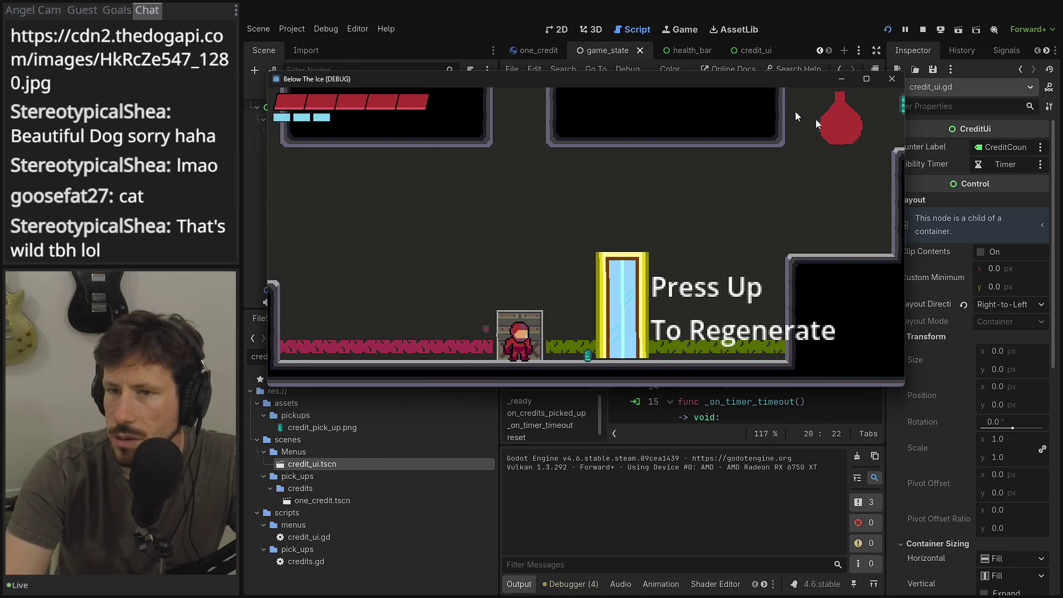
{"action": "left_click", "coordinate": [891, 79]}
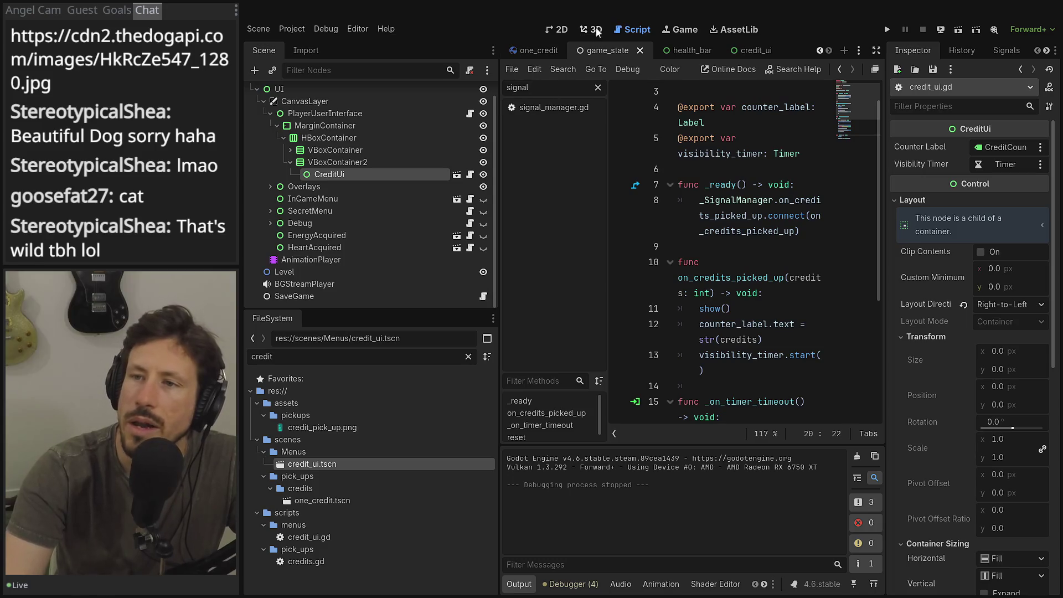
{"action": "left_click", "coordinate": [753, 51]}
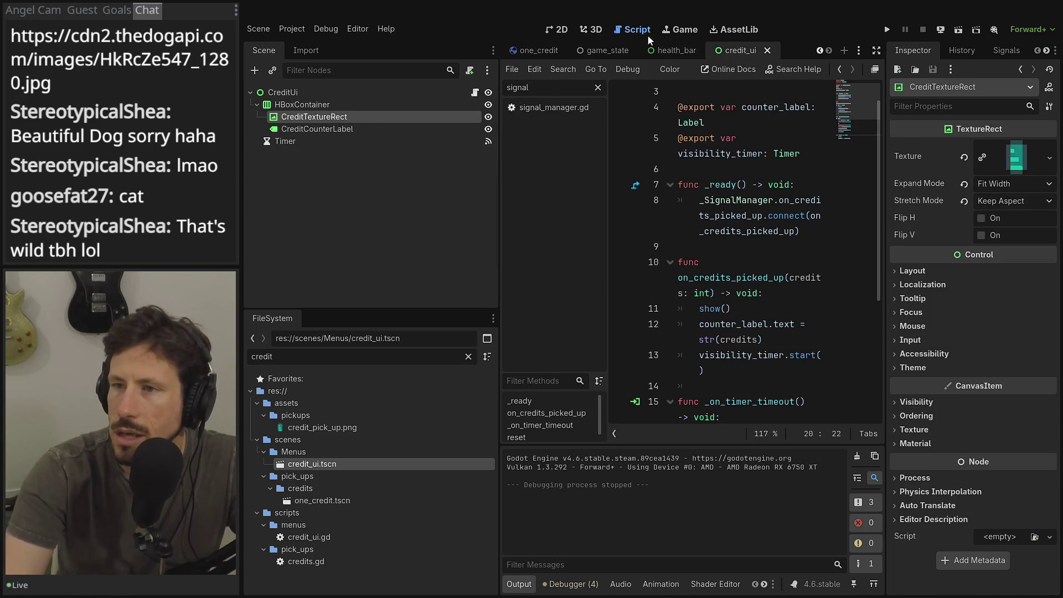
Step: Reset CreditUi's layout direction to Inherited in the game_state 2D view
{"action": "left_click", "coordinate": [592, 50]}
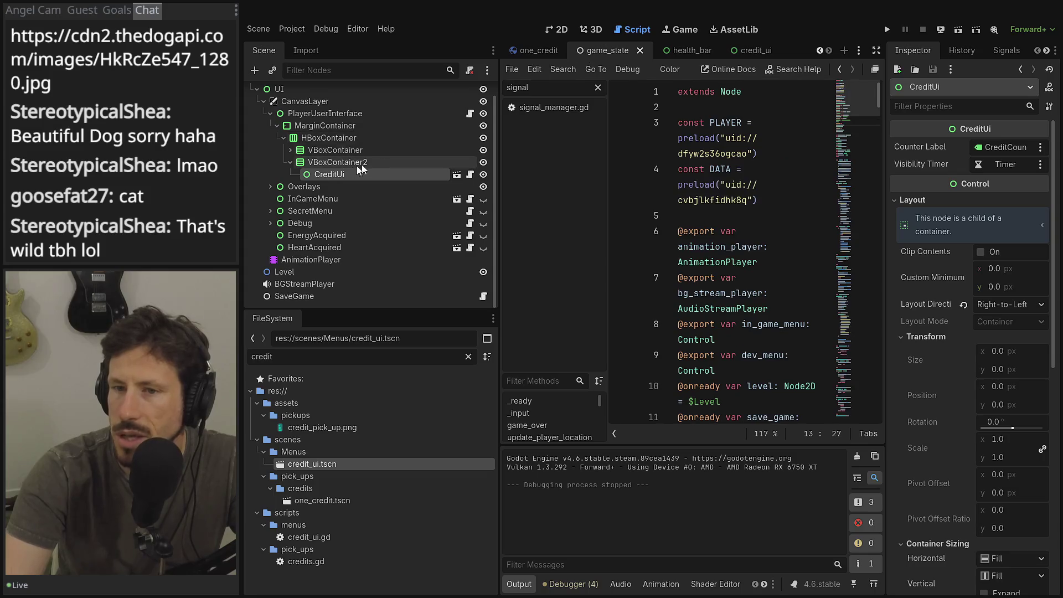
{"action": "left_click", "coordinate": [601, 35]}
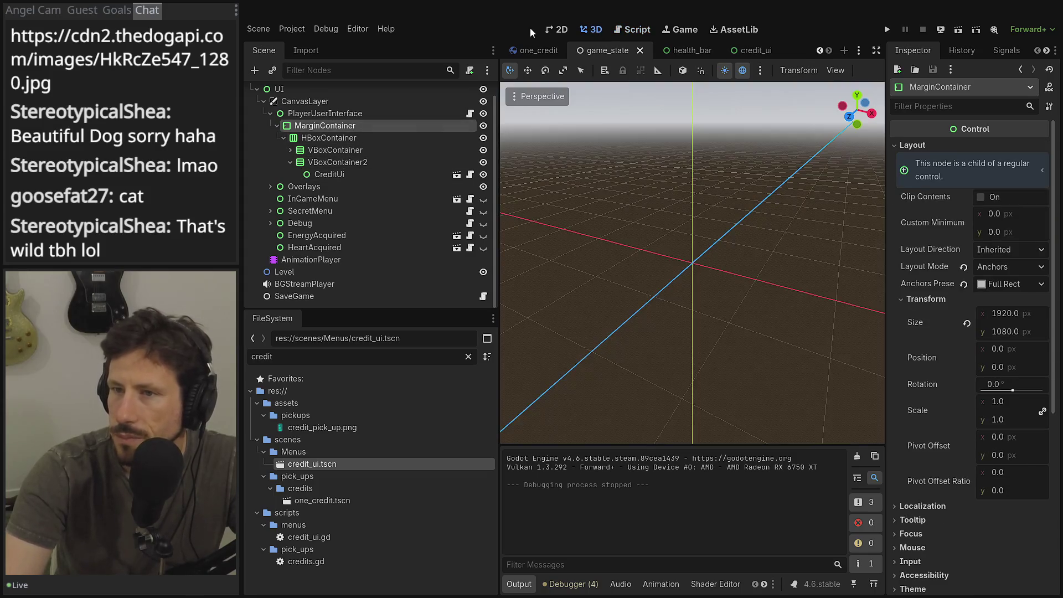
{"action": "left_click", "coordinate": [558, 29]}
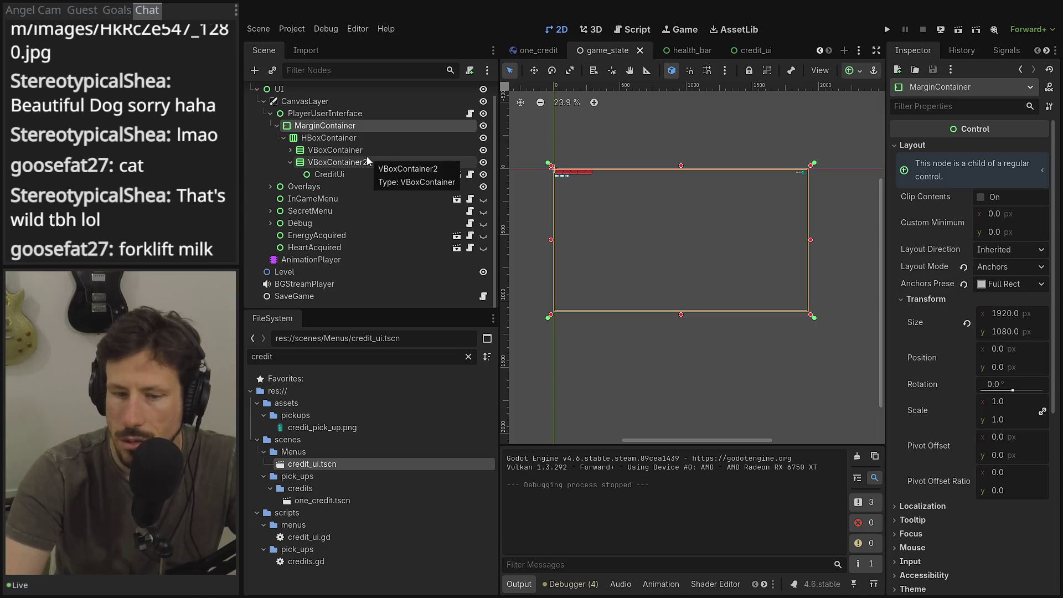
{"action": "scroll", "coordinate": [786, 202], "scroll_direction": "up", "scroll_amount": 5}
{"action": "left_click_drag", "start_coordinate": [622, 187], "coordinate": [661, 159]}
{"action": "left_click", "coordinate": [328, 174]}
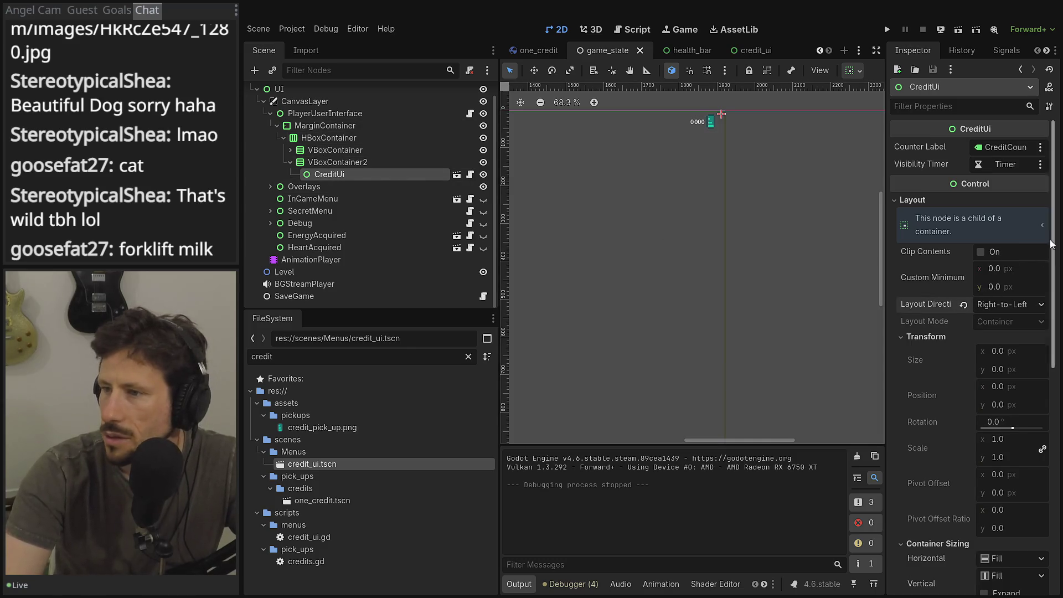
{"action": "left_click", "coordinate": [964, 305]}
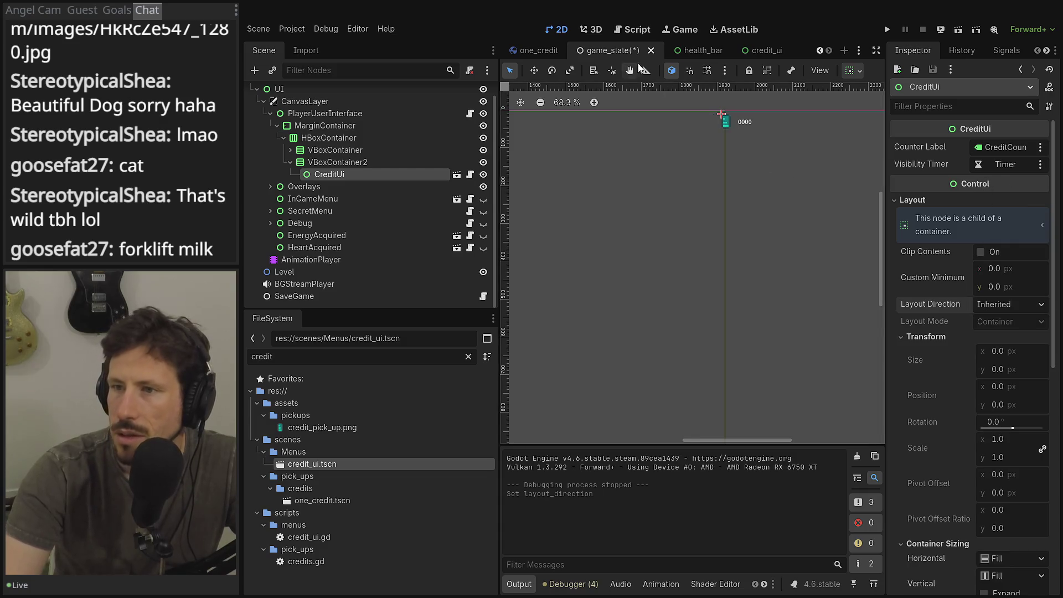
Step: Move CreditCounterLabel back above CreditTextureRect in credit_ui and save it
{"action": "left_click", "coordinate": [752, 51]}
{"action": "mouse_move", "coordinate": [355, 129]}
{"action": "left_mouse_down"}
{"action": "mouse_move", "coordinate": [311, 116]}
{"action": "mouse_move", "coordinate": [321, 113]}
{"action": "left_mouse_up"}
{"action": "key", "text": "ctrl+s"}
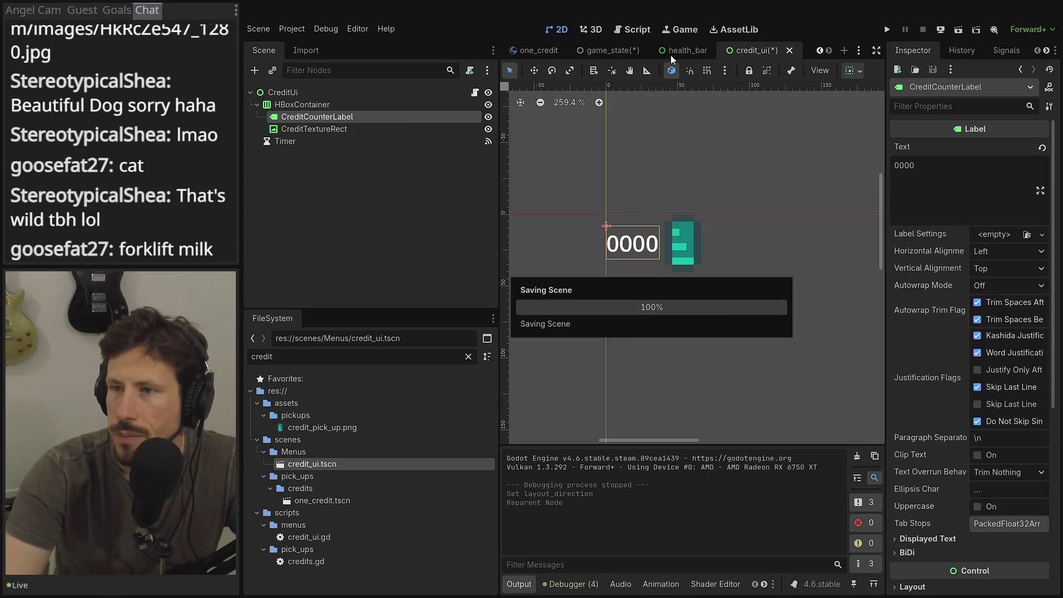
{"action": "left_click", "coordinate": [687, 51]}
{"action": "left_click", "coordinate": [608, 50]}
{"action": "left_click", "coordinate": [552, 130]}
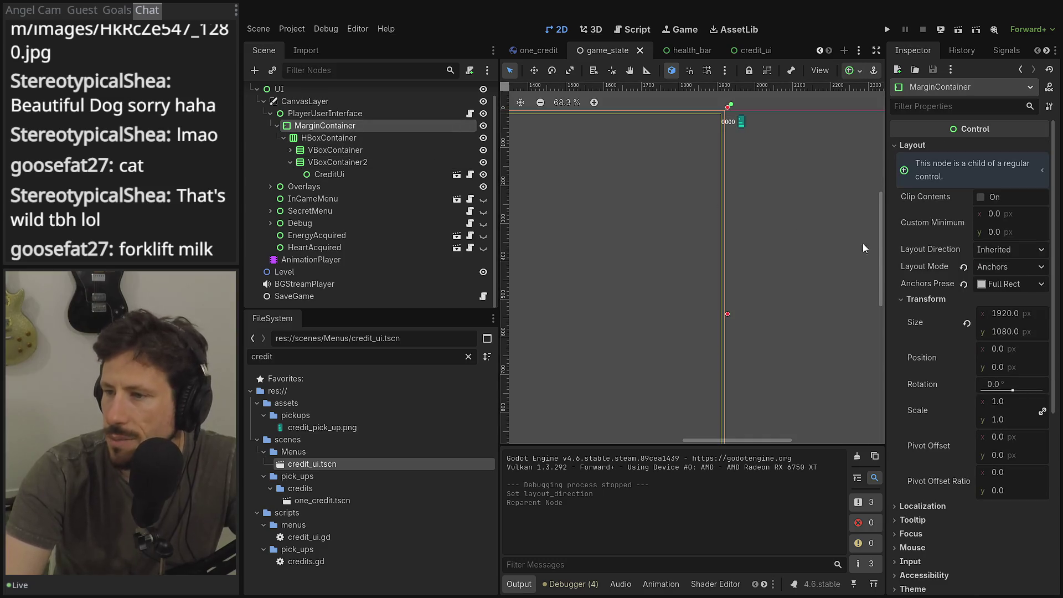
Step: Set the MarginContainer's Margin Right override to 100, save game_state, and launch a test run
{"action": "scroll", "coordinate": [1007, 388], "scroll_direction": "down", "scroll_amount": 4}
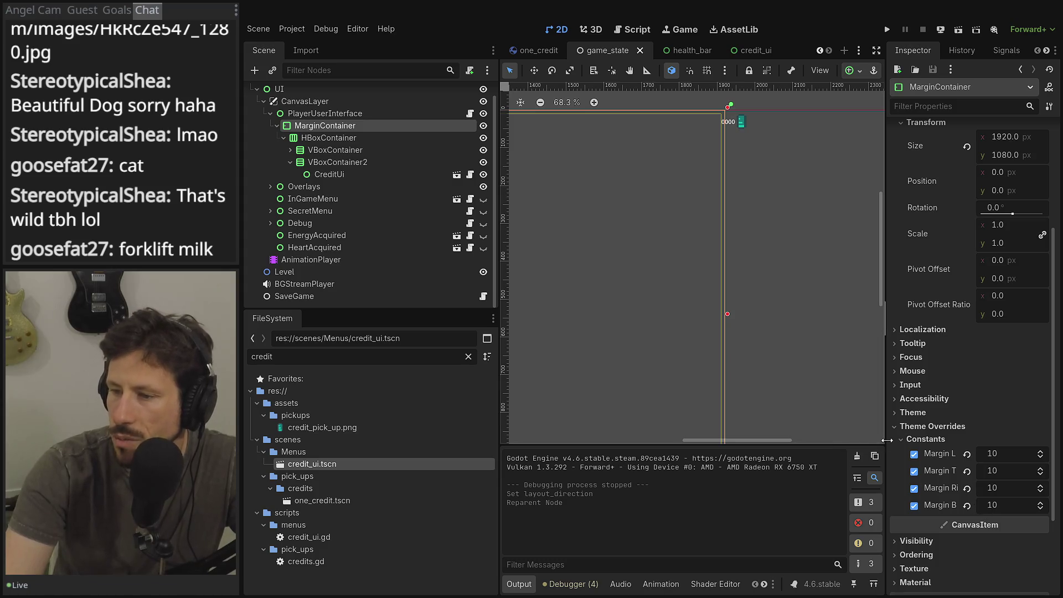
{"action": "left_click_drag", "start_coordinate": [886, 440], "coordinate": [811, 440]}
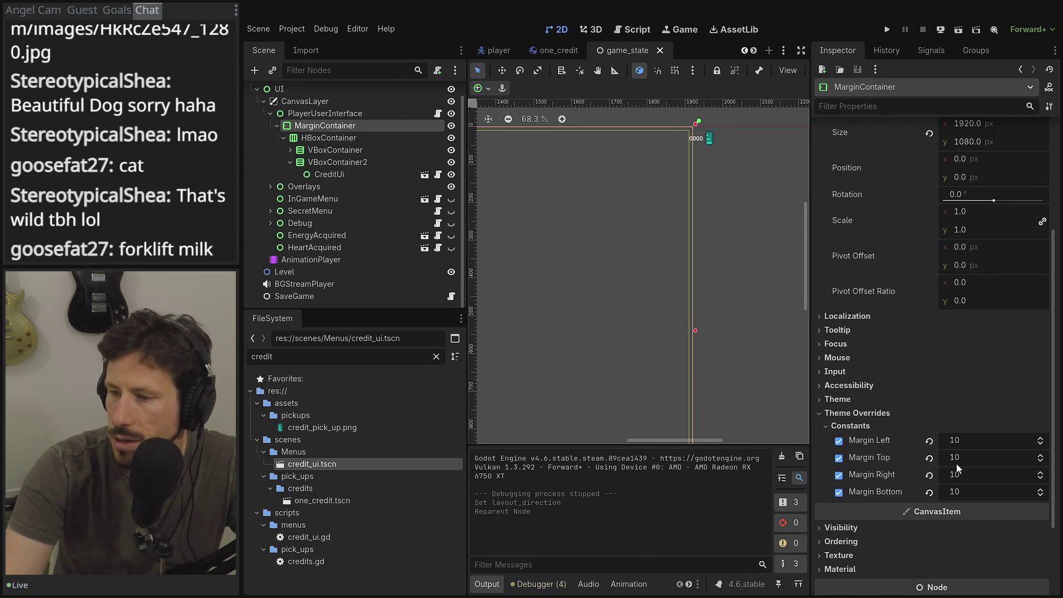
{"action": "left_click", "coordinate": [964, 479]}
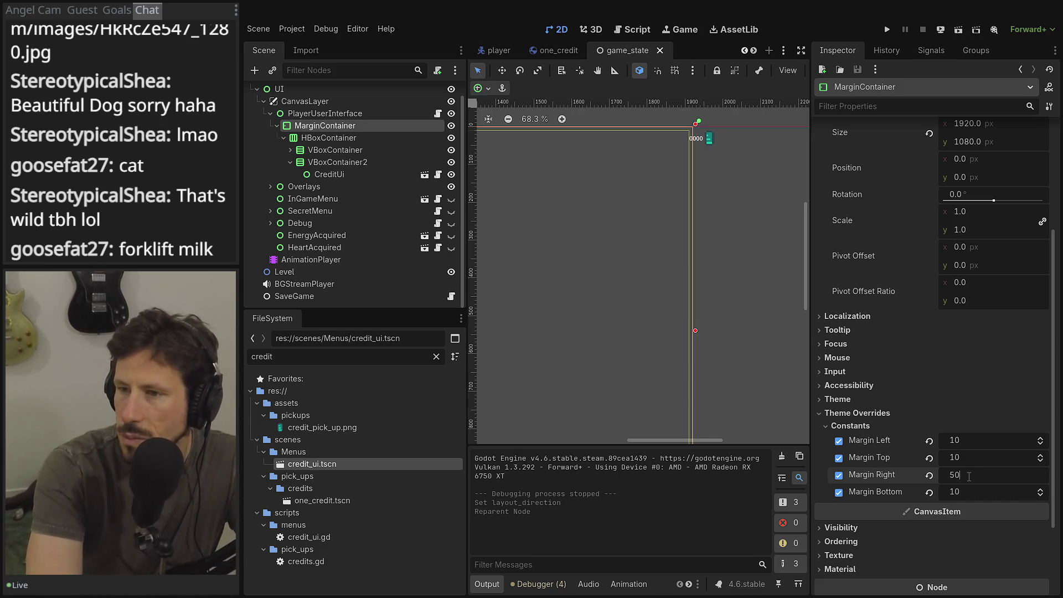
{"action": "key", "text": "Tab"}
{"action": "left_click", "coordinate": [968, 480]}
{"action": "type", "text": "0"}
{"action": "key", "text": "Tab"}
{"action": "scroll", "coordinate": [608, 161], "scroll_direction": "down", "scroll_amount": 4}
{"action": "key", "text": "ctrl+s"}
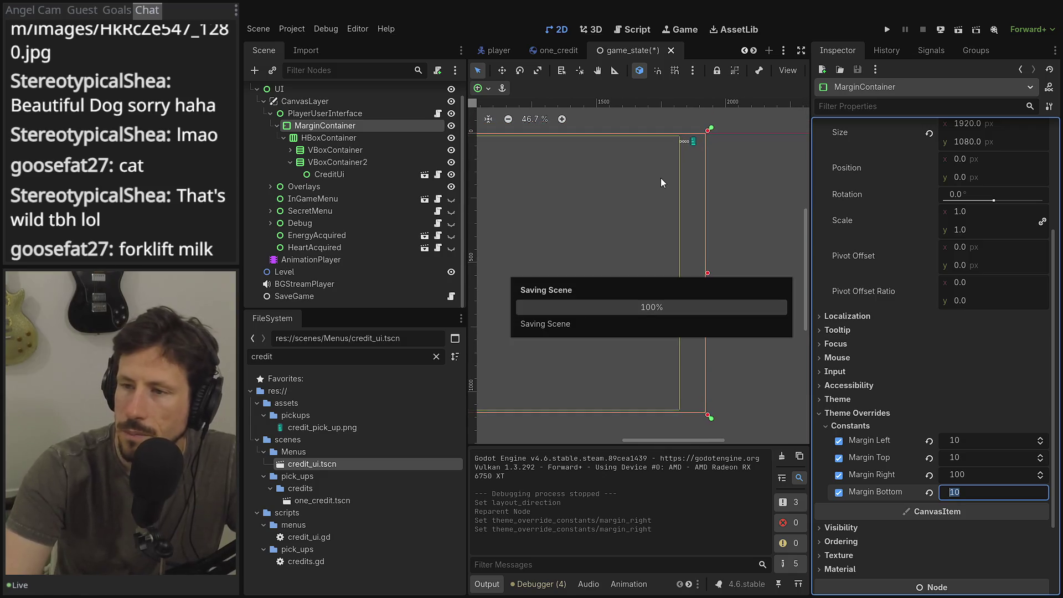
{"action": "left_click", "coordinate": [887, 29]}
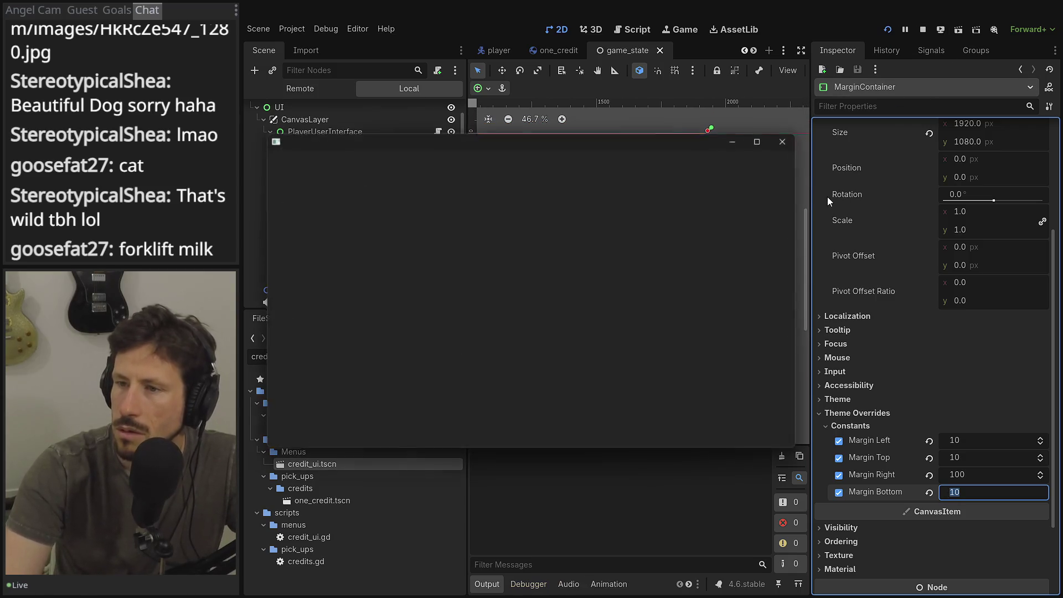
Step: Start a NEW game, enlarge the window to check the inset 0000 counter, then stop the run
{"action": "left_click", "coordinate": [409, 289]}
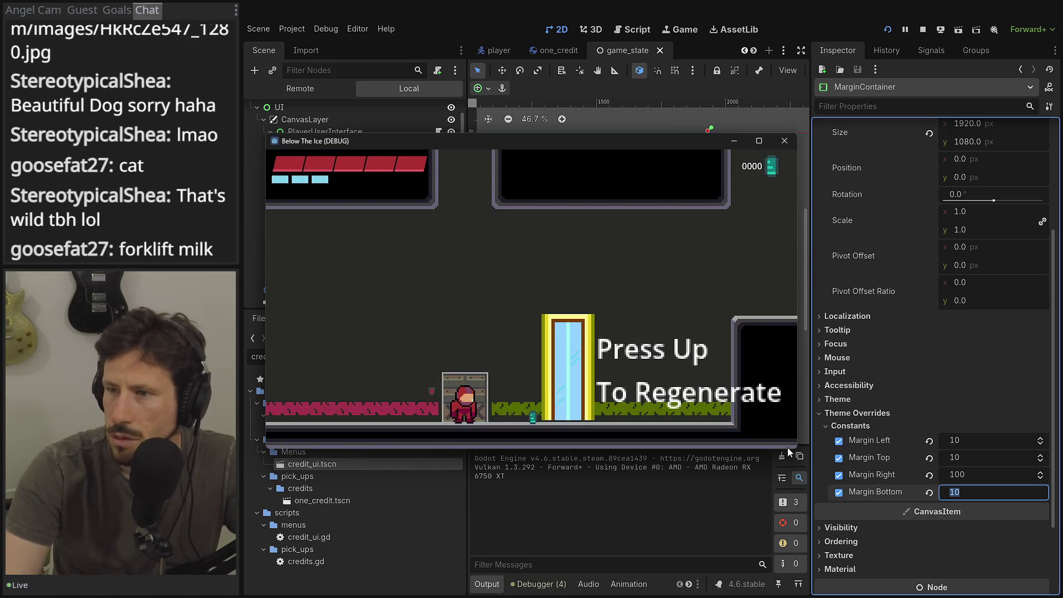
{"action": "mouse_move", "coordinate": [795, 445]}
{"action": "left_mouse_down"}
{"action": "mouse_move", "coordinate": [1045, 512]}
{"action": "mouse_move", "coordinate": [951, 336]}
{"action": "mouse_move", "coordinate": [728, 238]}
{"action": "mouse_move", "coordinate": [493, 209]}
{"action": "mouse_move", "coordinate": [443, 259]}
{"action": "mouse_move", "coordinate": [624, 304]}
{"action": "mouse_move", "coordinate": [818, 297]}
{"action": "mouse_move", "coordinate": [1015, 540]}
{"action": "mouse_move", "coordinate": [991, 475]}
{"action": "mouse_move", "coordinate": [889, 399]}
{"action": "mouse_move", "coordinate": [641, 529]}
{"action": "mouse_move", "coordinate": [615, 592]}
{"action": "mouse_move", "coordinate": [1019, 594]}
{"action": "mouse_move", "coordinate": [1055, 410]}
{"action": "mouse_move", "coordinate": [808, 289]}
{"action": "mouse_move", "coordinate": [1002, 486]}
{"action": "mouse_move", "coordinate": [1056, 487]}
{"action": "mouse_move", "coordinate": [1055, 308]}
{"action": "mouse_move", "coordinate": [949, 255]}
{"action": "mouse_move", "coordinate": [1045, 343]}
{"action": "mouse_move", "coordinate": [1023, 227]}
{"action": "mouse_move", "coordinate": [995, 192]}
{"action": "mouse_move", "coordinate": [980, 443]}
{"action": "mouse_move", "coordinate": [1029, 470]}
{"action": "mouse_move", "coordinate": [960, 430]}
{"action": "mouse_move", "coordinate": [934, 244]}
{"action": "mouse_move", "coordinate": [933, 367]}
{"action": "mouse_move", "coordinate": [938, 245]}
{"action": "mouse_move", "coordinate": [995, 438]}
{"action": "mouse_move", "coordinate": [1042, 533]}
{"action": "left_mouse_up"}
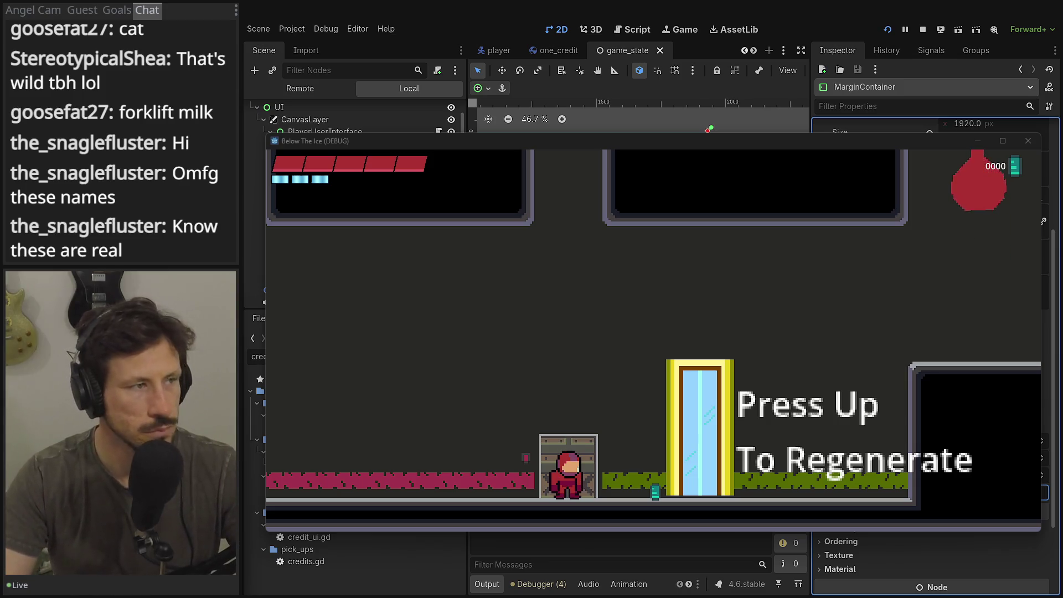
{"action": "left_click", "coordinate": [1027, 142]}
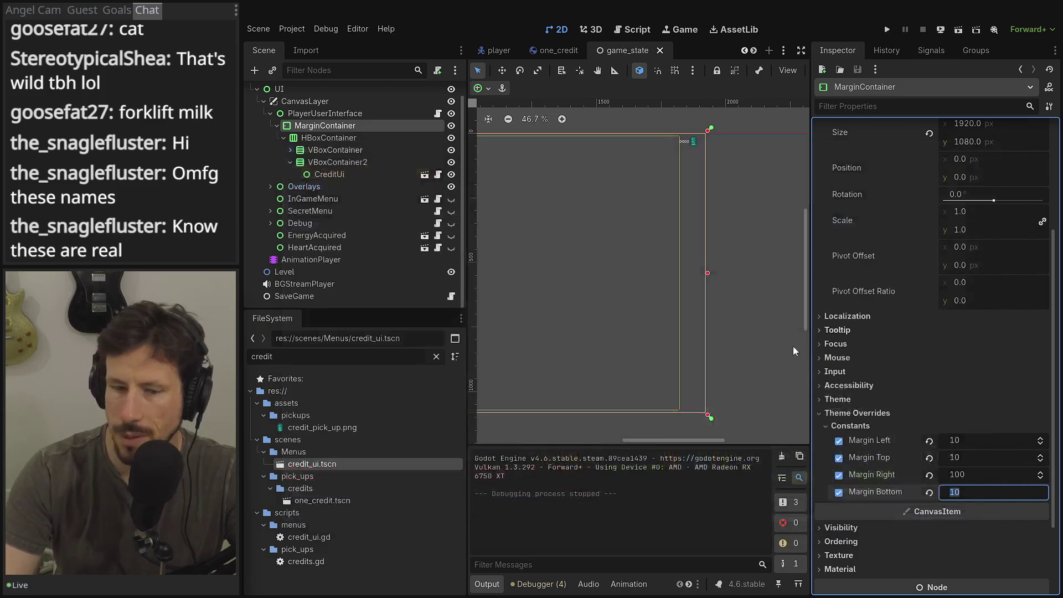
Step: Pan over the HUD in the 2D view, then open CreditUi's credit_ui.gd script
{"action": "left_click_drag", "start_coordinate": [626, 263], "coordinate": [698, 260]}
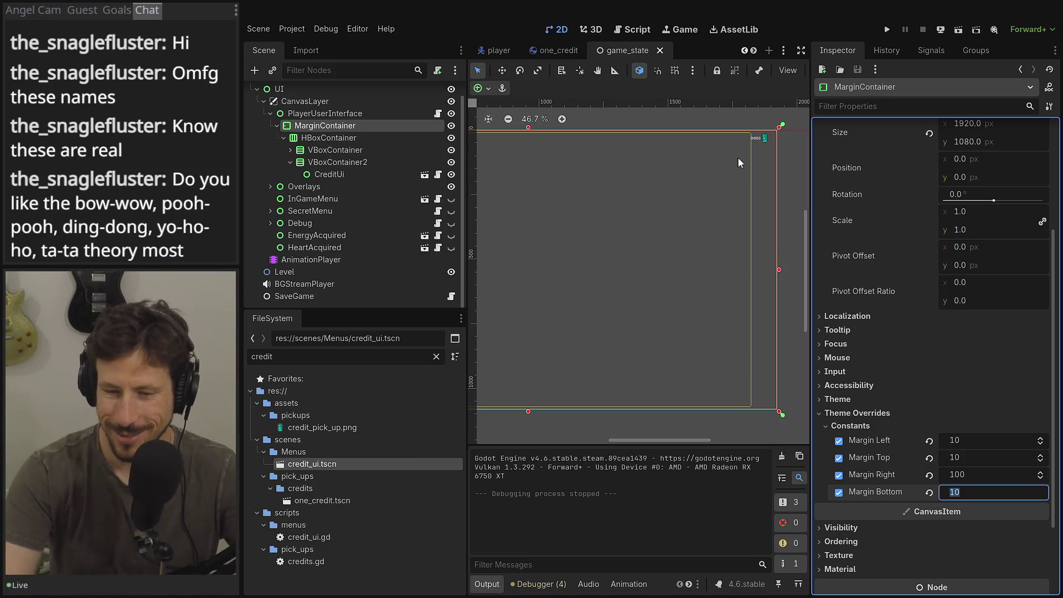
{"action": "scroll", "coordinate": [624, 182], "scroll_direction": "down", "scroll_amount": 3}
{"action": "left_click_drag", "start_coordinate": [597, 210], "coordinate": [620, 215]}
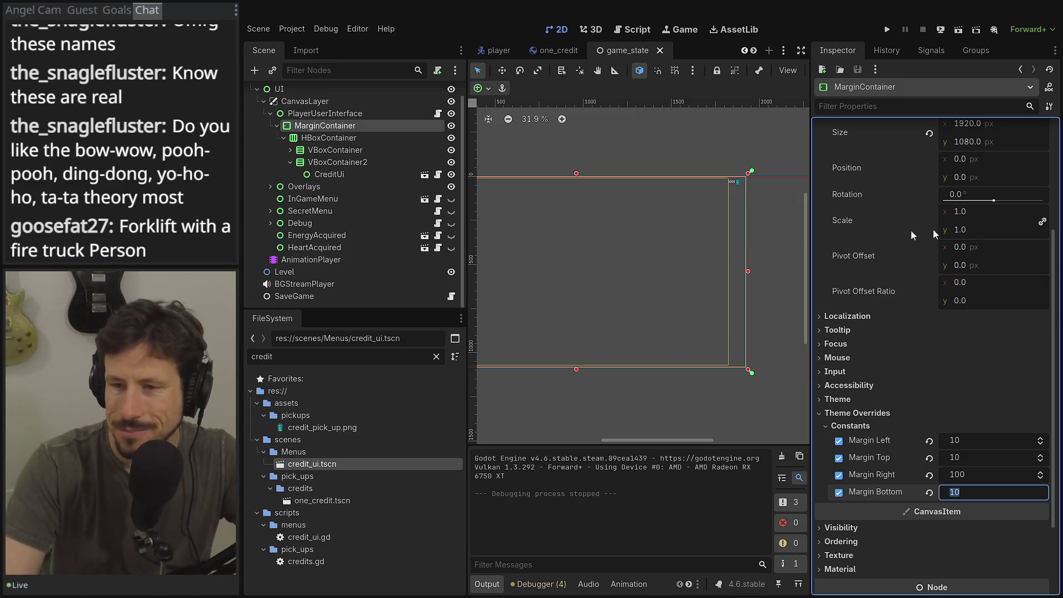
{"action": "scroll", "coordinate": [714, 263], "scroll_direction": "down", "scroll_amount": 4}
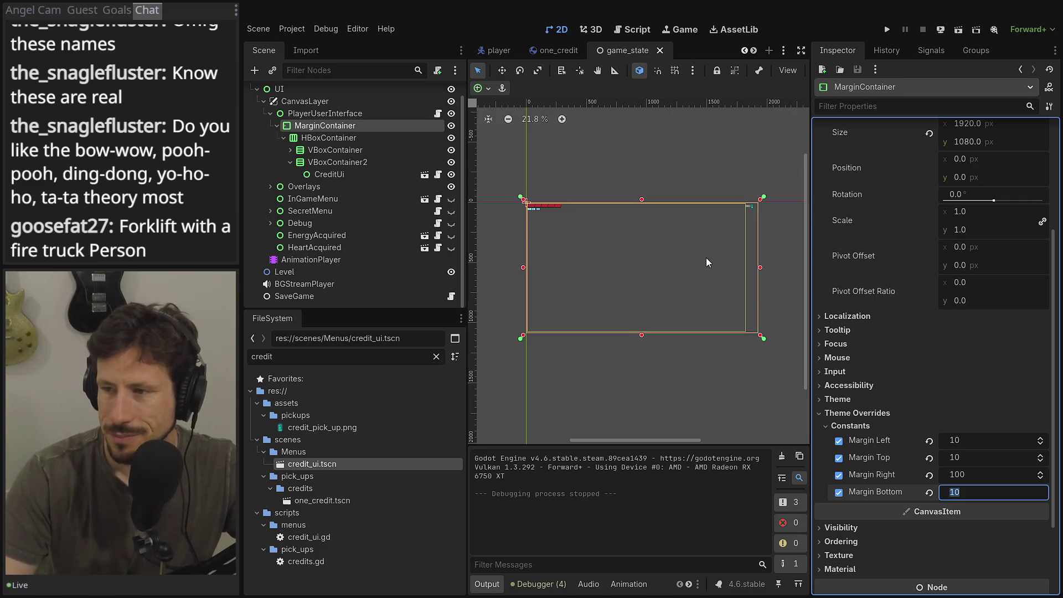
{"action": "left_click", "coordinate": [438, 174]}
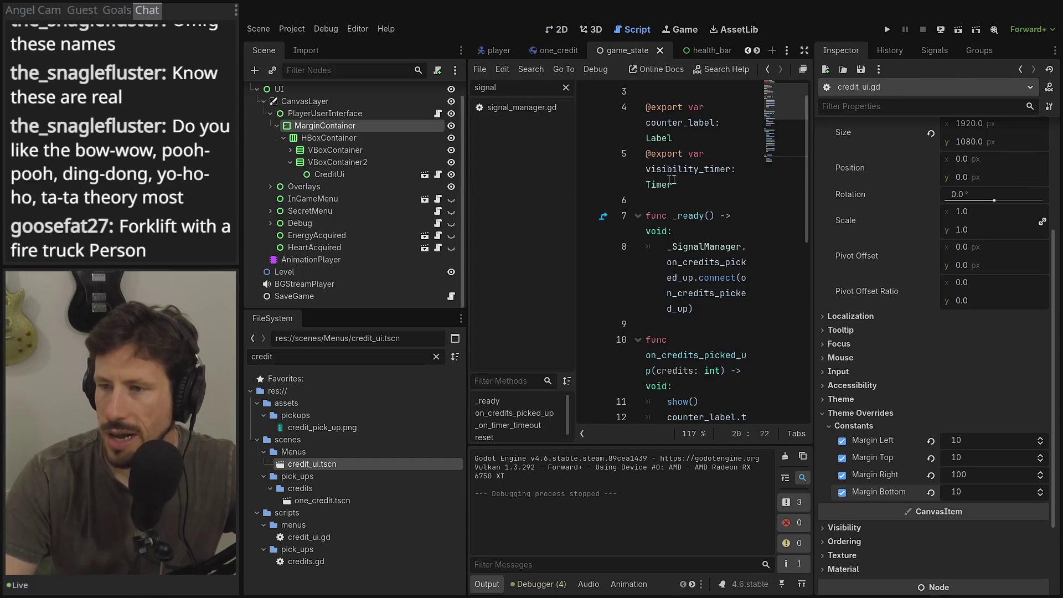
Step: In a floating script editor, insert a hide() call at the start of credit_ui.gd's _ready function
{"action": "left_click", "coordinate": [804, 70]}
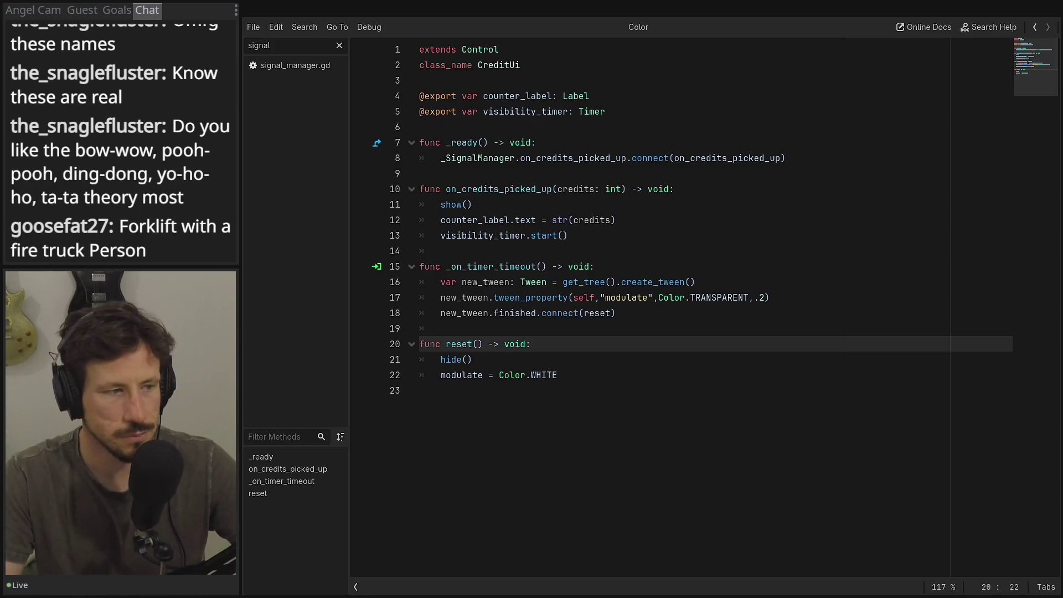
{"action": "left_click", "coordinate": [607, 366]}
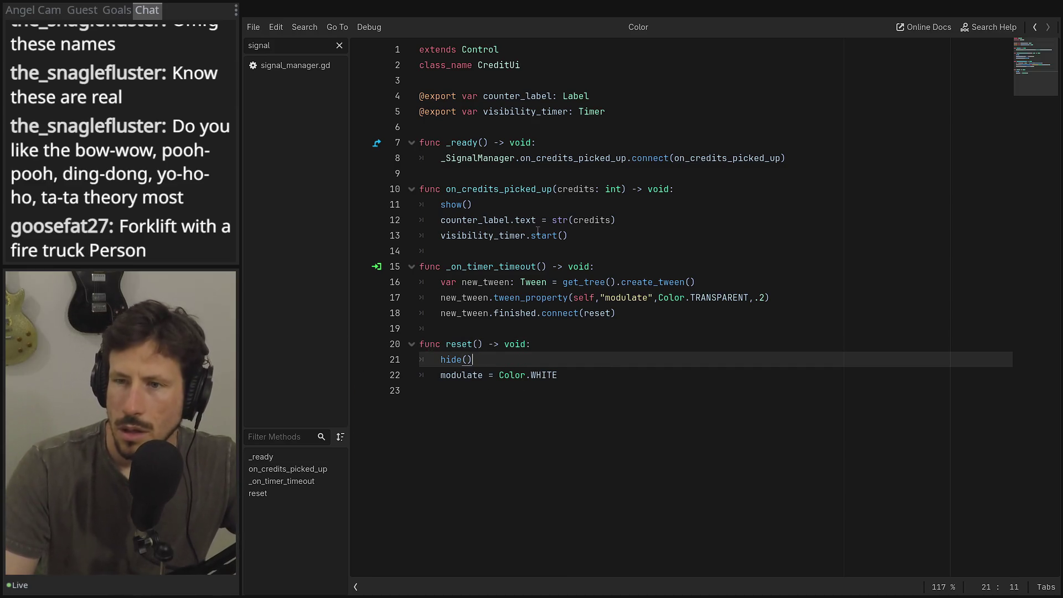
{"action": "left_click", "coordinate": [556, 158]}
{"action": "left_click", "coordinate": [565, 143]}
{"action": "key", "text": "Return"}
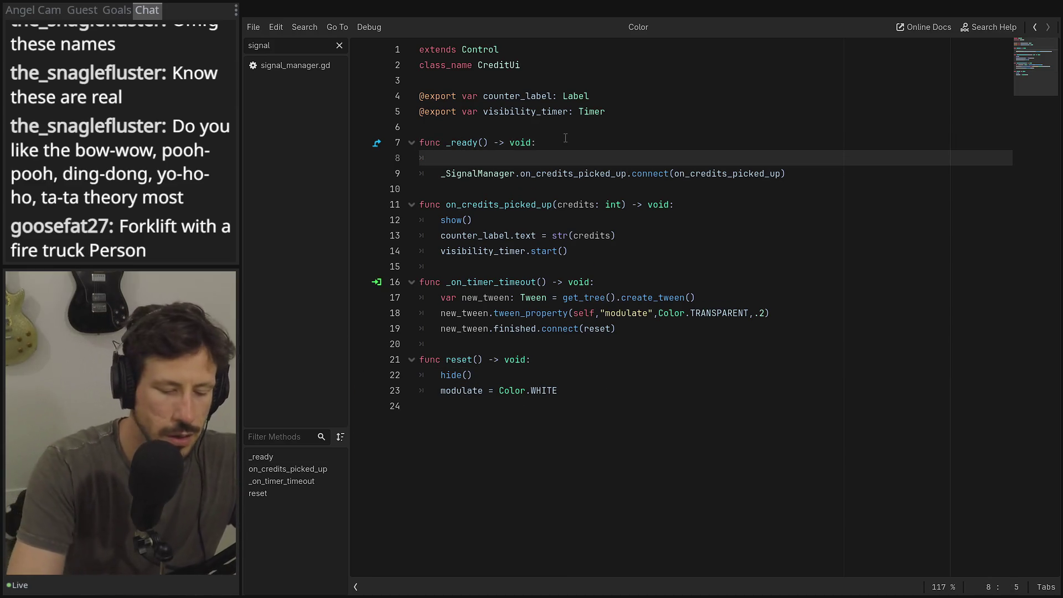
{"action": "type", "text": "hid"}
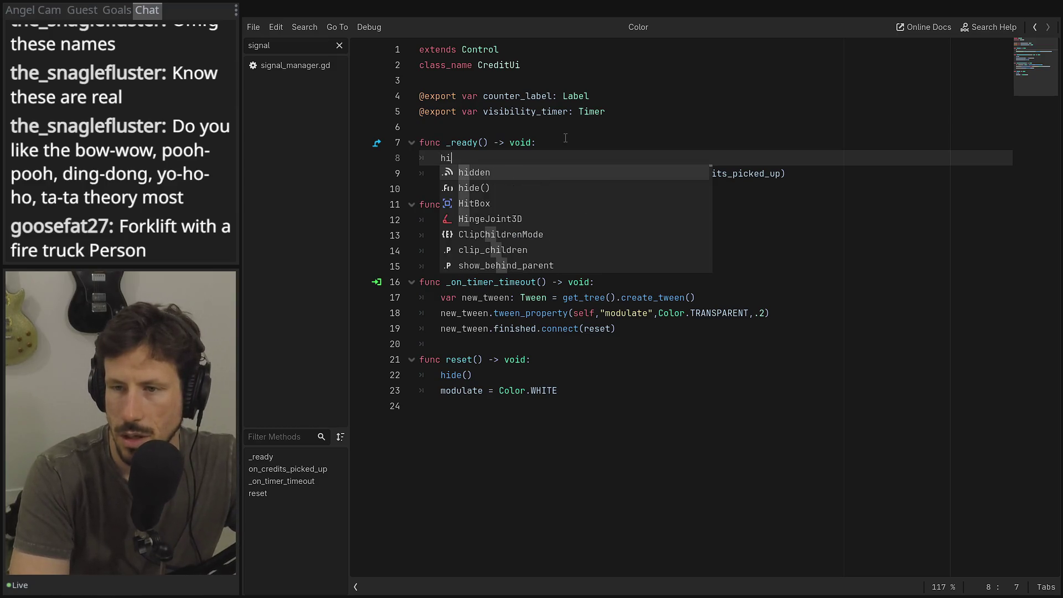
{"action": "key", "text": "Down"}
{"action": "key", "text": "Return"}
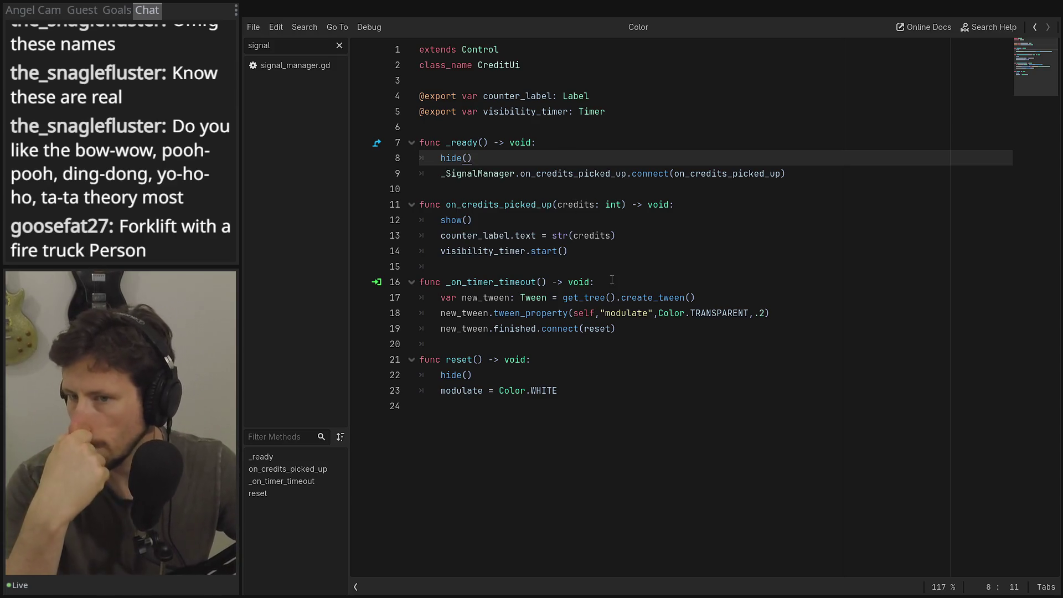
{"action": "double_click", "coordinate": [573, 174]}
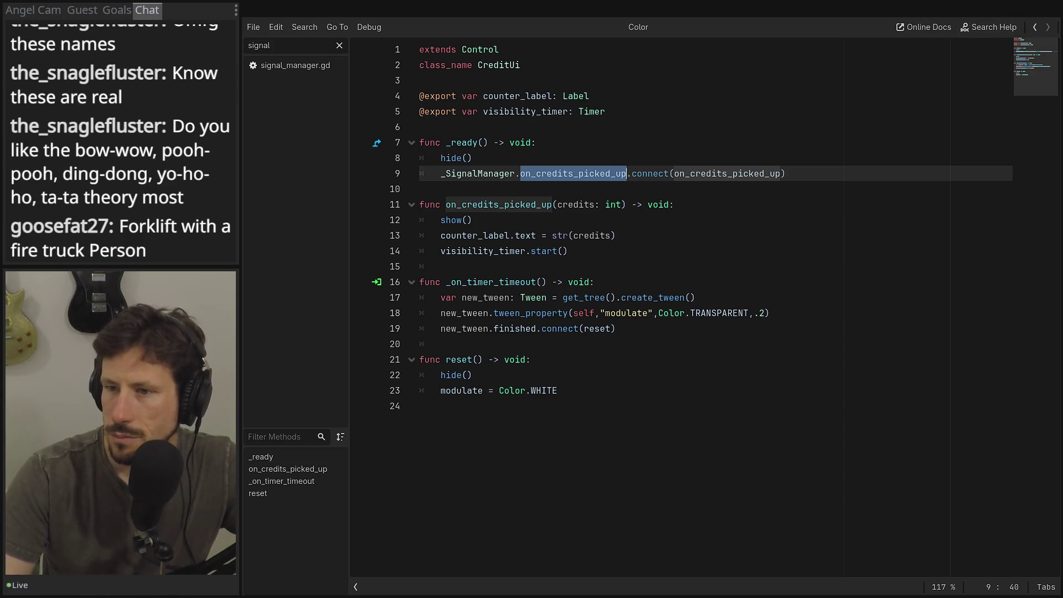
{"action": "key", "text": "alt+Tab"}
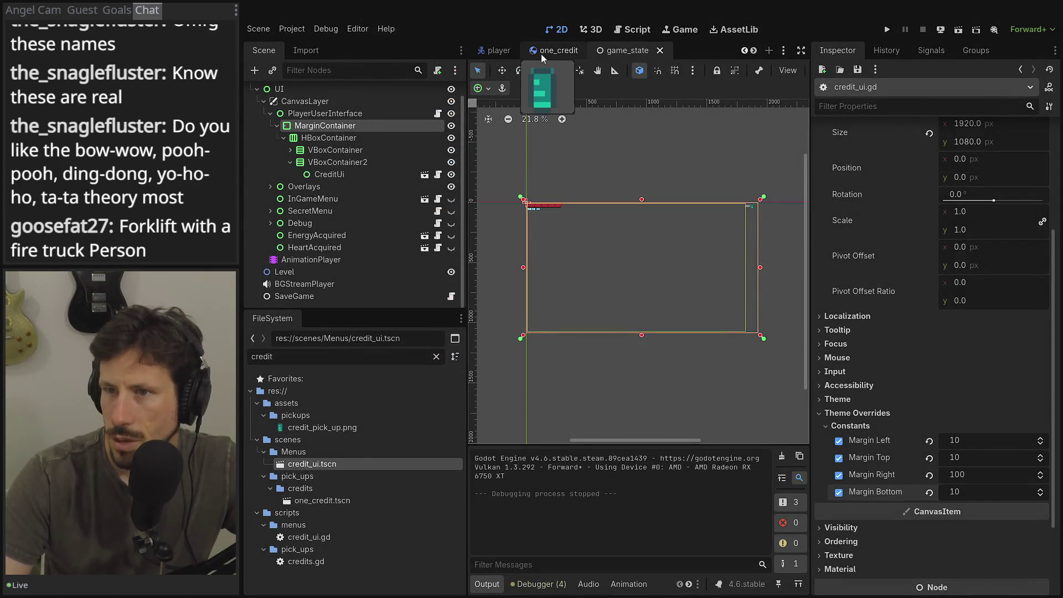
Step: Open the facility_entry_01 level scene and undo the accidental navigation region move
{"action": "left_click", "coordinate": [745, 50]}
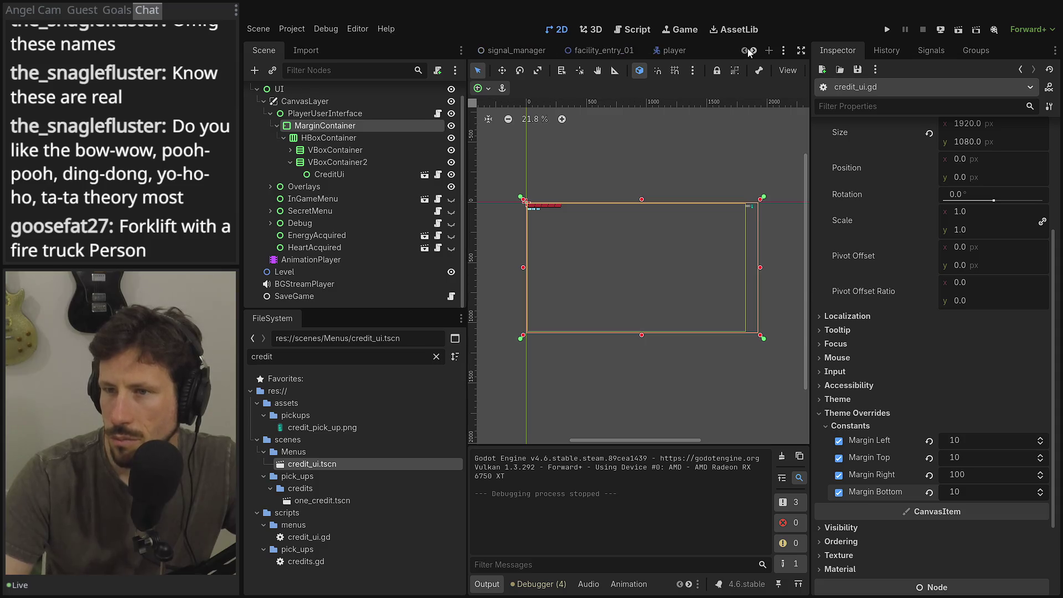
{"action": "left_click", "coordinate": [602, 51]}
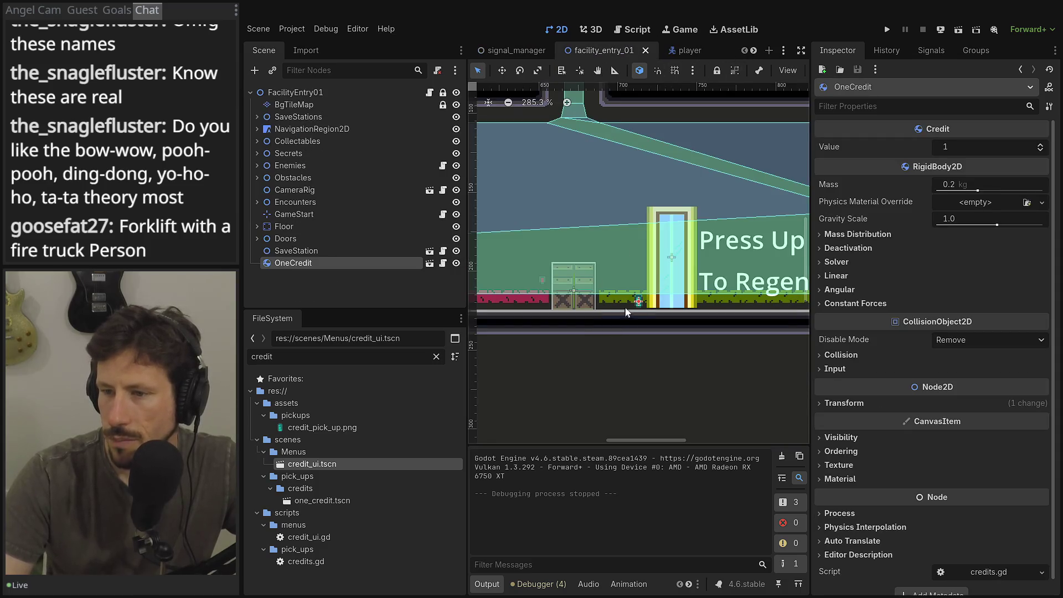
{"action": "left_click_drag", "start_coordinate": [627, 312], "coordinate": [631, 327]}
{"action": "key", "text": "ctrl+z"}
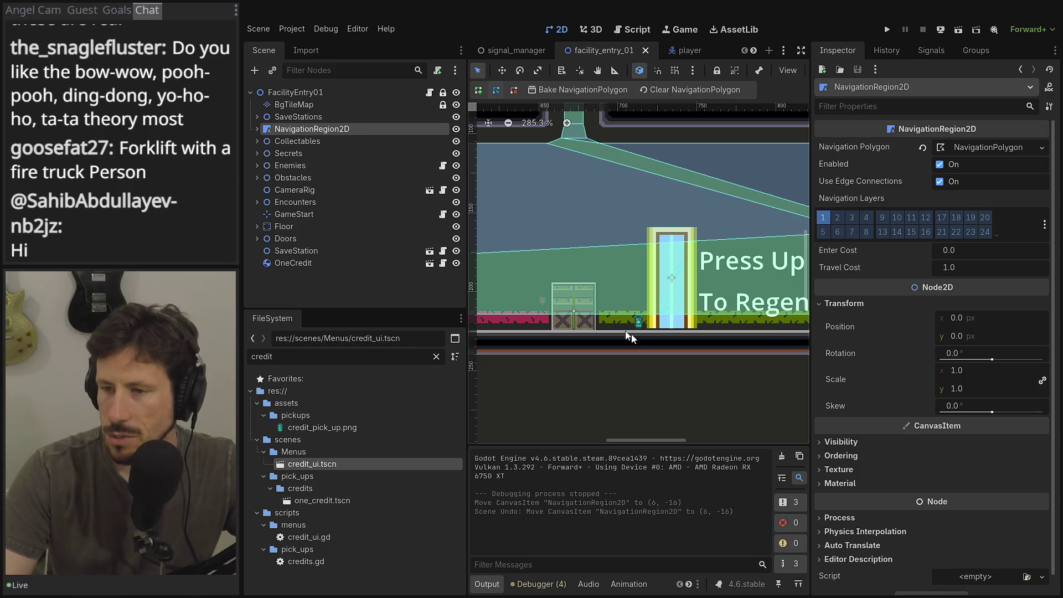
Step: Move OneCredit along the floor and duplicate it repeatedly, placing copies up to OneCredit8
{"action": "mouse_move", "coordinate": [639, 326]}
{"action": "left_mouse_down"}
{"action": "mouse_move", "coordinate": [730, 326]}
{"action": "mouse_move", "coordinate": [510, 333]}
{"action": "mouse_move", "coordinate": [581, 310]}
{"action": "mouse_move", "coordinate": [642, 215]}
{"action": "mouse_move", "coordinate": [693, 211]}
{"action": "mouse_move", "coordinate": [734, 191]}
{"action": "mouse_move", "coordinate": [649, 292]}
{"action": "mouse_move", "coordinate": [590, 293]}
{"action": "left_mouse_up"}
{"action": "key", "text": "ctrl+d"}
{"action": "key", "text": "ctrl+d"}
{"action": "key", "text": "ctrl+d"}
{"action": "scroll", "coordinate": [693, 211], "scroll_direction": "left", "scroll_amount": 2}
{"action": "scroll", "coordinate": [693, 211], "scroll_direction": "down", "scroll_amount": 1}
{"action": "key", "text": "ctrl+d"}
{"action": "key", "text": "ctrl+d"}
{"action": "key", "text": "ctrl+d"}
{"action": "key", "text": "ctrl+d"}
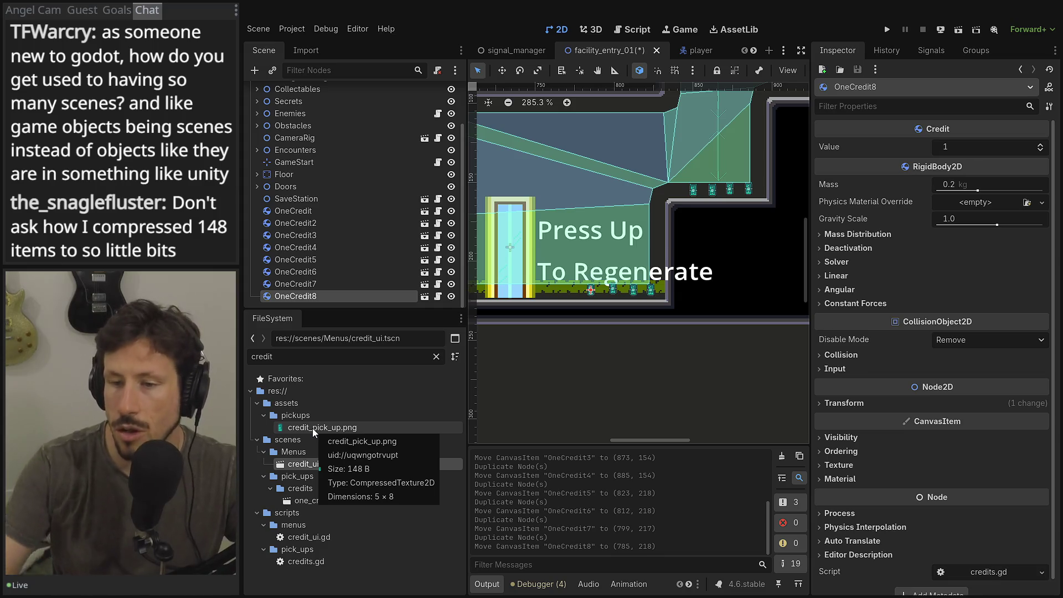
Step: Clear the credit filter in FileSystem and collapse the assets, Menus and pick_ups folders
{"action": "left_click", "coordinate": [436, 356]}
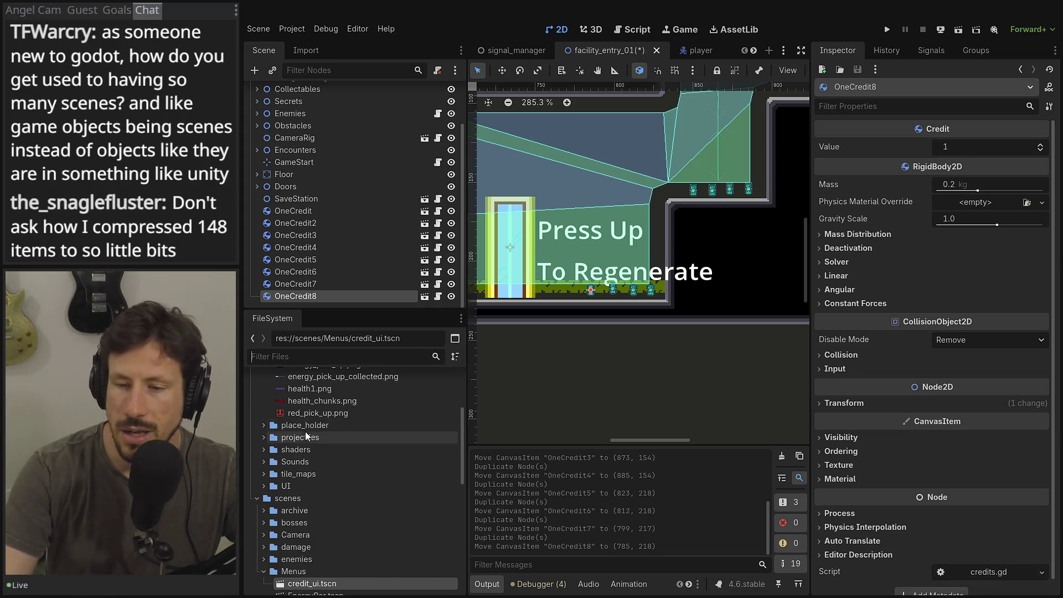
{"action": "left_click", "coordinate": [257, 403]}
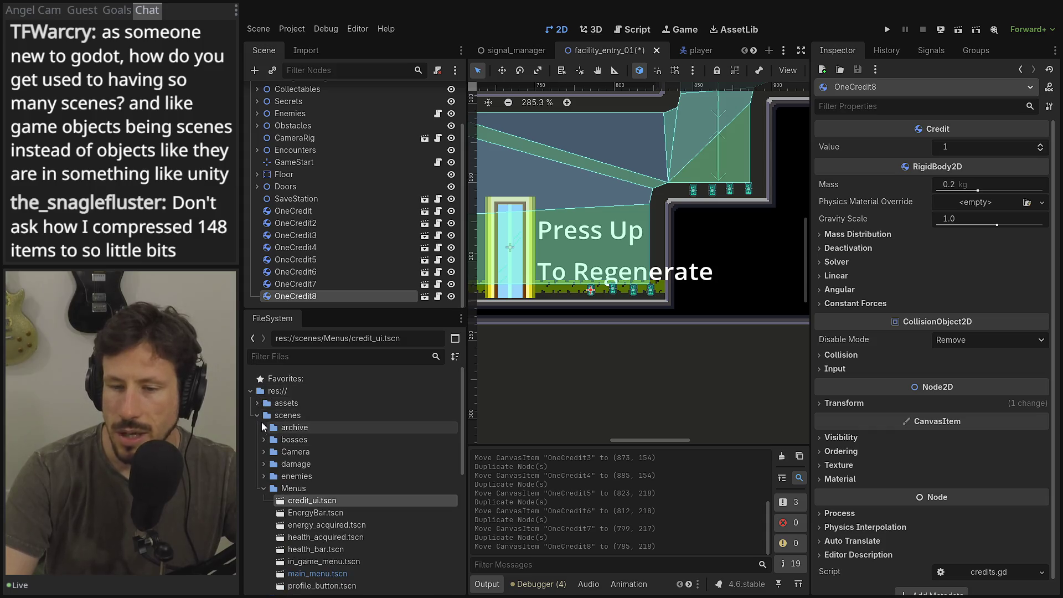
{"action": "scroll", "coordinate": [278, 448], "scroll_direction": "down", "scroll_amount": 5}
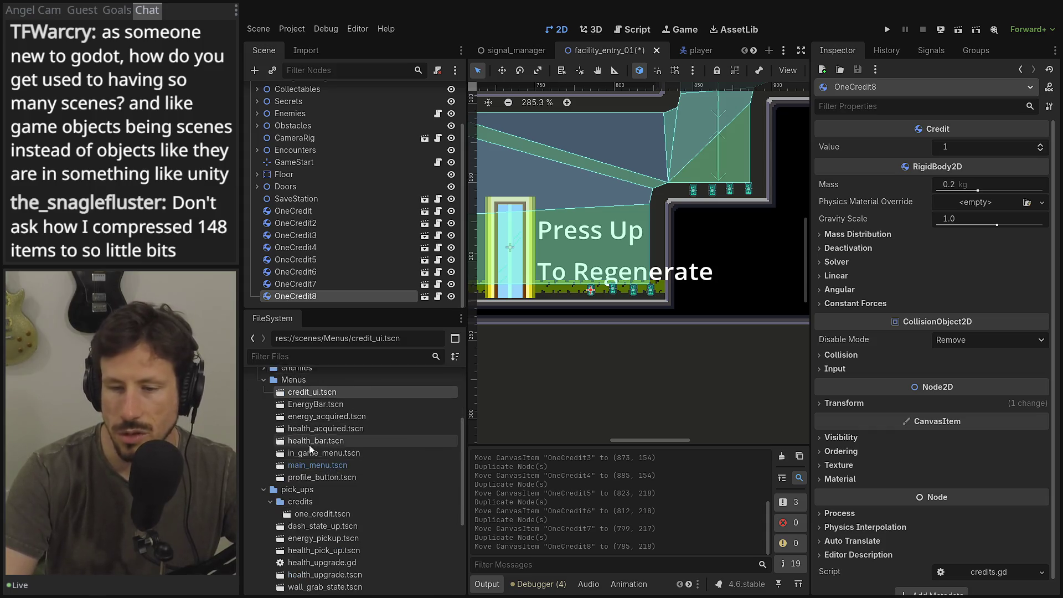
{"action": "scroll", "coordinate": [309, 465], "scroll_direction": "up", "scroll_amount": 2}
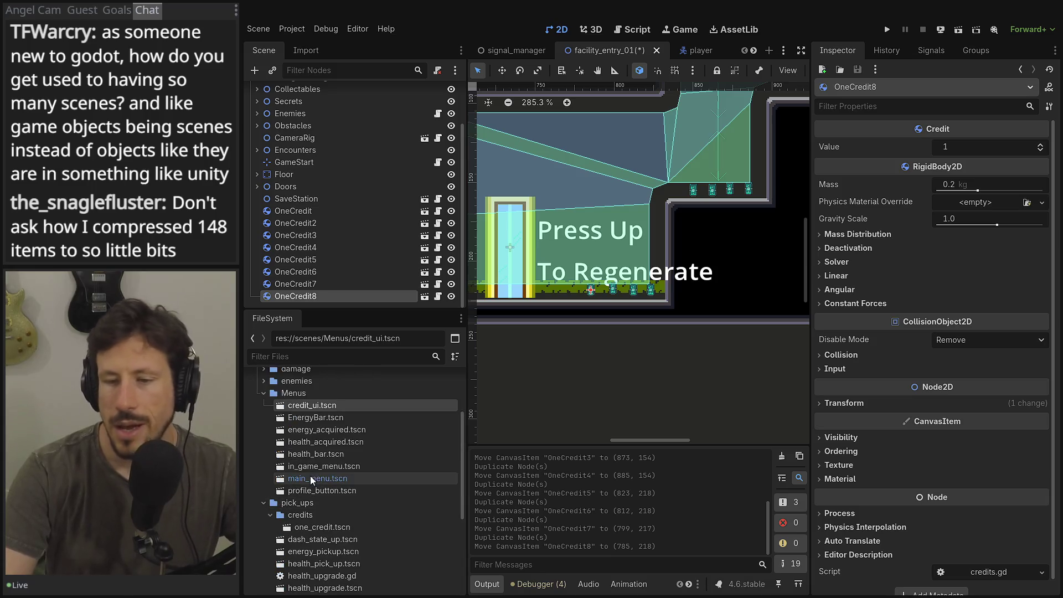
{"action": "left_click", "coordinate": [264, 393]}
{"action": "left_click", "coordinate": [264, 406]}
Step: Collapse the singletons and scenes folders, then select OneCredit in the Scene tree
{"action": "left_click", "coordinate": [263, 486]}
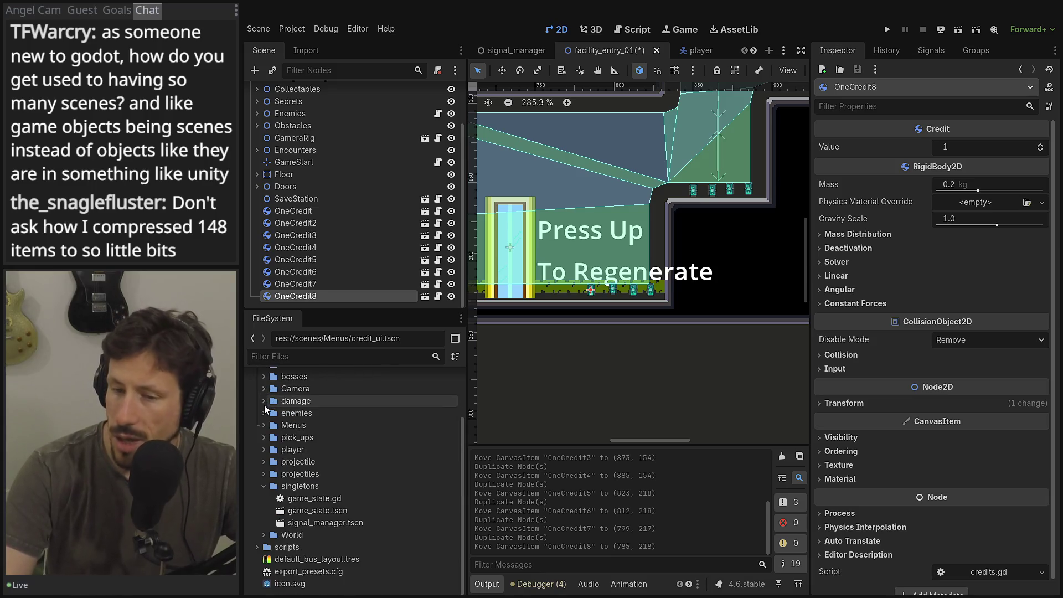
{"action": "left_click", "coordinate": [263, 486]}
{"action": "scroll", "coordinate": [264, 486], "scroll_direction": "up", "scroll_amount": 3}
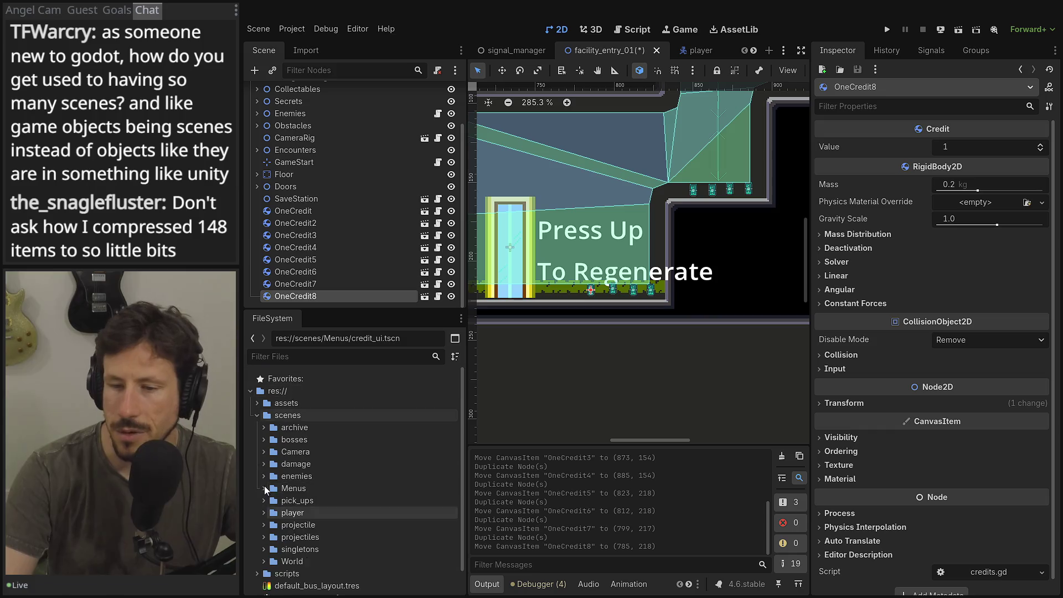
{"action": "left_click", "coordinate": [256, 416]}
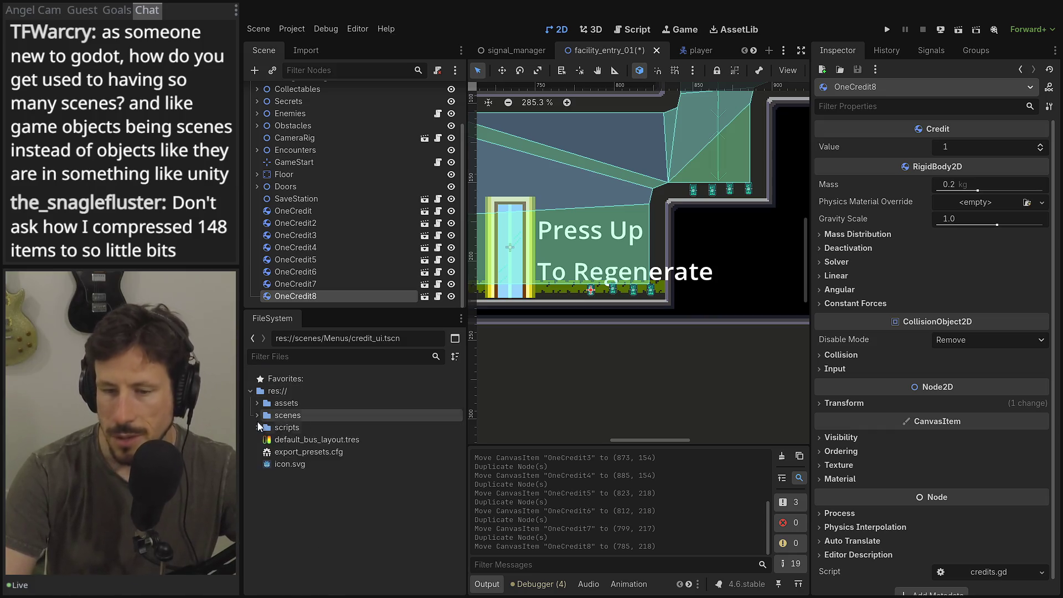
{"action": "scroll", "coordinate": [368, 114], "scroll_direction": "up", "scroll_amount": 3}
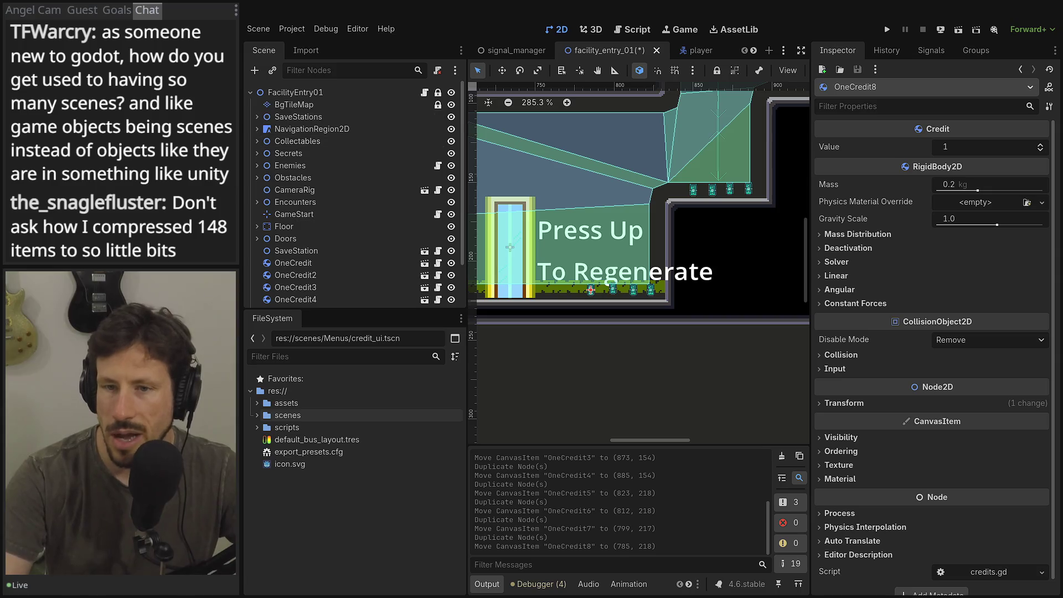
{"action": "scroll", "coordinate": [286, 258], "scroll_direction": "down", "scroll_amount": 3}
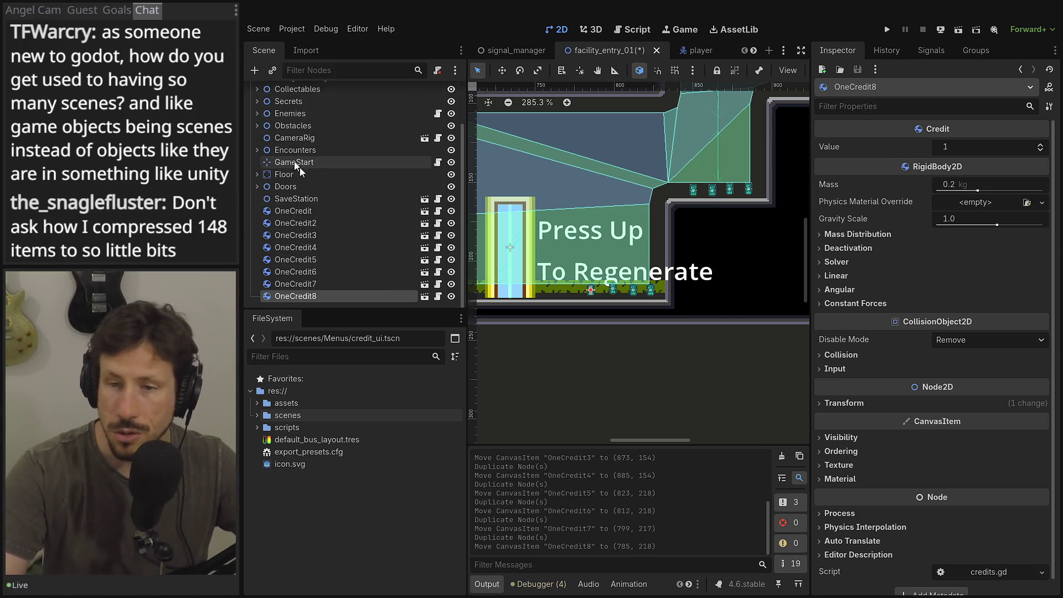
{"action": "left_click", "coordinate": [376, 213]}
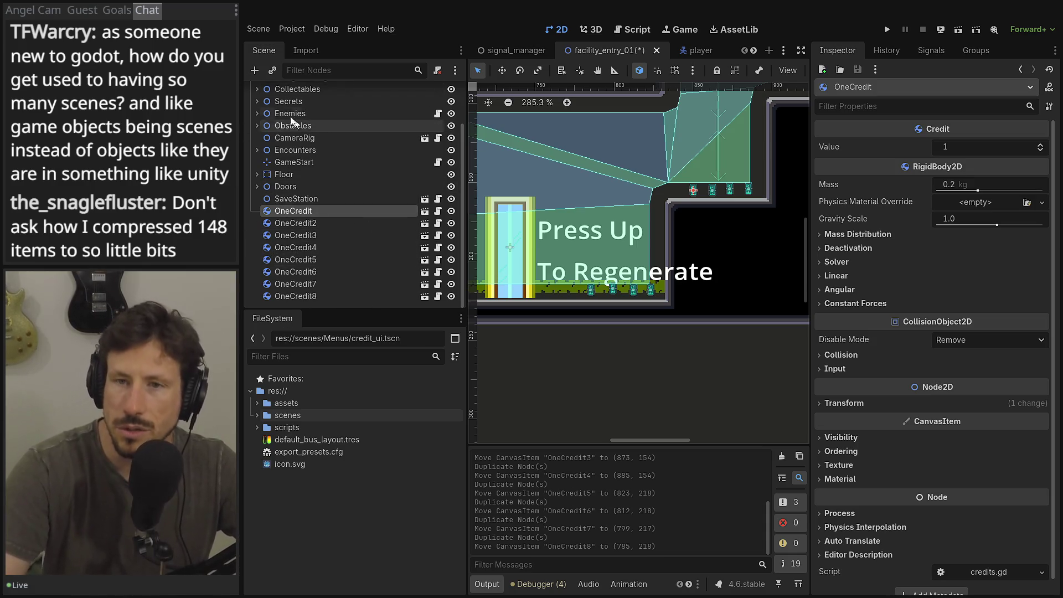
{"action": "scroll", "coordinate": [277, 150], "scroll_direction": "up", "scroll_amount": 3}
{"action": "left_click", "coordinate": [271, 92]}
{"action": "left_click", "coordinate": [254, 70]}
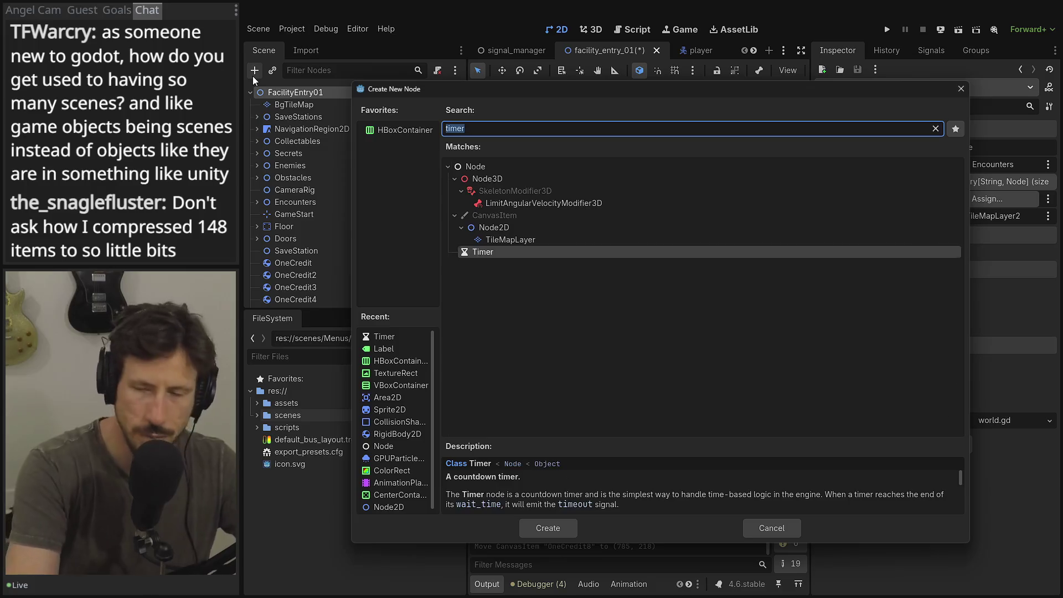
{"action": "type", "text": "node"}
{"action": "left_click", "coordinate": [516, 191]}
{"action": "double_click", "coordinate": [516, 192]}
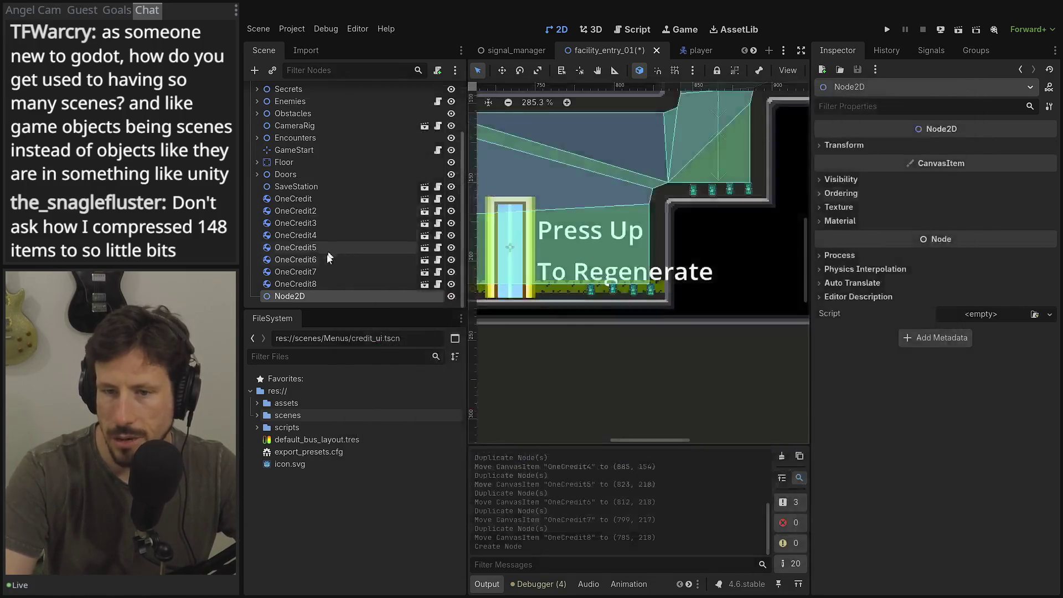
{"action": "double_click", "coordinate": [302, 296]}
{"action": "type", "text": "Cpo"}
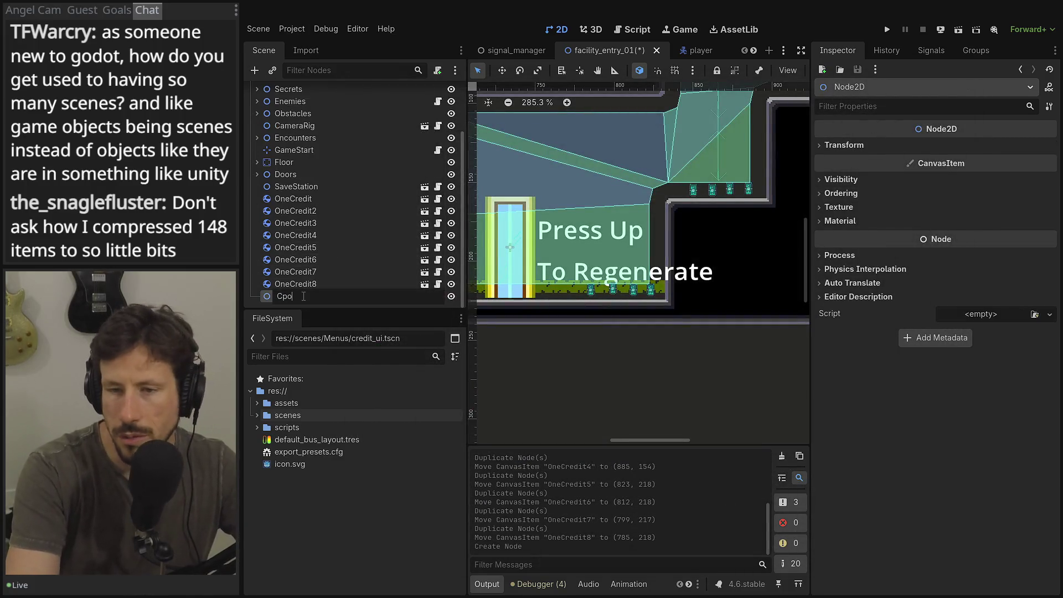
{"action": "type", "text": "p"}
{"action": "key", "text": "BackSpace"}
{"action": "type", "text": "ins"}
{"action": "key", "text": "Return"}
{"action": "left_click", "coordinate": [314, 200]}
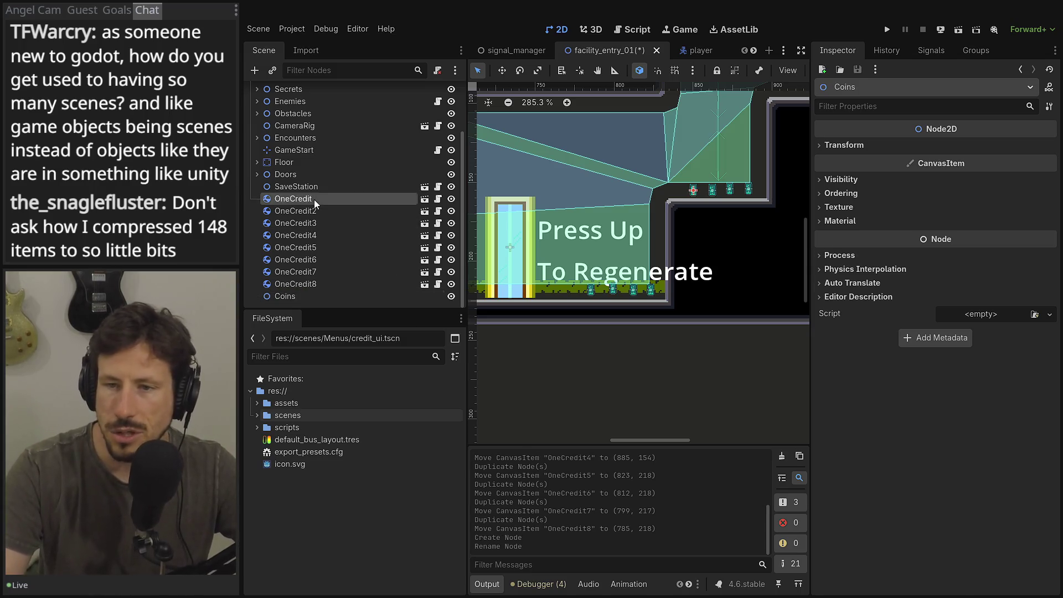
{"action": "left_click", "coordinate": [293, 283], "text": "shift"}
{"action": "left_click_drag", "start_coordinate": [284, 207], "coordinate": [288, 297]}
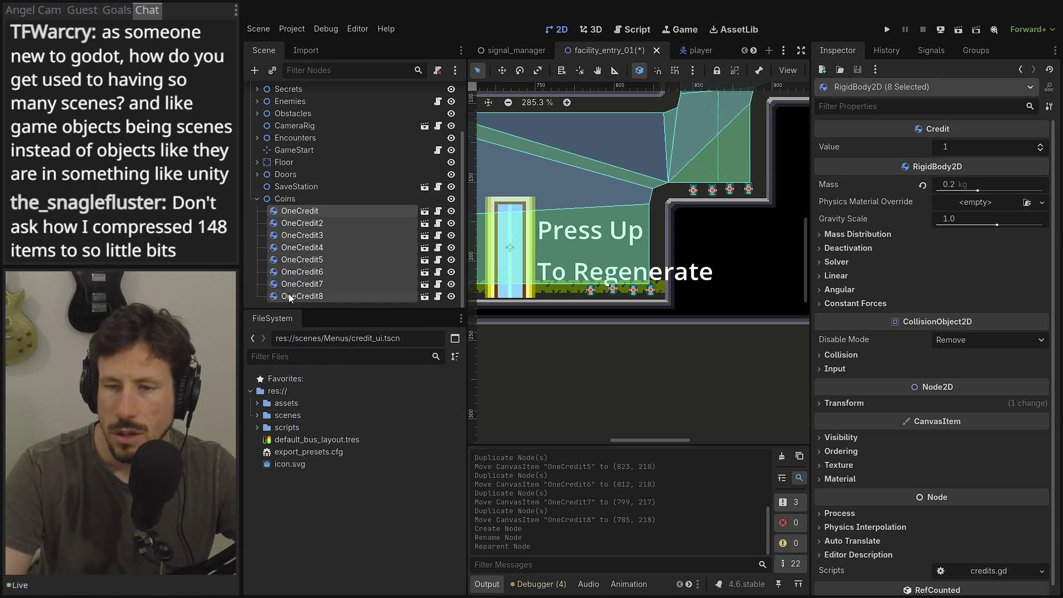
{"action": "left_click", "coordinate": [255, 198]}
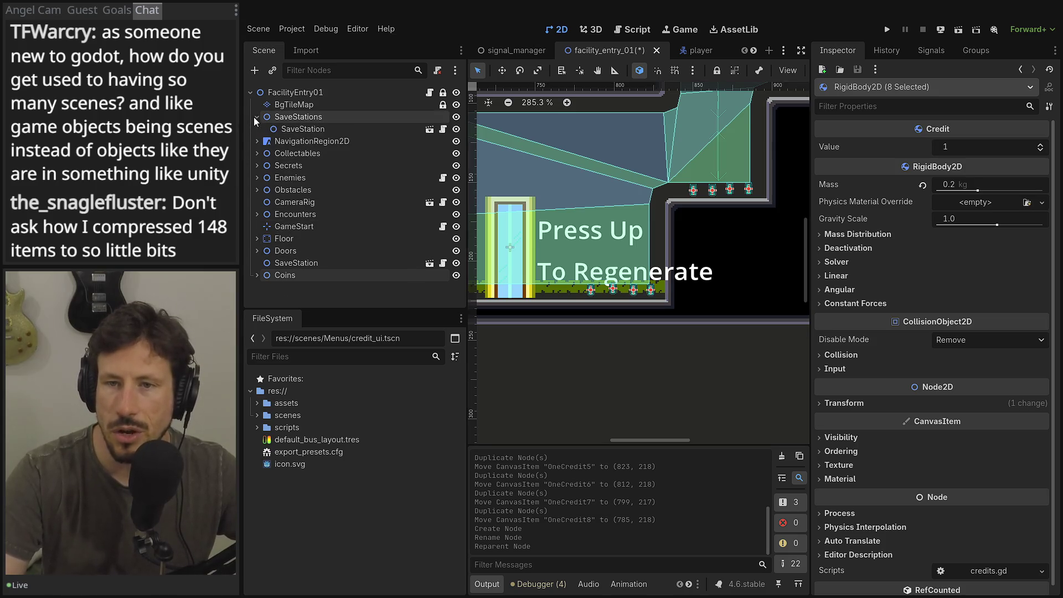
{"action": "left_click", "coordinate": [257, 128]}
{"action": "left_click", "coordinate": [257, 128]}
{"action": "left_click", "coordinate": [257, 140]}
{"action": "left_click", "coordinate": [257, 140]}
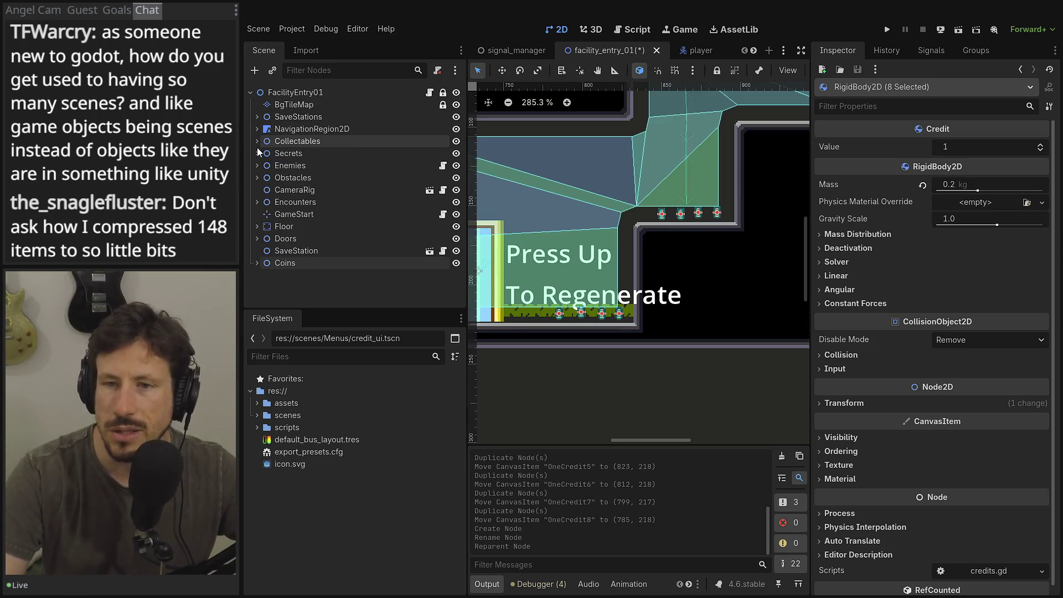
{"action": "left_click", "coordinate": [257, 153]}
{"action": "left_click", "coordinate": [257, 153]}
{"action": "left_click", "coordinate": [257, 165]}
{"action": "scroll", "coordinate": [341, 227], "scroll_direction": "down", "scroll_amount": 3}
{"action": "scroll", "coordinate": [331, 205], "scroll_direction": "up", "scroll_amount": 3}
{"action": "left_click", "coordinate": [257, 165]}
{"action": "left_click", "coordinate": [256, 166]}
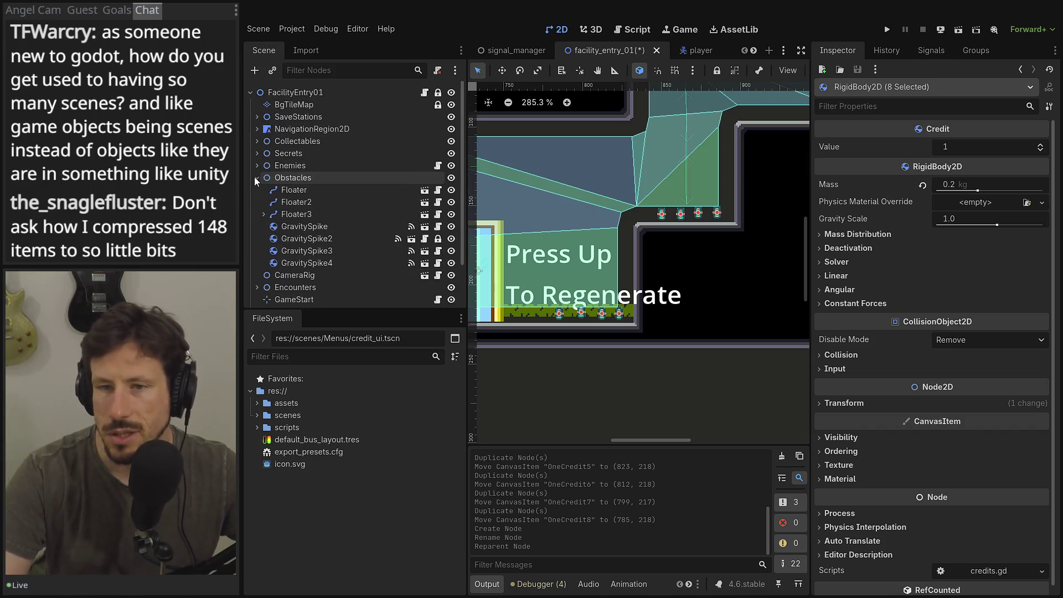
{"action": "left_click", "coordinate": [256, 165]}
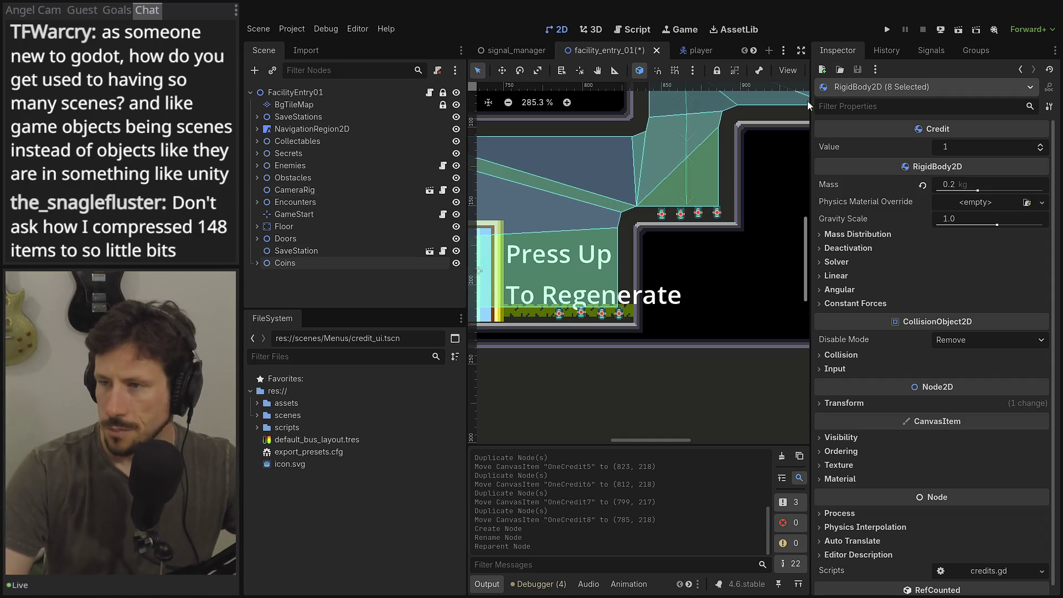
{"action": "left_click_drag", "start_coordinate": [808, 101], "coordinate": [951, 87]}
{"action": "left_click", "coordinate": [818, 52]}
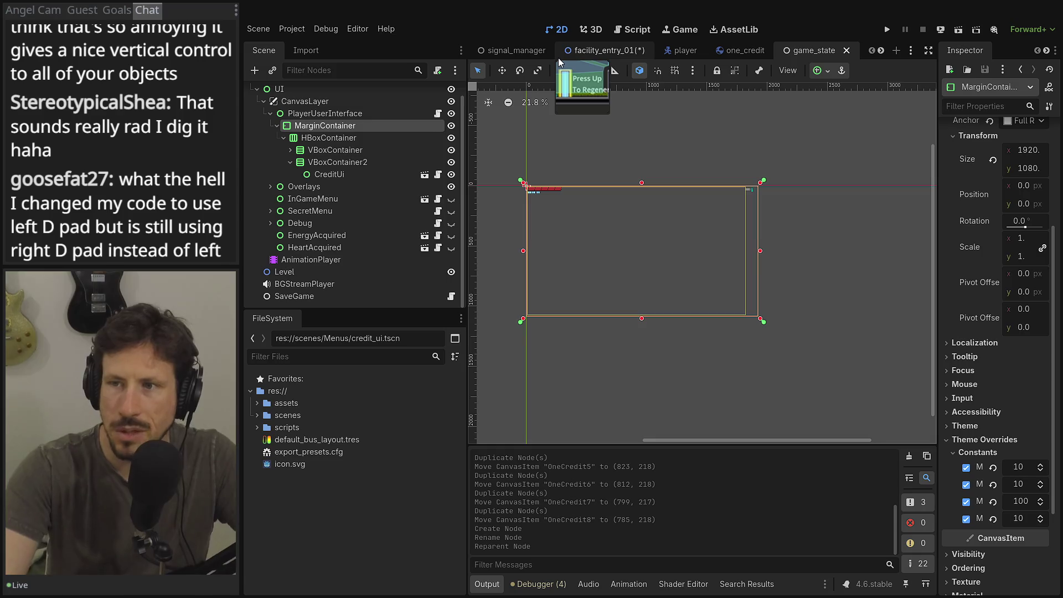
Step: Save game_state and inspect the on_credits_picked_up connection in CreditUi's credit_ui.gd script
{"action": "key", "text": "ctrl+s"}
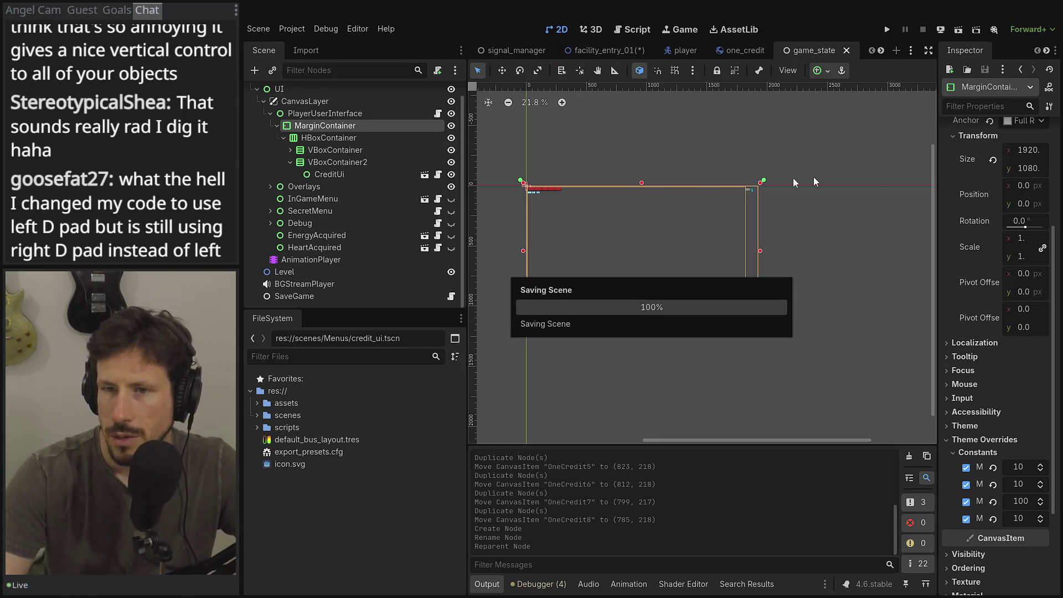
{"action": "left_click", "coordinate": [394, 175]}
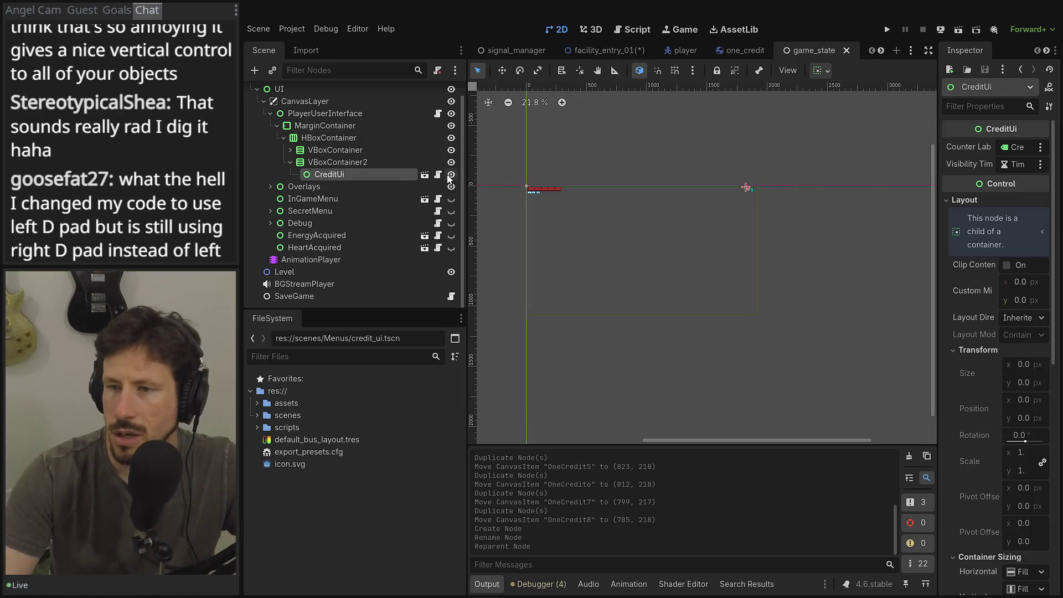
{"action": "left_click", "coordinate": [438, 174]}
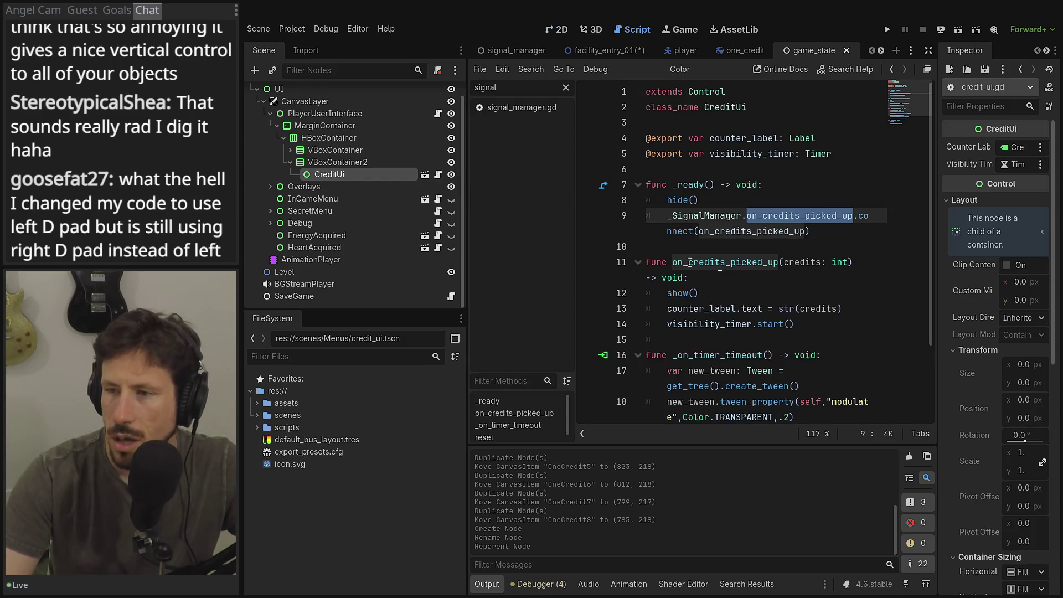
{"action": "left_click", "coordinate": [806, 230]}
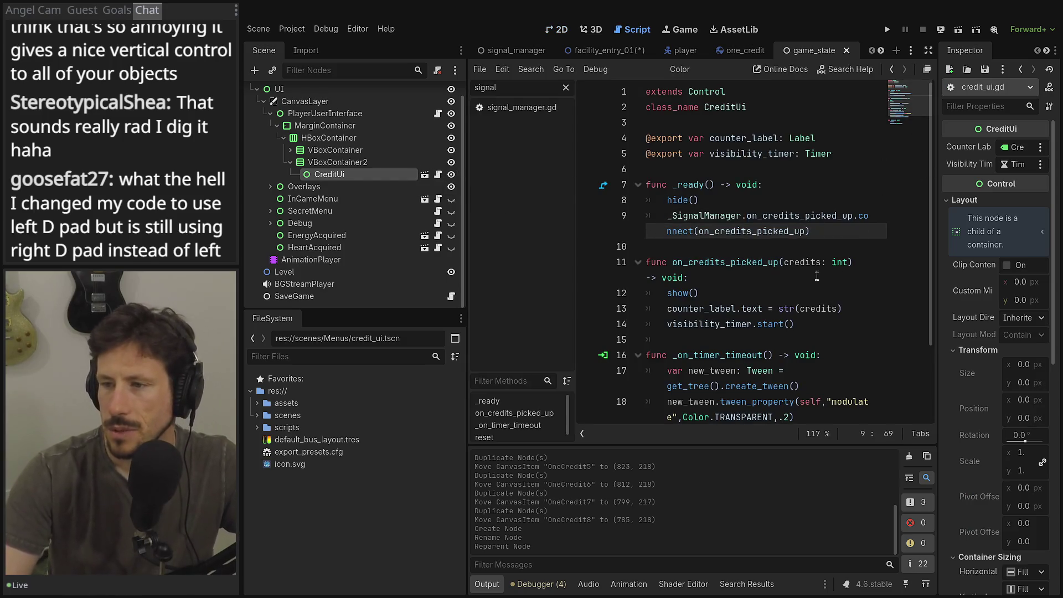
{"action": "double_click", "coordinate": [800, 216]}
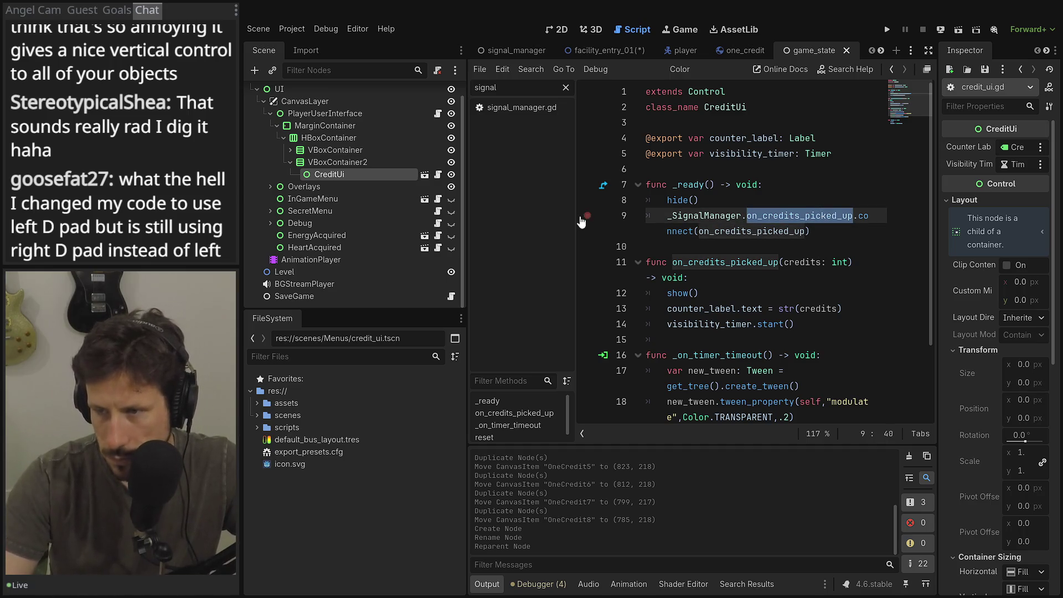
Step: Show player.gd in a floating script editor window, scrolled to on_credits_acquired
{"action": "left_click", "coordinate": [686, 51]}
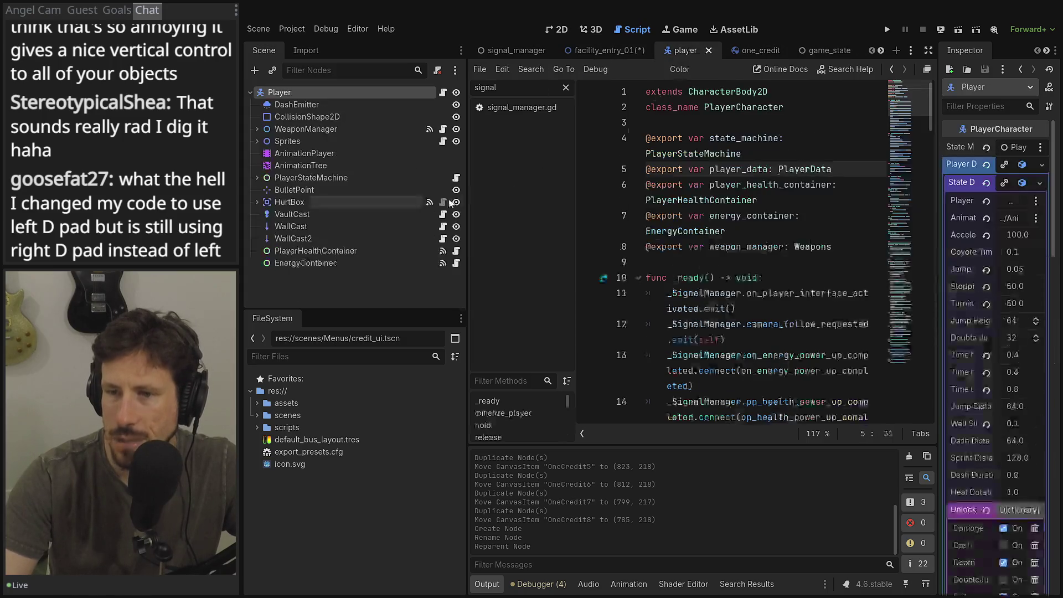
{"action": "scroll", "coordinate": [692, 300], "scroll_direction": "down", "scroll_amount": 5}
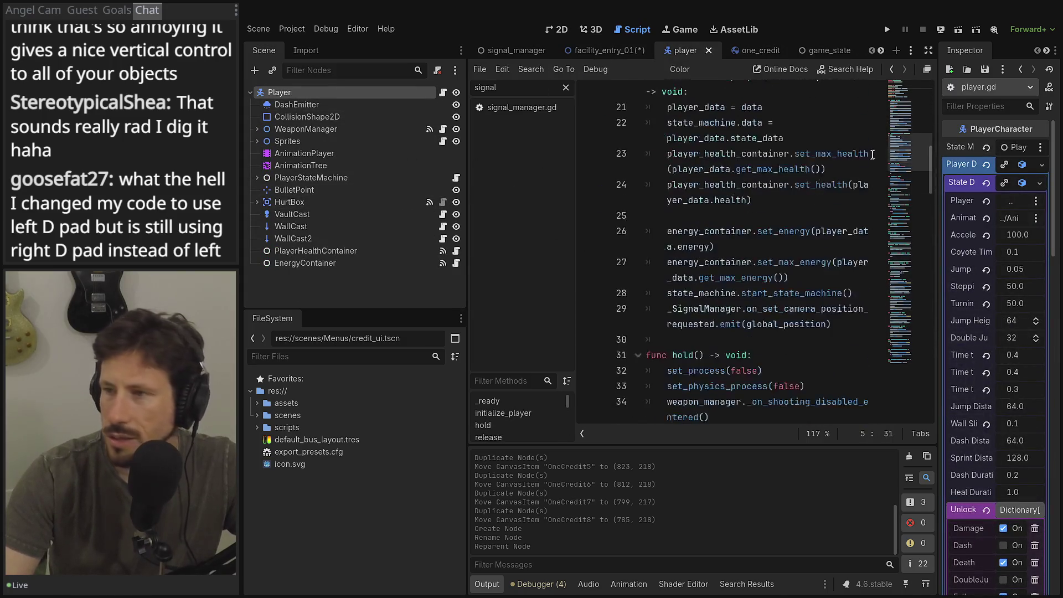
{"action": "left_click", "coordinate": [925, 73]}
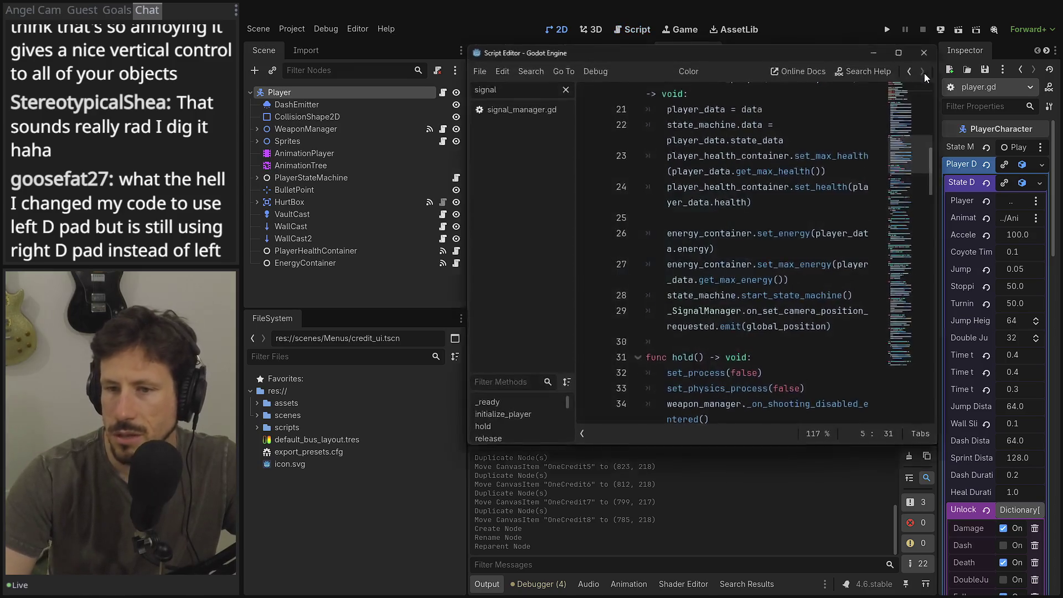
{"action": "scroll", "coordinate": [806, 271], "scroll_direction": "down", "scroll_amount": 18}
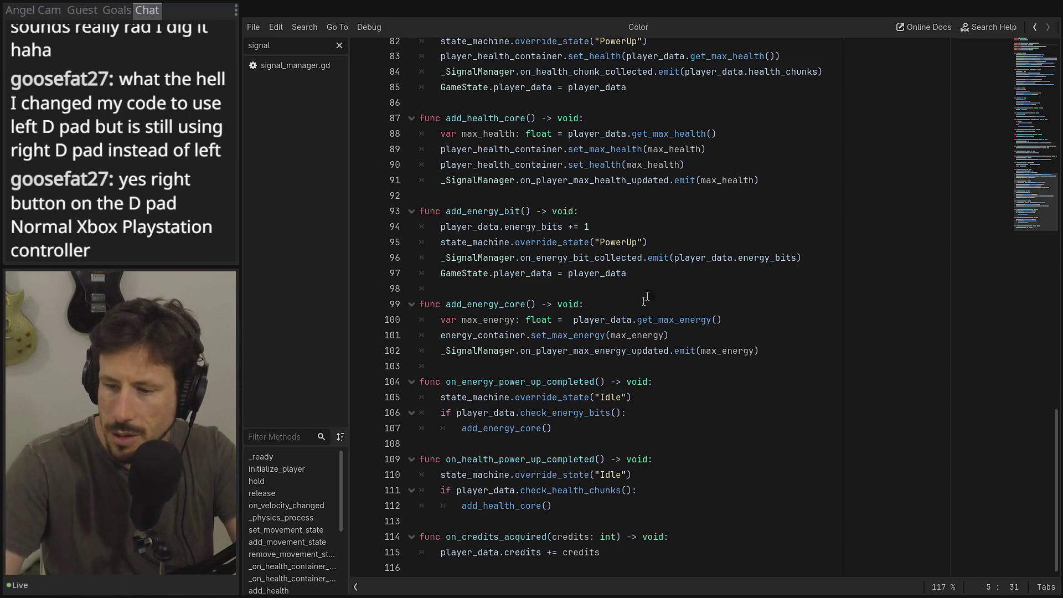
Step: Add '_SignalManager.on_credits_picked_up.emit(player_data.credits)' after line 115, then return to the main editor
{"action": "left_click", "coordinate": [611, 548]}
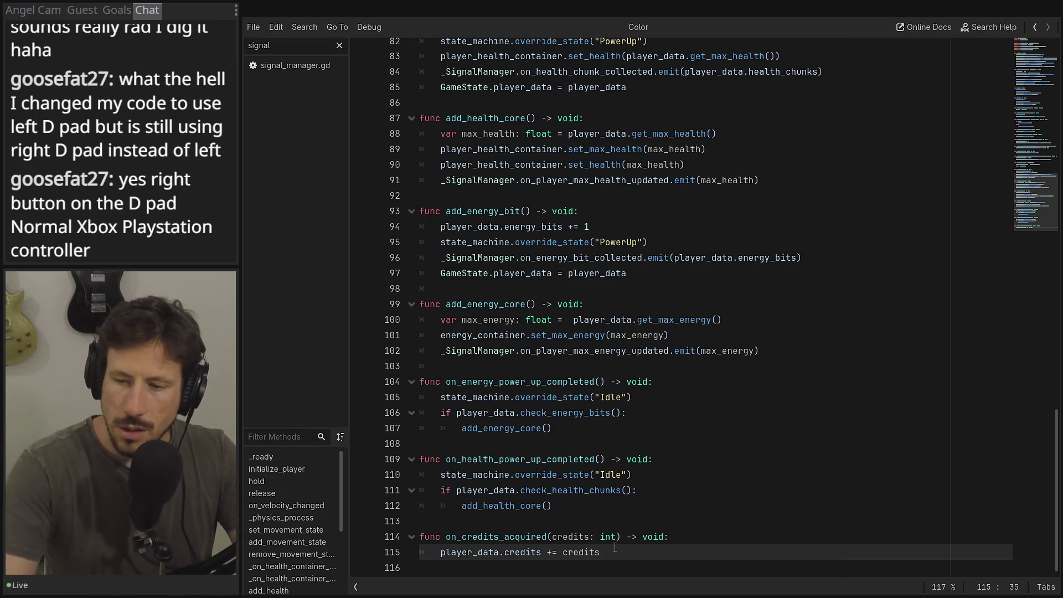
{"action": "key", "text": "Return"}
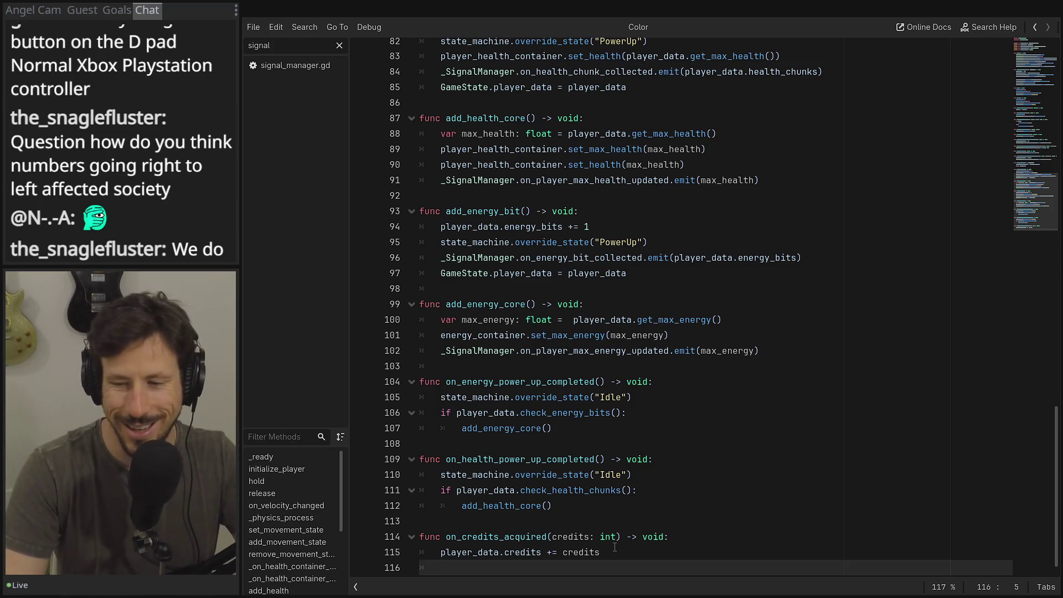
{"action": "type", "text": "_SignalManager.on_credits_picked_up.emit(player_data.credits"}
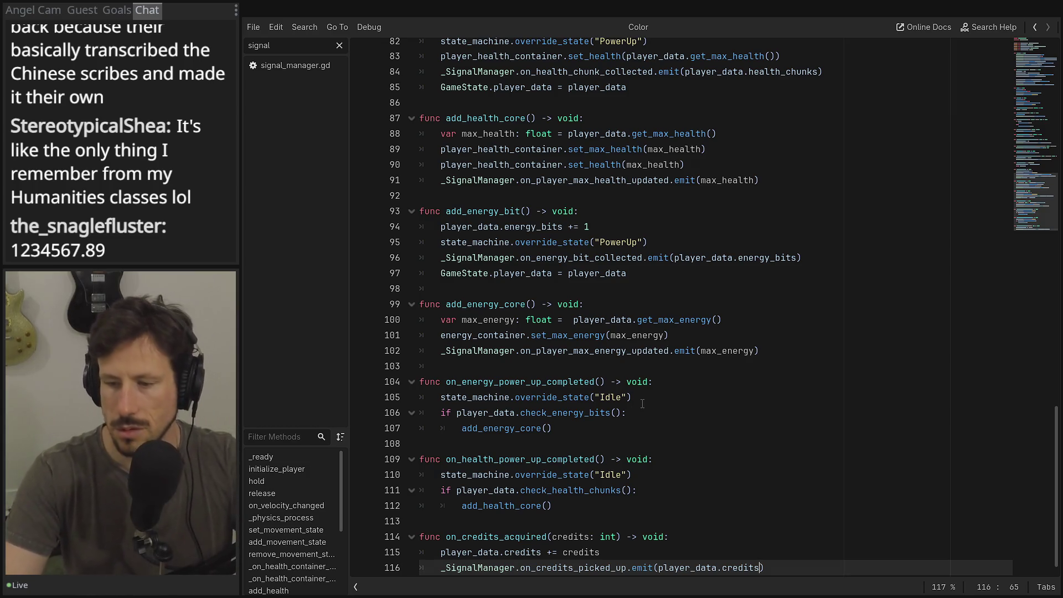
{"action": "scroll", "coordinate": [642, 403], "scroll_direction": "down", "scroll_amount": 1}
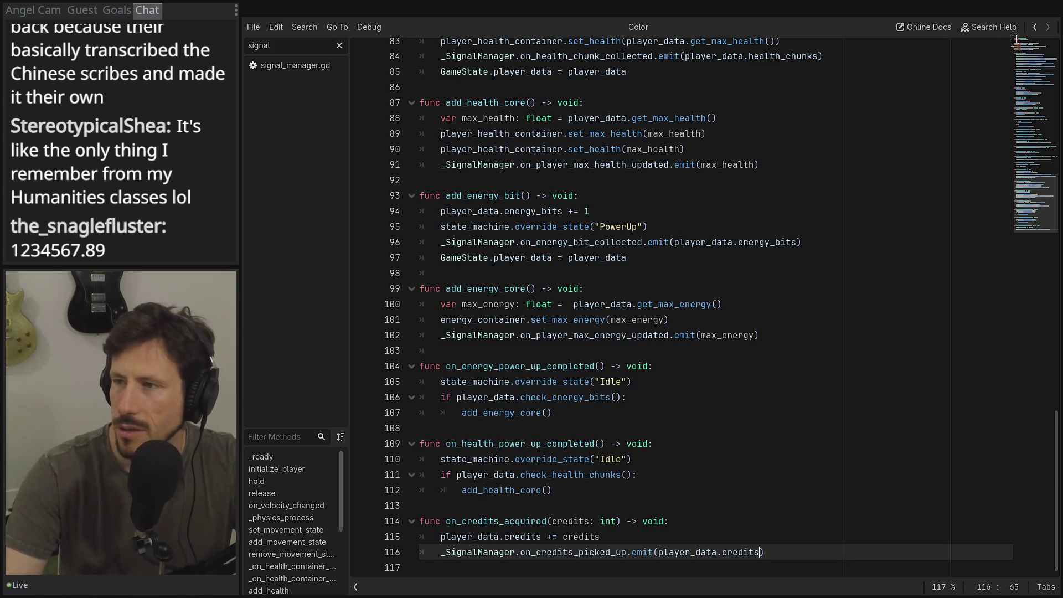
{"action": "key", "text": "alt+Tab"}
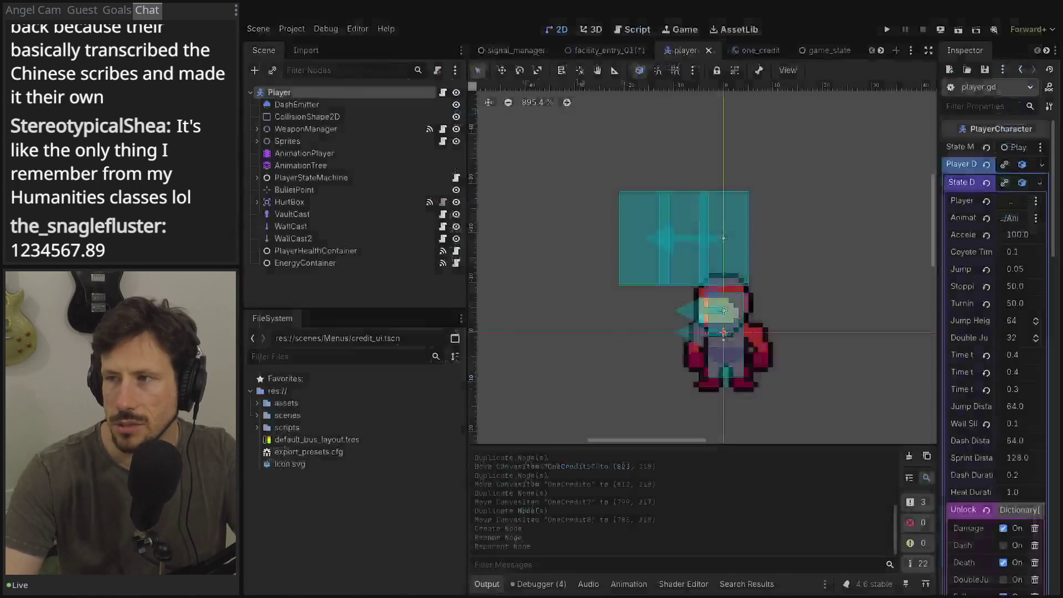
Step: Run the game, start NEW, collect coins until the counter reaches 5 and fades, then stop
{"action": "left_click", "coordinate": [886, 29]}
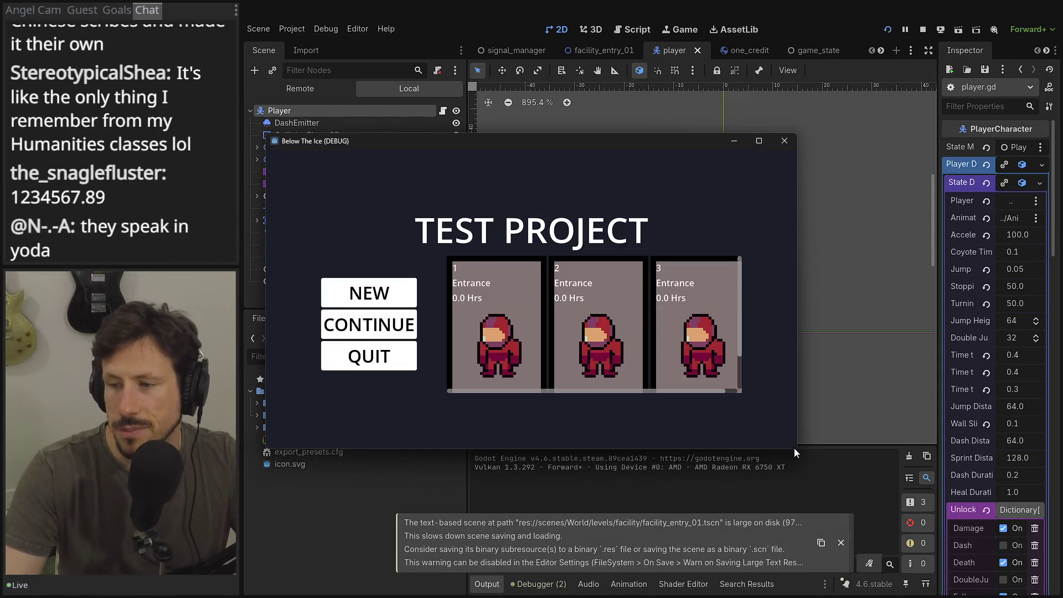
{"action": "left_click_drag", "start_coordinate": [793, 450], "coordinate": [960, 546]}
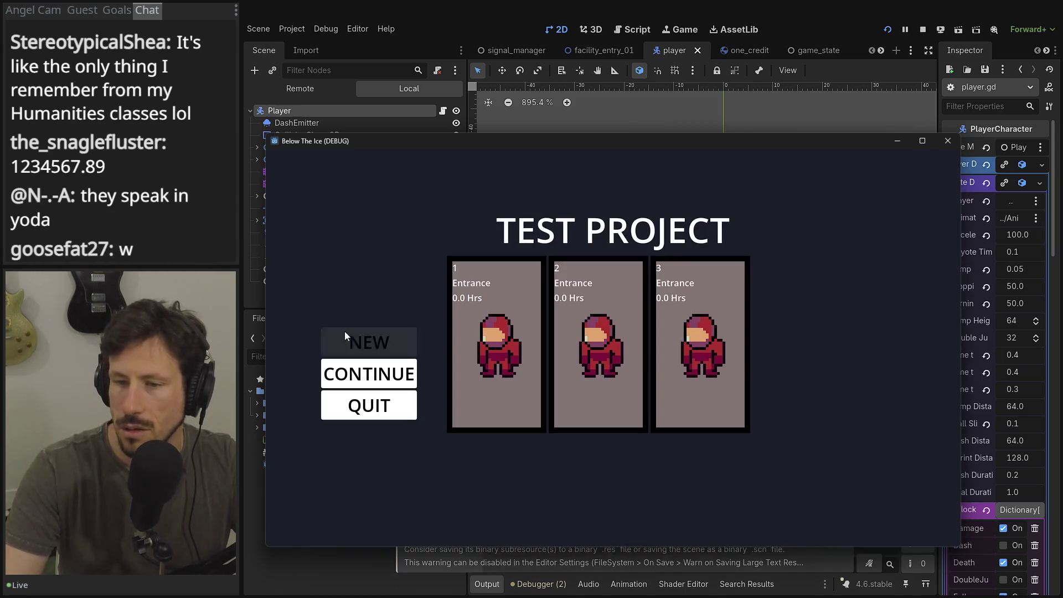
{"action": "left_click", "coordinate": [356, 337]}
{"action": "key", "text": "Right"}
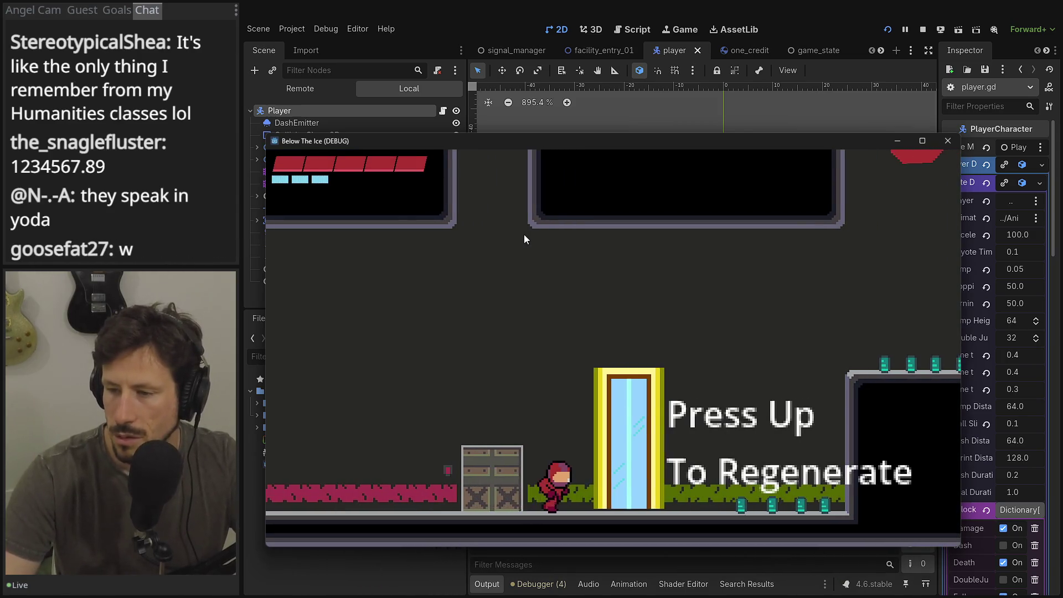
{"action": "key", "text": "Right"}
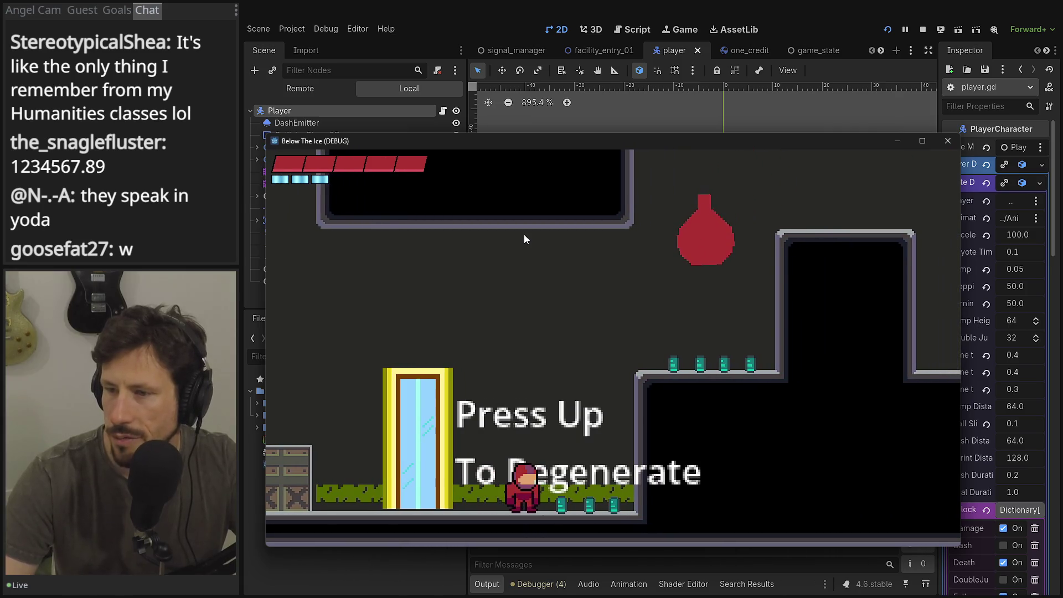
{"action": "key", "text": "Right"}
{"action": "key", "text": "Right"}
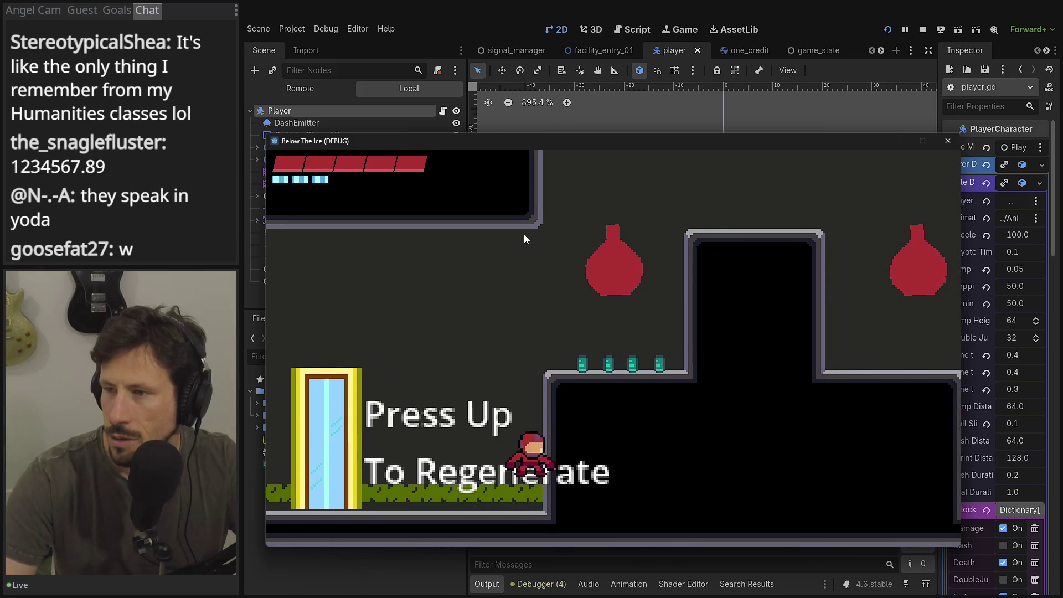
{"action": "key", "text": "space"}
{"action": "key", "text": "Right"}
{"action": "key", "text": "Left"}
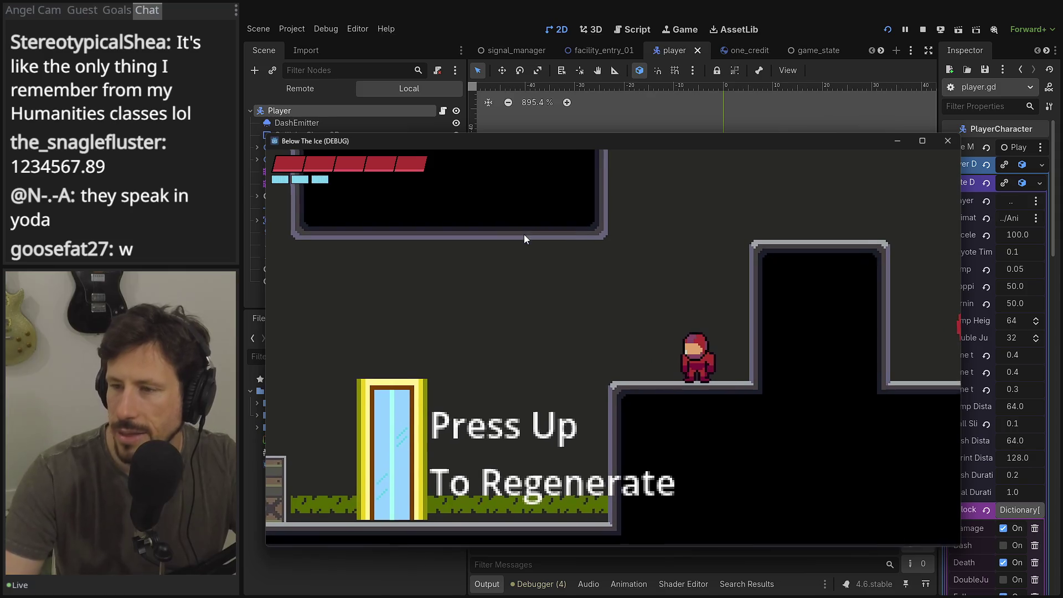
{"action": "left_click", "coordinate": [947, 140]}
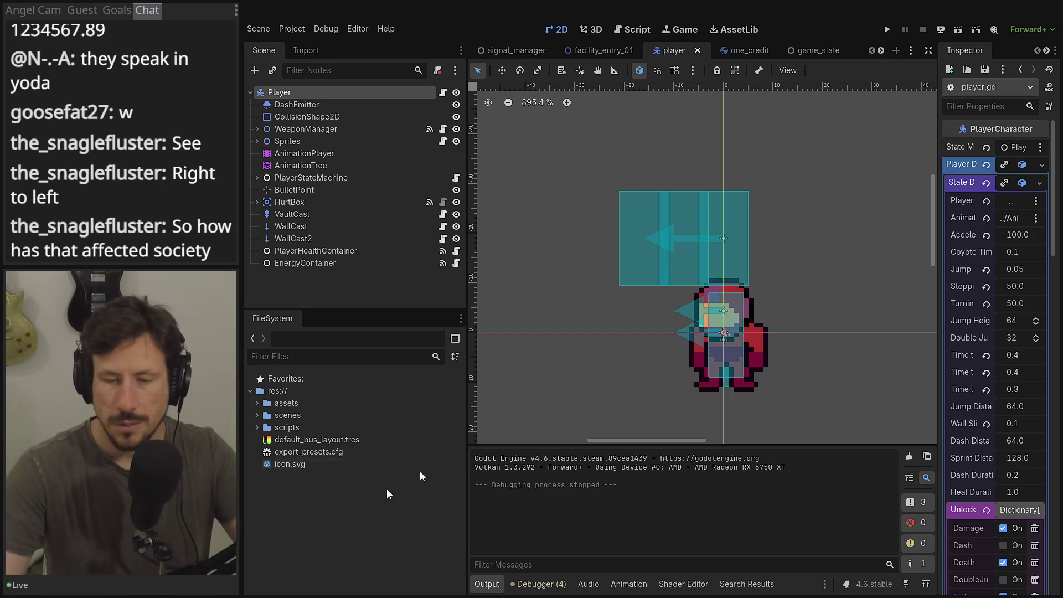
Step: Widen the Inspector, save the player scene, and switch to the signal_manager scene
{"action": "left_click_drag", "start_coordinate": [939, 218], "coordinate": [902, 226]}
{"action": "key", "text": "ctrl+s"}
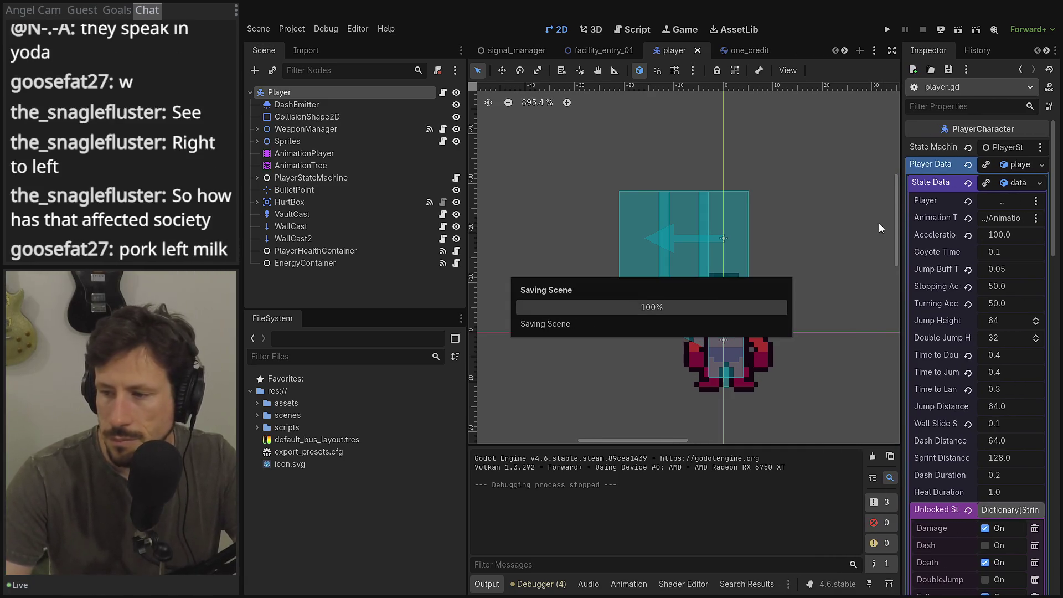
{"action": "mouse_move", "coordinate": [750, 52]}
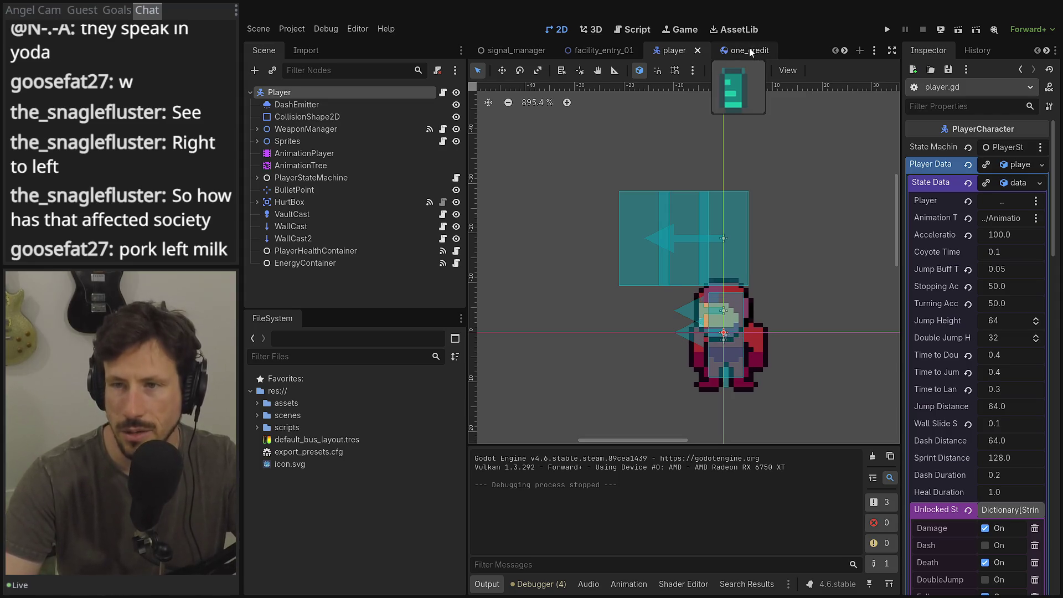
{"action": "left_click", "coordinate": [509, 51]}
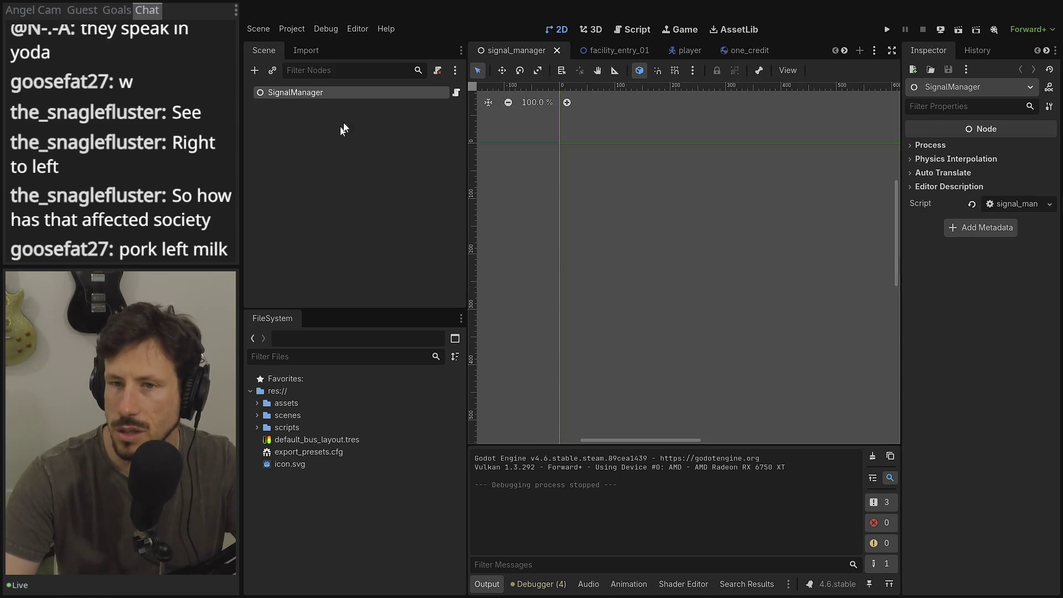
{"action": "left_click", "coordinate": [844, 50]}
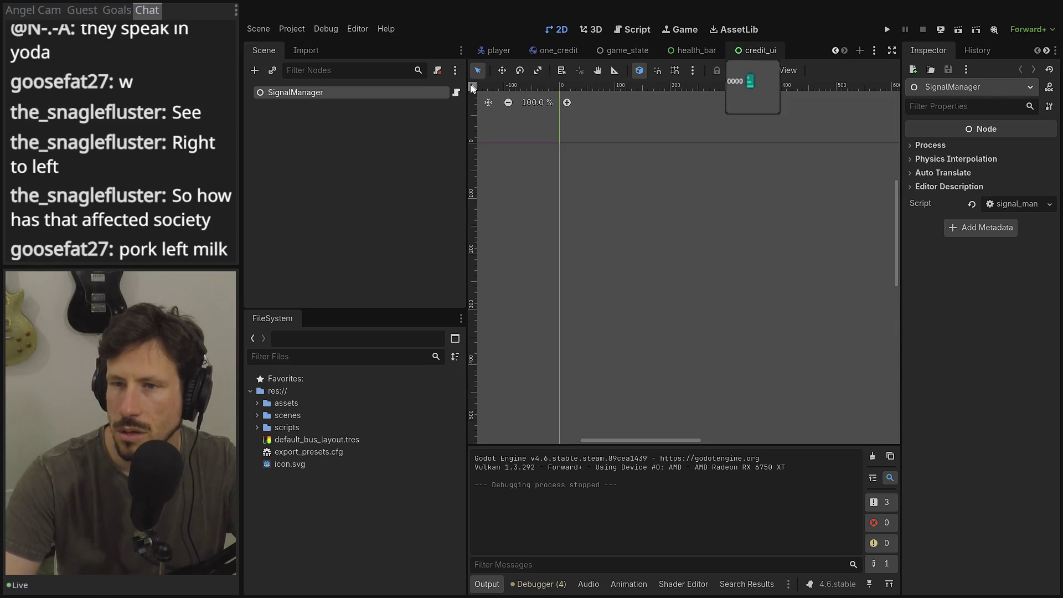
Step: Open credit_ui.gd in a floating, maximized script editor window
{"action": "left_click", "coordinate": [443, 93]}
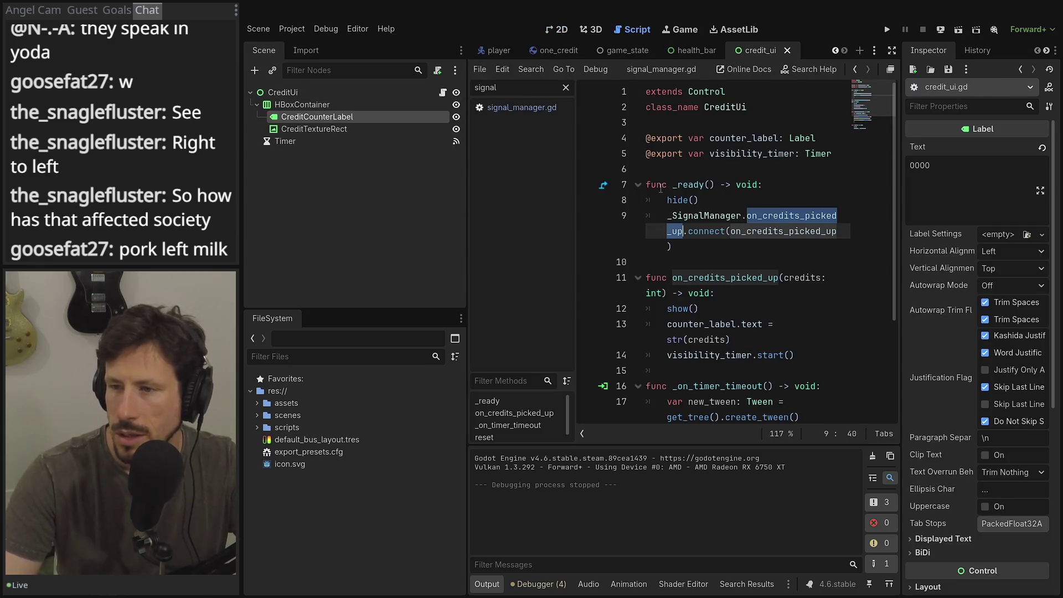
{"action": "left_click", "coordinate": [891, 69]}
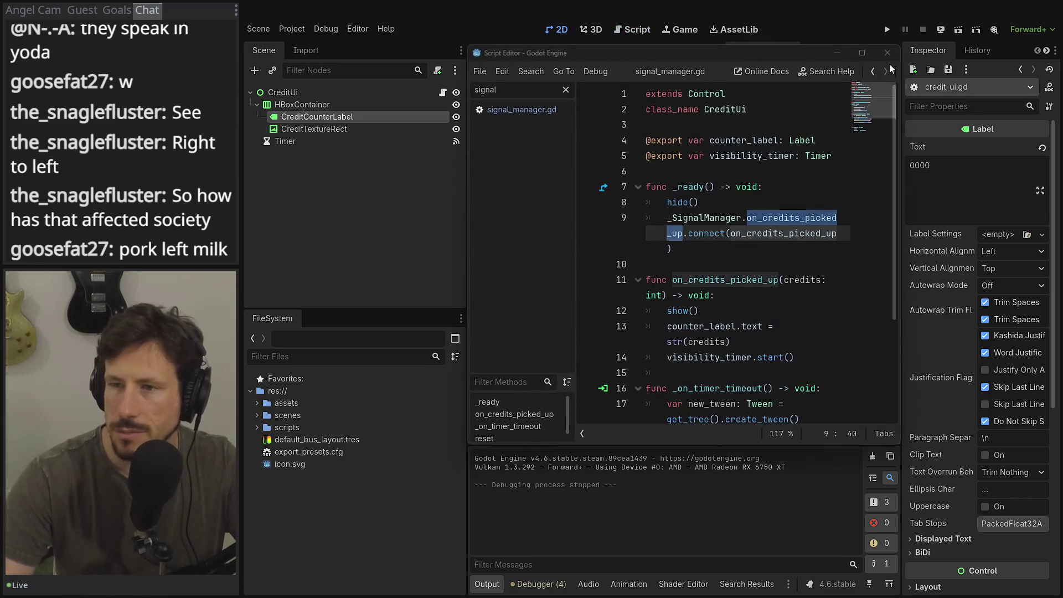
{"action": "double_click", "coordinate": [795, 53]}
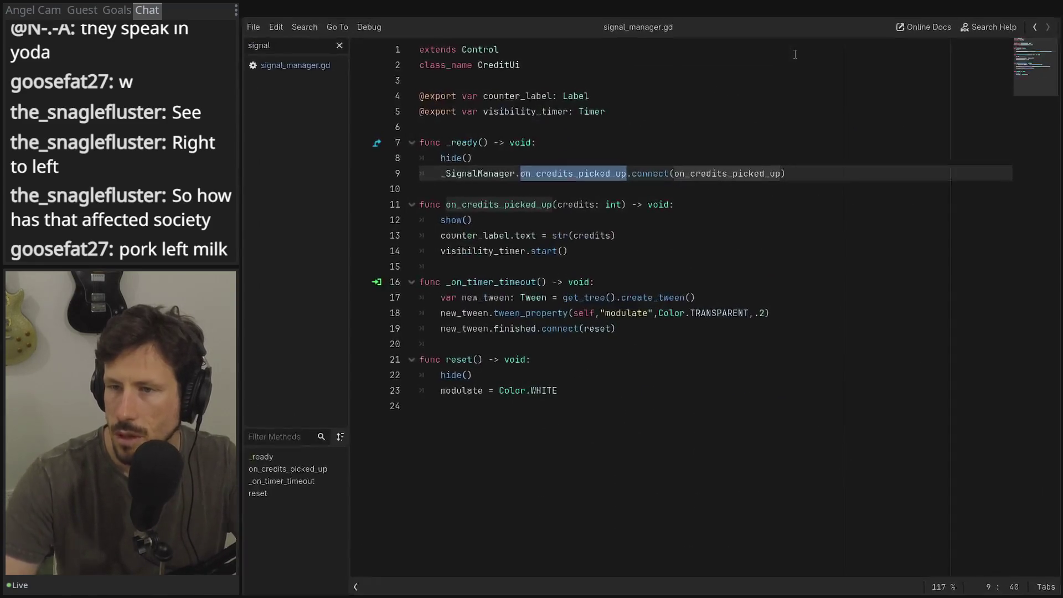
Step: Move 'var new_tween: Tween' from line 17 to a script-level line below the Timer export
{"action": "left_click", "coordinate": [659, 190]}
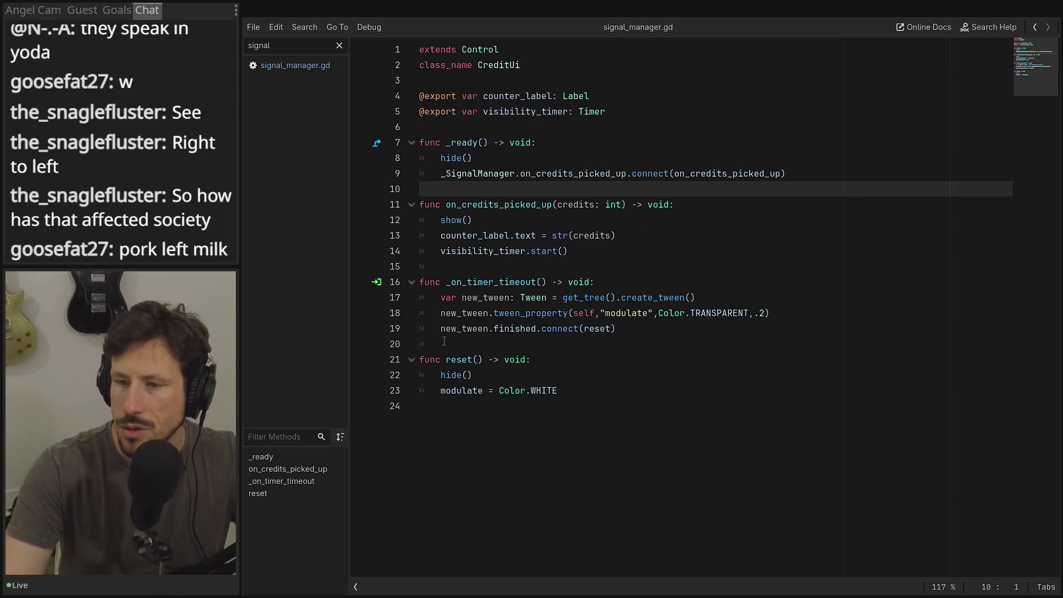
{"action": "left_click_drag", "start_coordinate": [698, 297], "coordinate": [441, 299]}
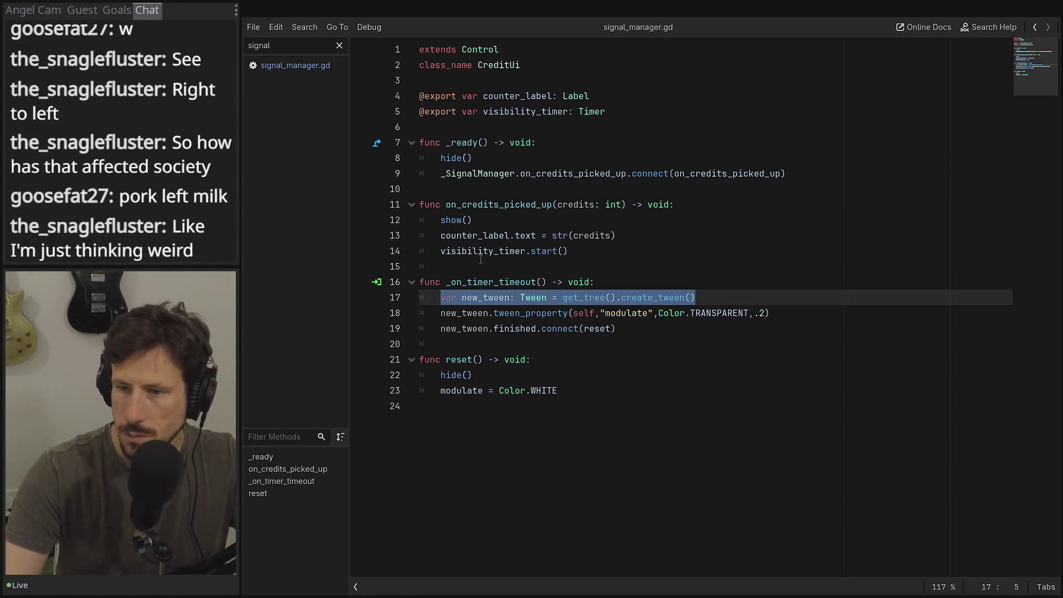
{"action": "left_click", "coordinate": [480, 298]}
{"action": "left_click_drag", "start_coordinate": [505, 298], "coordinate": [441, 297]}
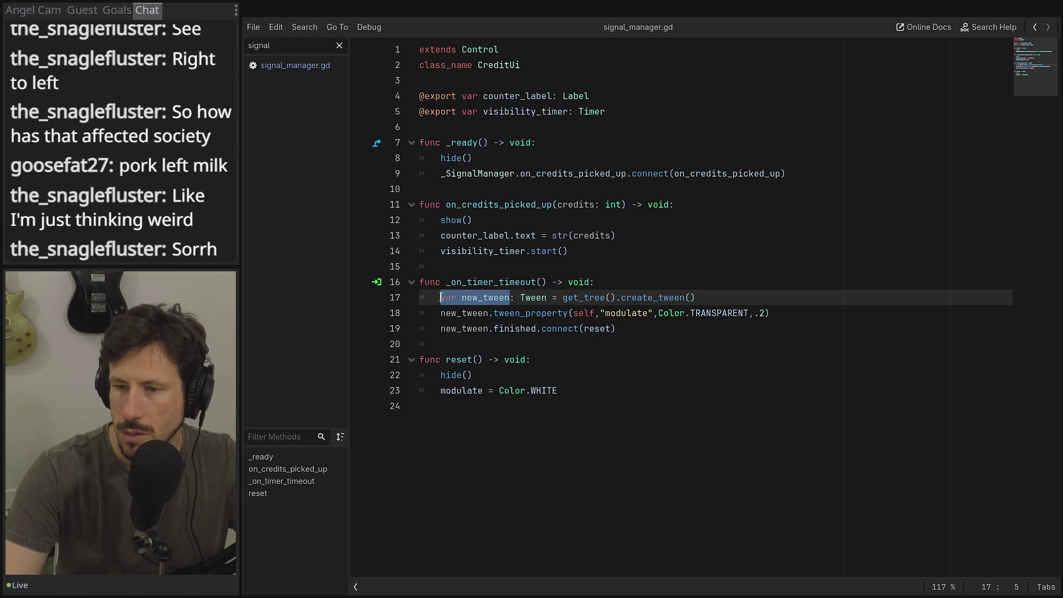
{"action": "left_click_drag", "start_coordinate": [546, 298], "coordinate": [433, 303]}
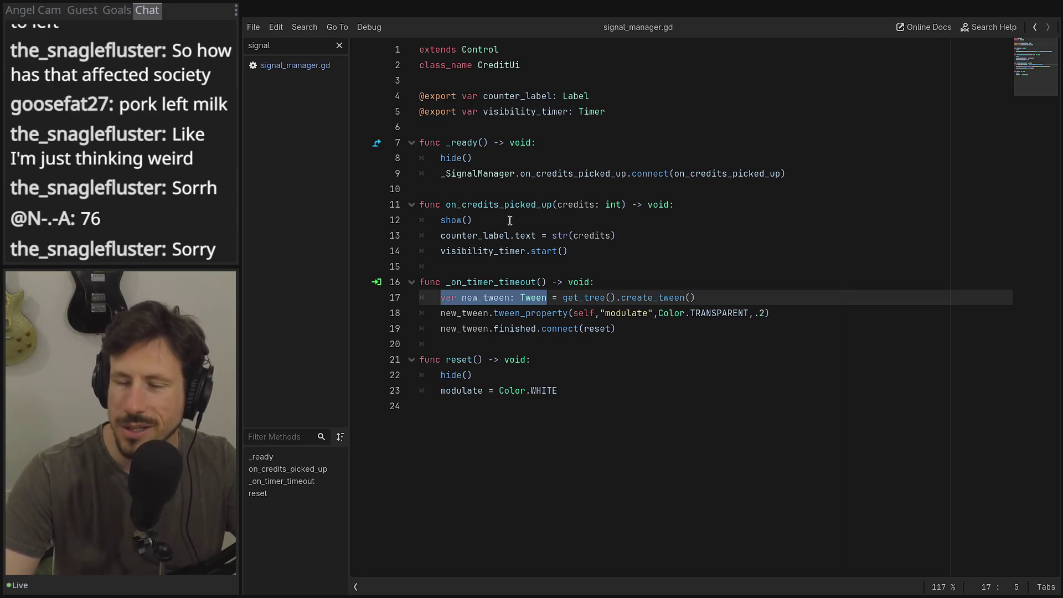
{"action": "left_click", "coordinate": [640, 113]}
{"action": "type", "text": "'"}
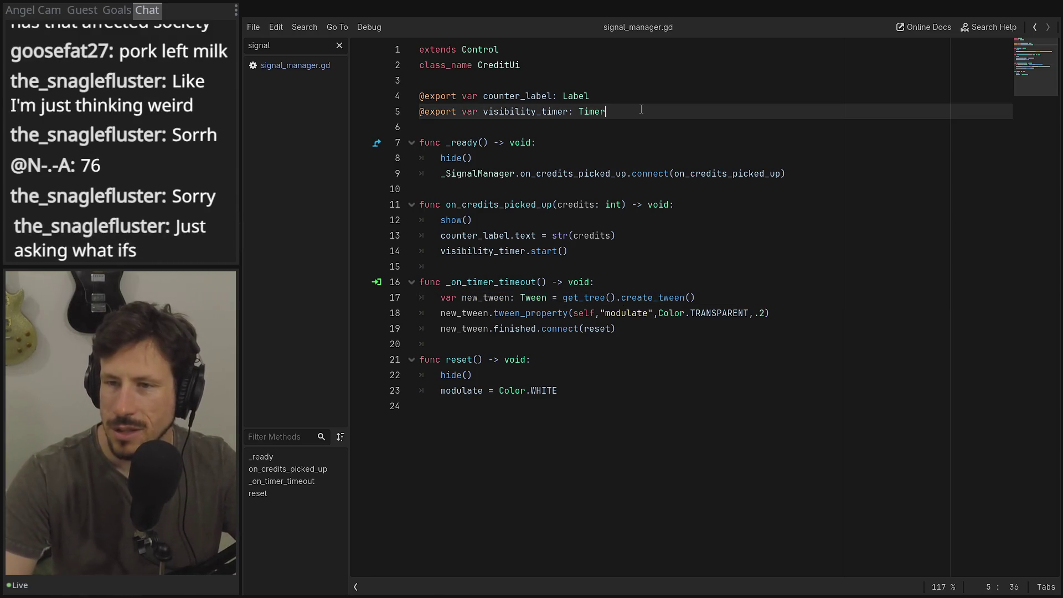
{"action": "key", "text": "BackSpace"}
{"action": "key", "text": "Return"}
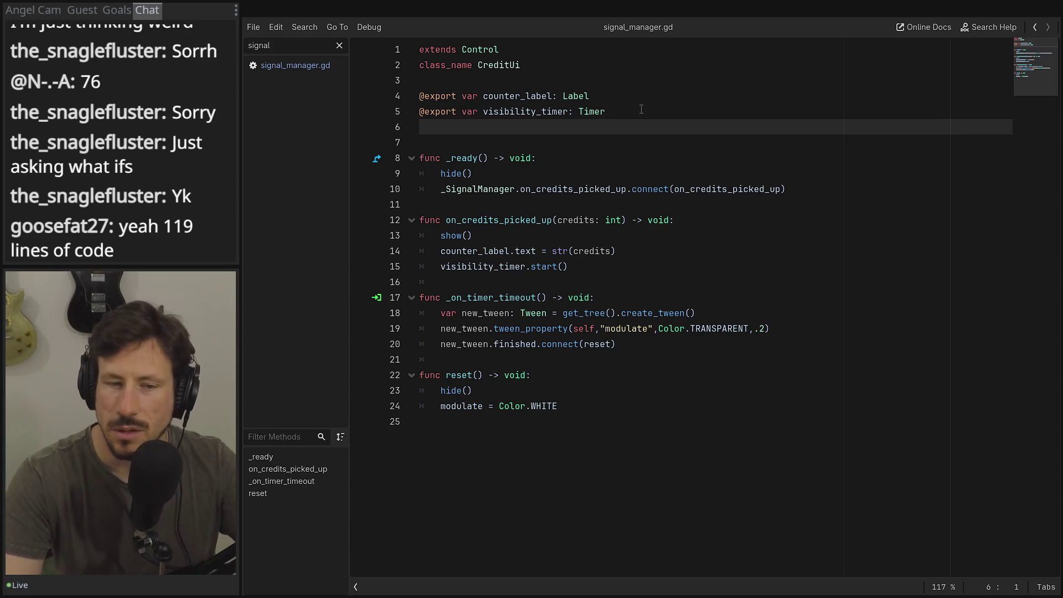
{"action": "type", "text": "var new_tween: Tween"}
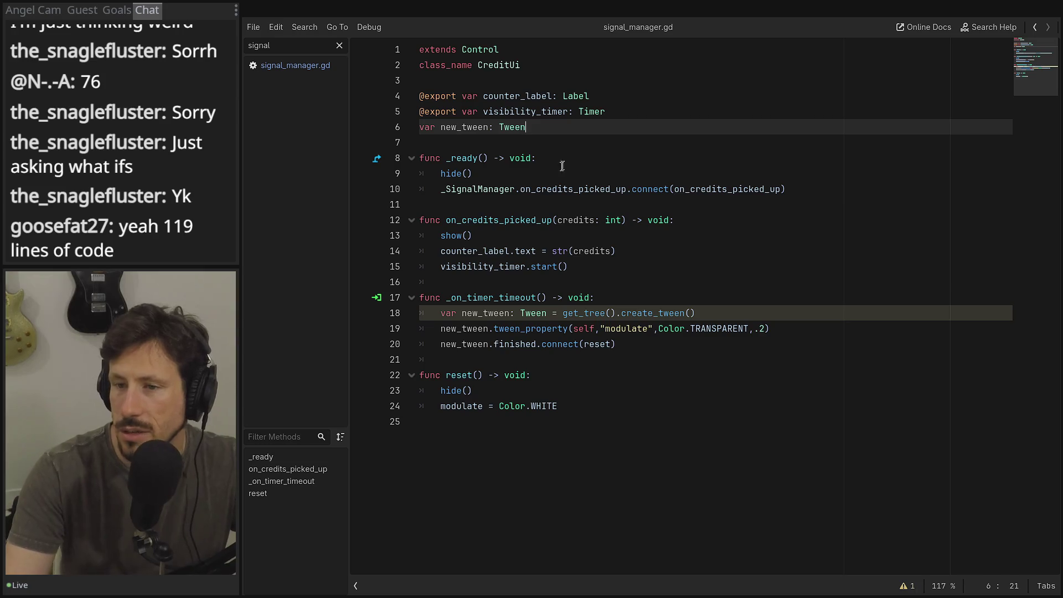
Step: Strip 'var' and the Tween type from the new_tween assignment in _on_timer_timeout
{"action": "double_click", "coordinate": [533, 313]}
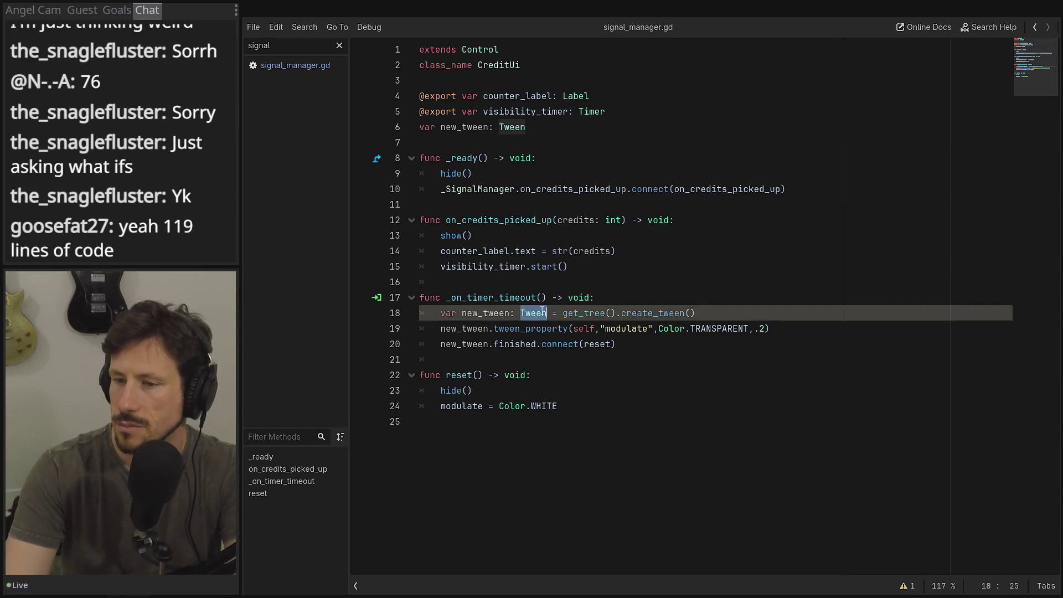
{"action": "key", "text": "BackSpace"}
{"action": "key", "text": "BackSpace"}
{"action": "key", "text": "BackSpace"}
{"action": "key", "text": "ctrl+Left"}
{"action": "key", "text": "BackSpace"}
{"action": "key", "text": "BackSpace"}
{"action": "key", "text": "BackSpace"}
{"action": "key", "text": "BackSpace"}
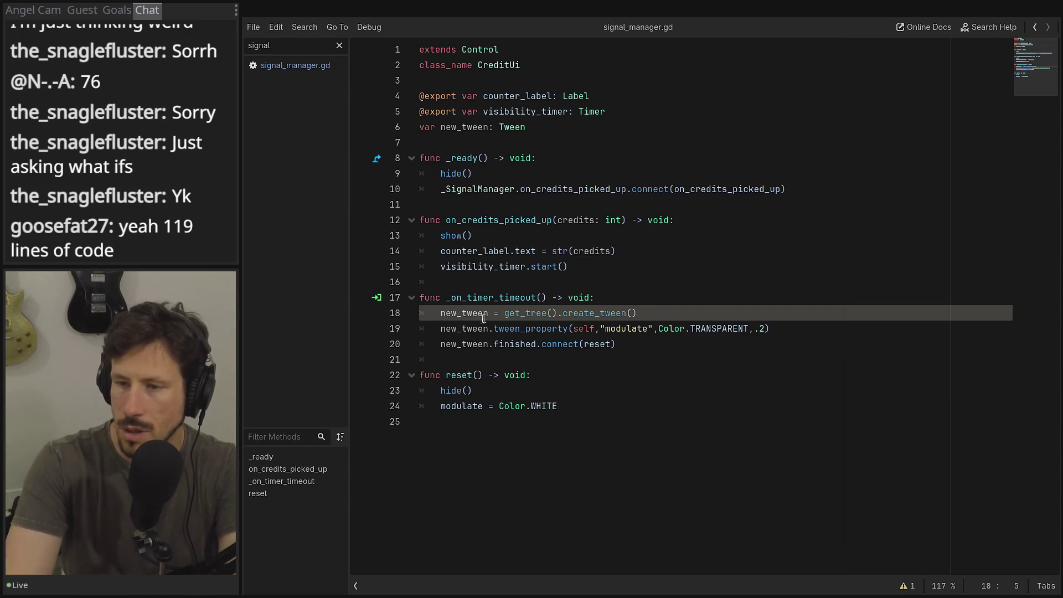
Step: Open a new line right after the on_credits_picked_up header
{"action": "left_click", "coordinate": [702, 282]}
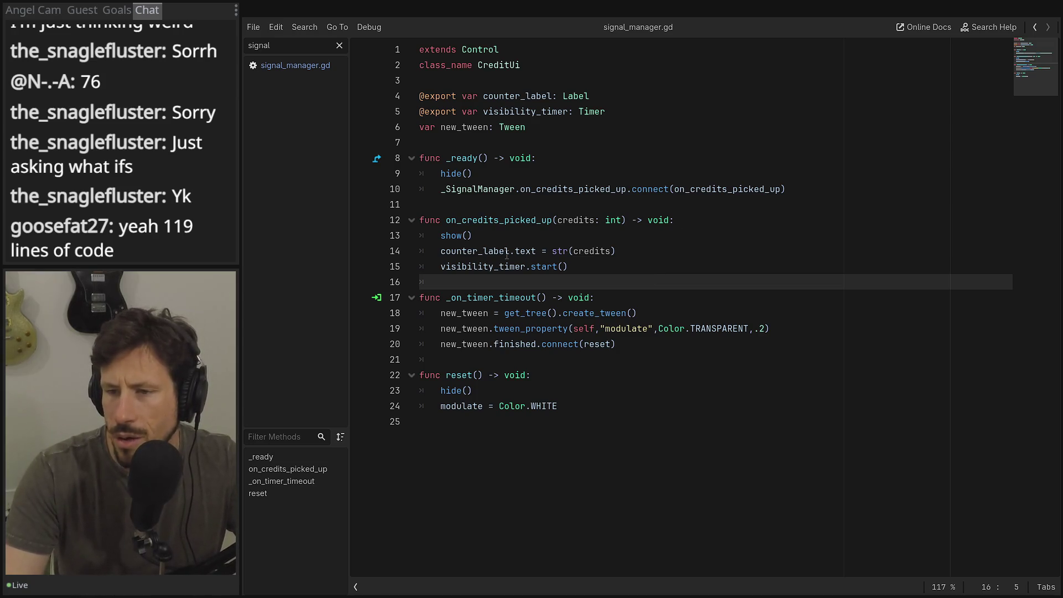
{"action": "left_click", "coordinate": [577, 266]}
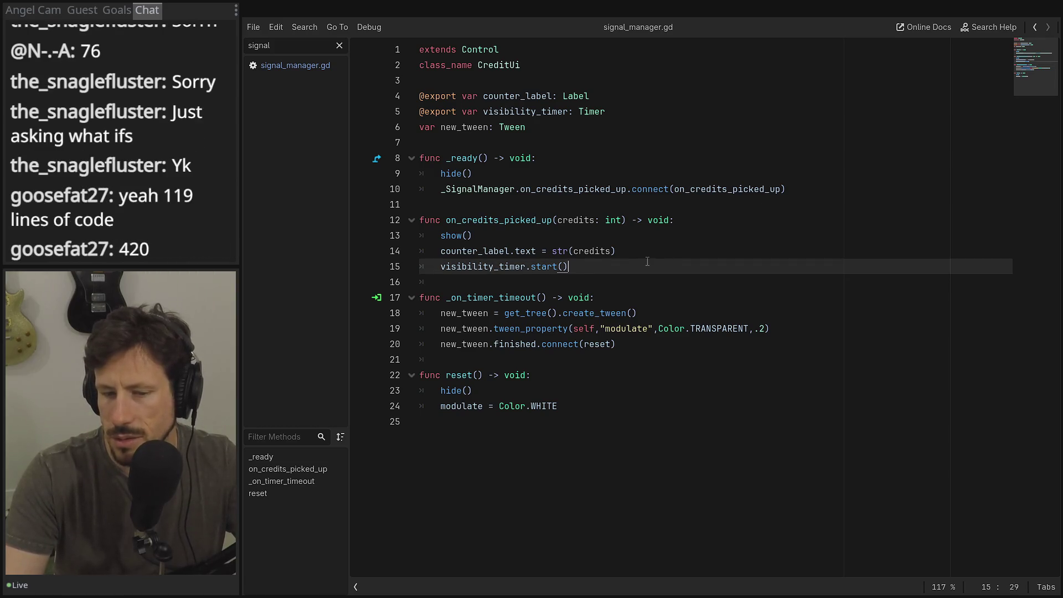
{"action": "left_click", "coordinate": [710, 221]}
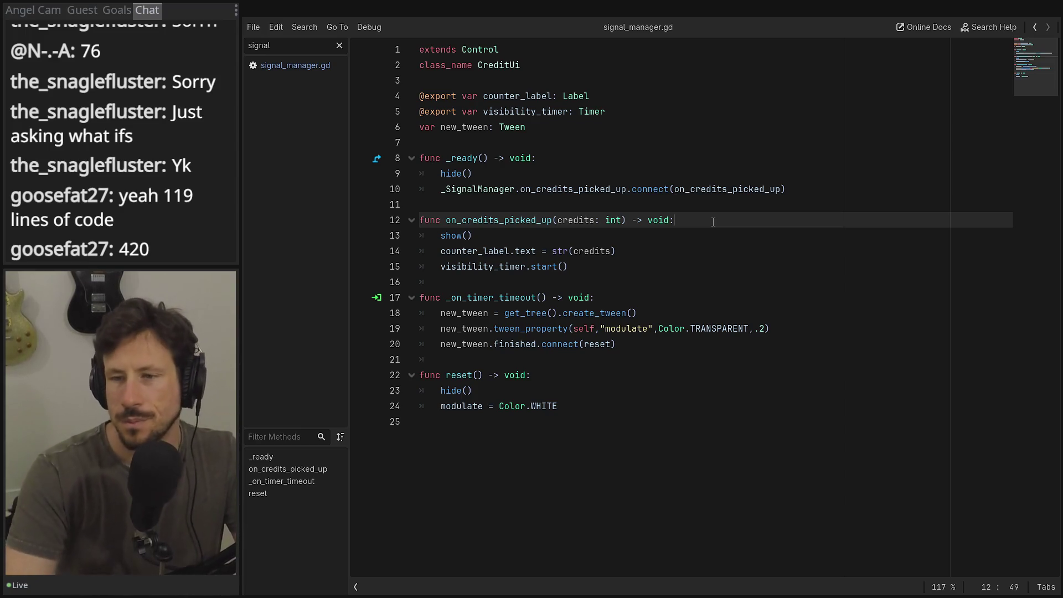
{"action": "key", "text": "Return"}
Step: Add 'if new_tween:' with 'new_tween.kill()' at the start of on_credits_picked_up, using autocomplete
{"action": "type", "text": "if n"}
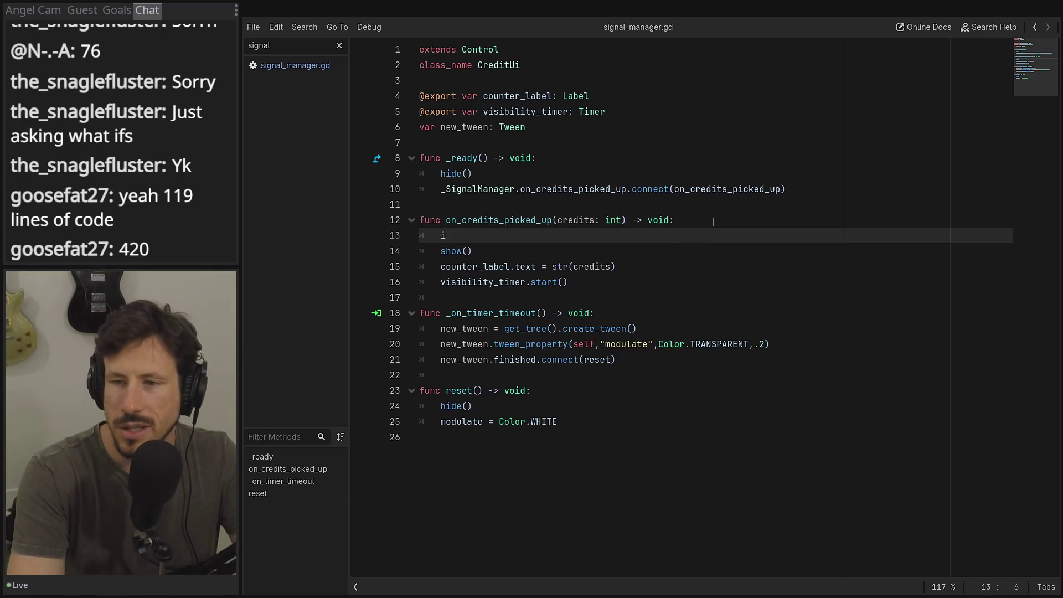
{"action": "key", "text": "Return"}
{"action": "type", "text": ":"}
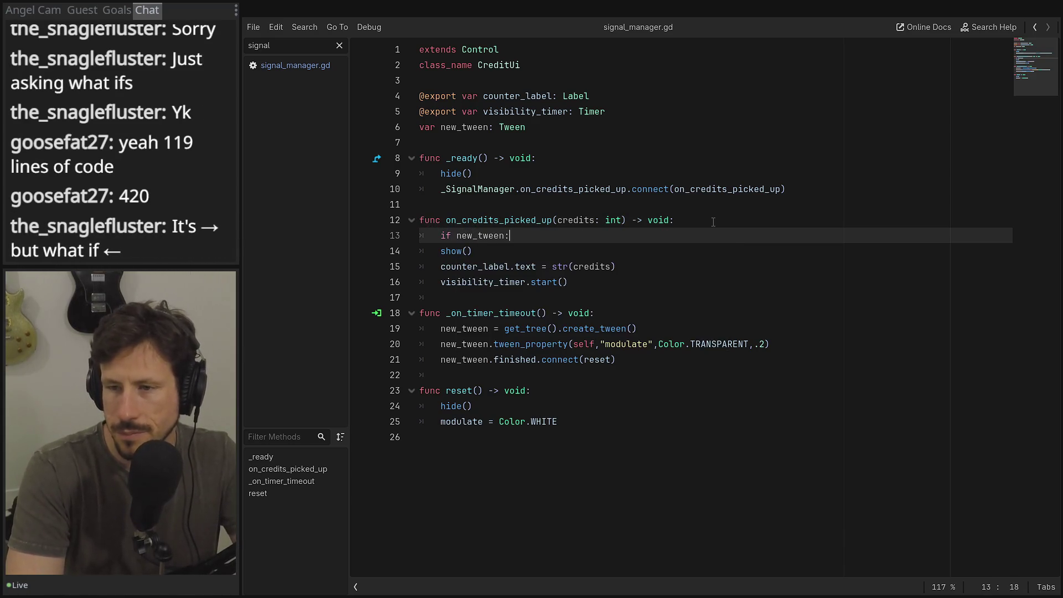
{"action": "key", "text": "Return"}
{"action": "type", "text": "newwe"}
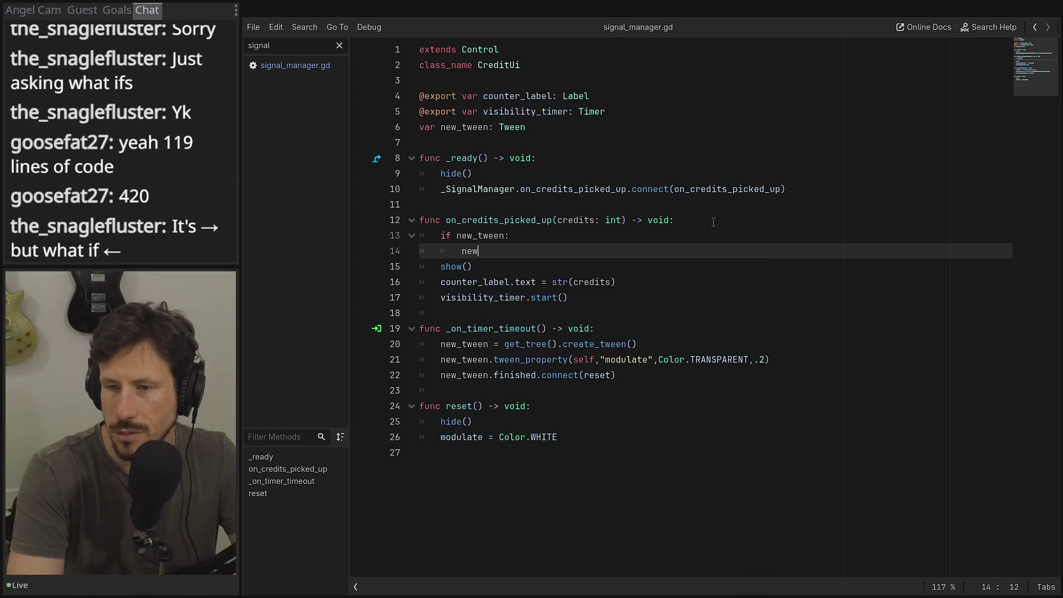
{"action": "key", "text": "Return"}
{"action": "type", "text": "."}
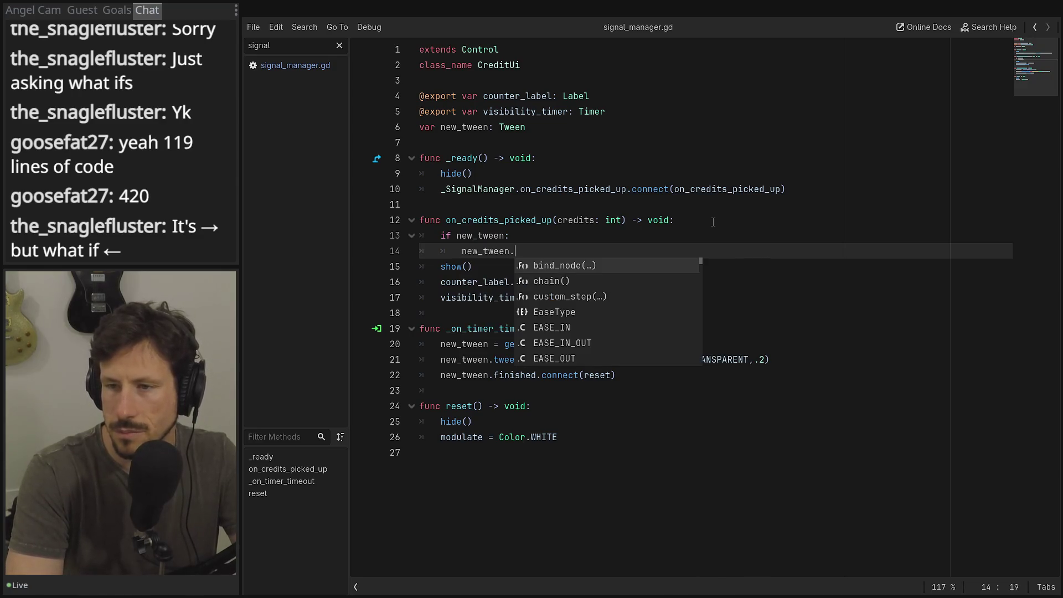
{"action": "type", "text": "l"}
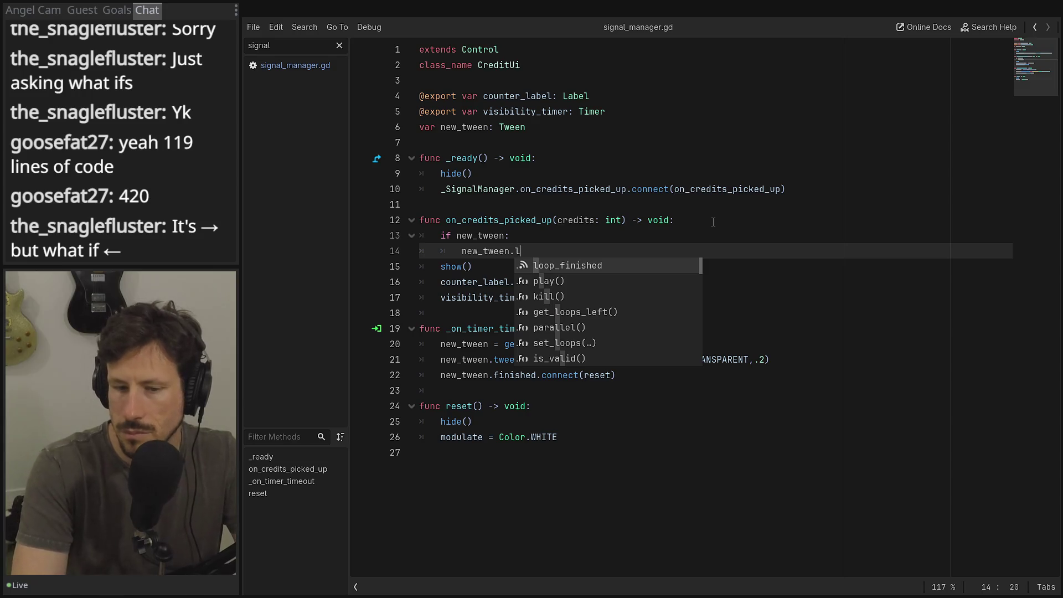
{"action": "key", "text": "Down"}
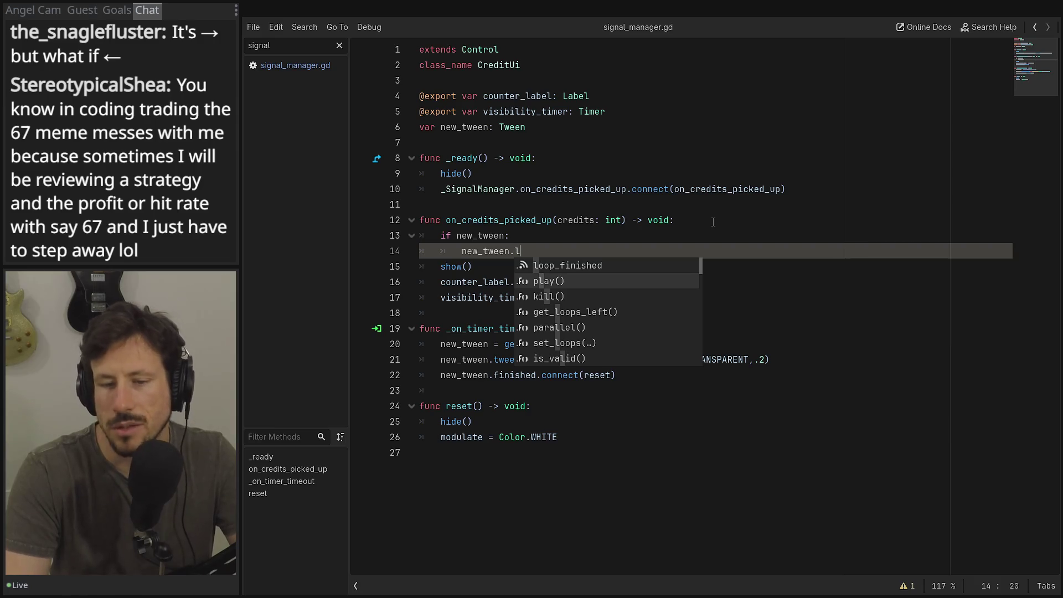
{"action": "key", "text": "Down"}
{"action": "key", "text": "Up"}
{"action": "key", "text": "Down"}
{"action": "key", "text": "Return"}
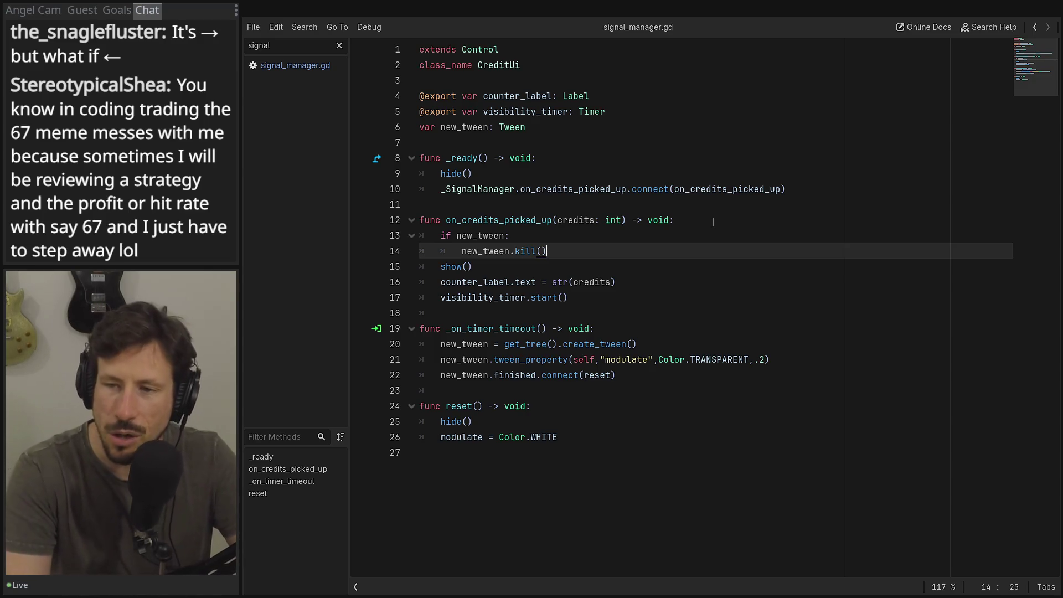
Step: Add two blank lines after the new_tween.kill() call
{"action": "key", "text": "Return"}
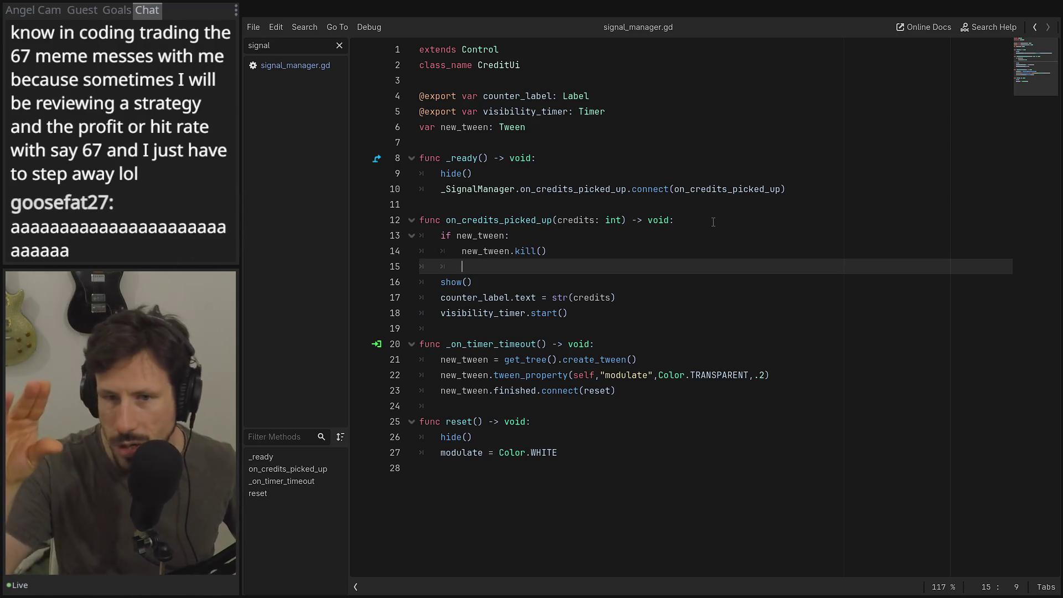
{"action": "key", "text": "Return"}
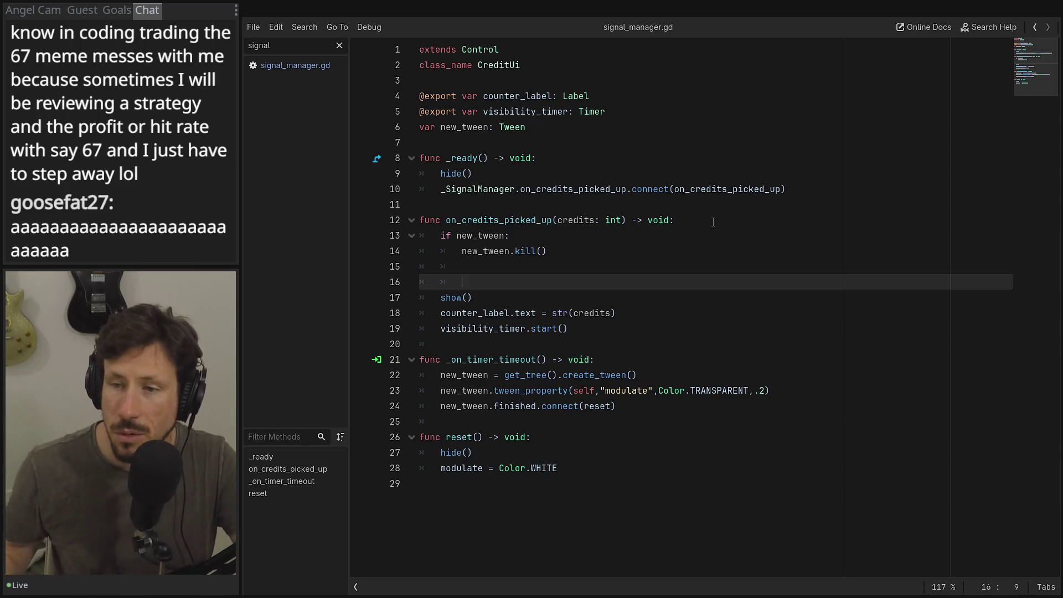
{"action": "key", "text": "Up"}
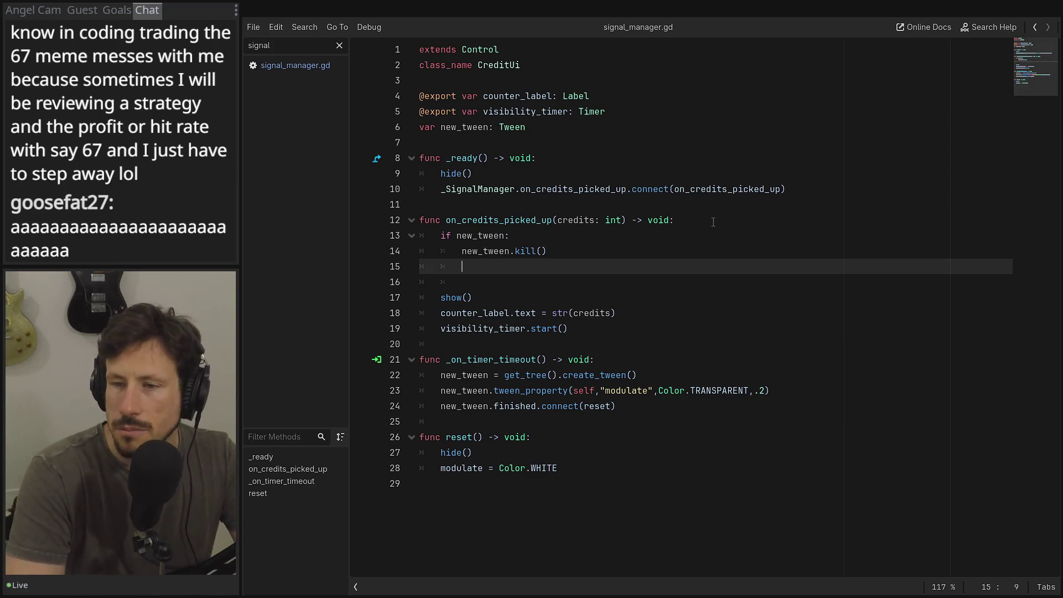
{"action": "type", "text": "new"}
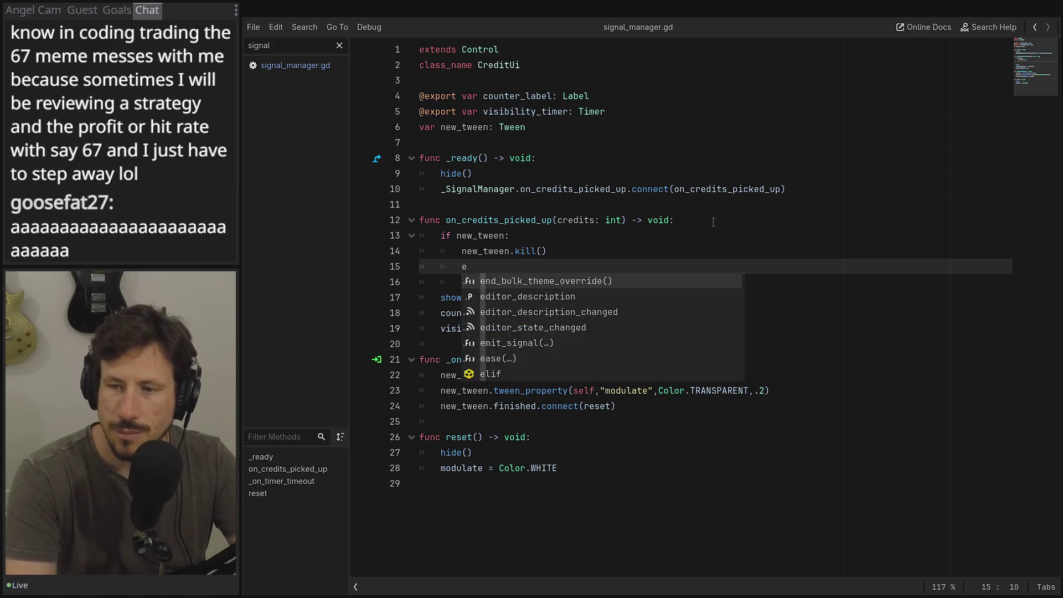
{"action": "key", "text": "BackSpace"}
{"action": "key", "text": "BackSpace"}
{"action": "key", "text": "BackSpace"}
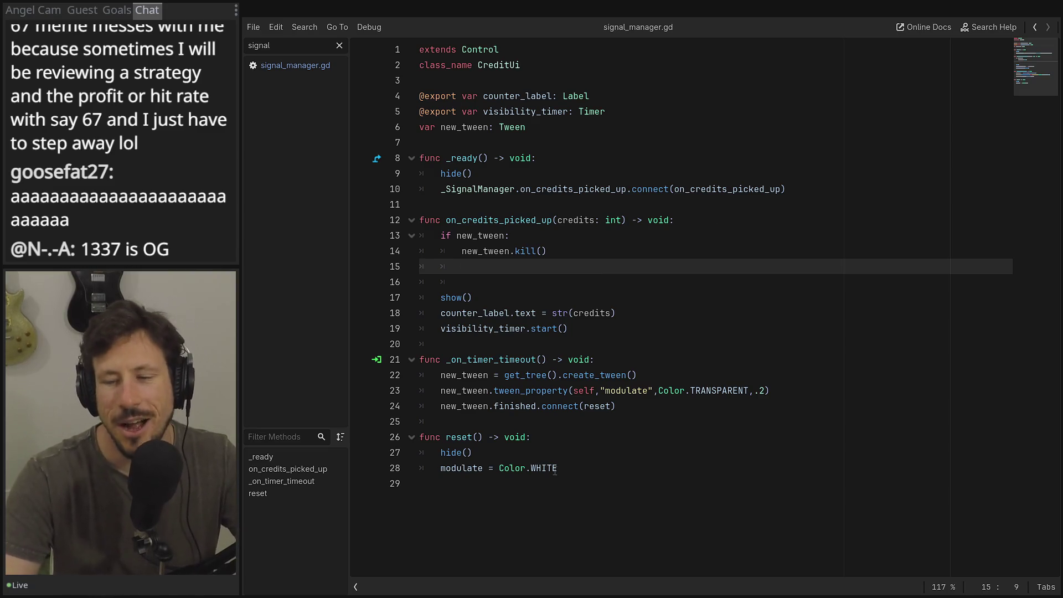
{"action": "mouse_move", "coordinate": [554, 471]}
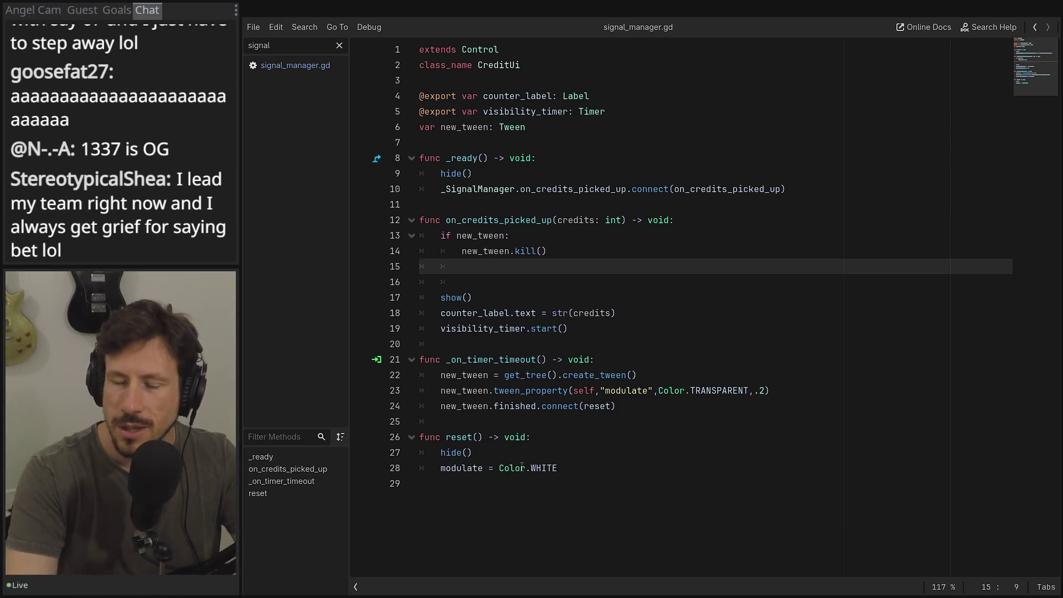
Step: Copy 'modulate = Color.WHITE' from reset() and paste it below new_tween.kill()
{"action": "type", "text": "ne"}
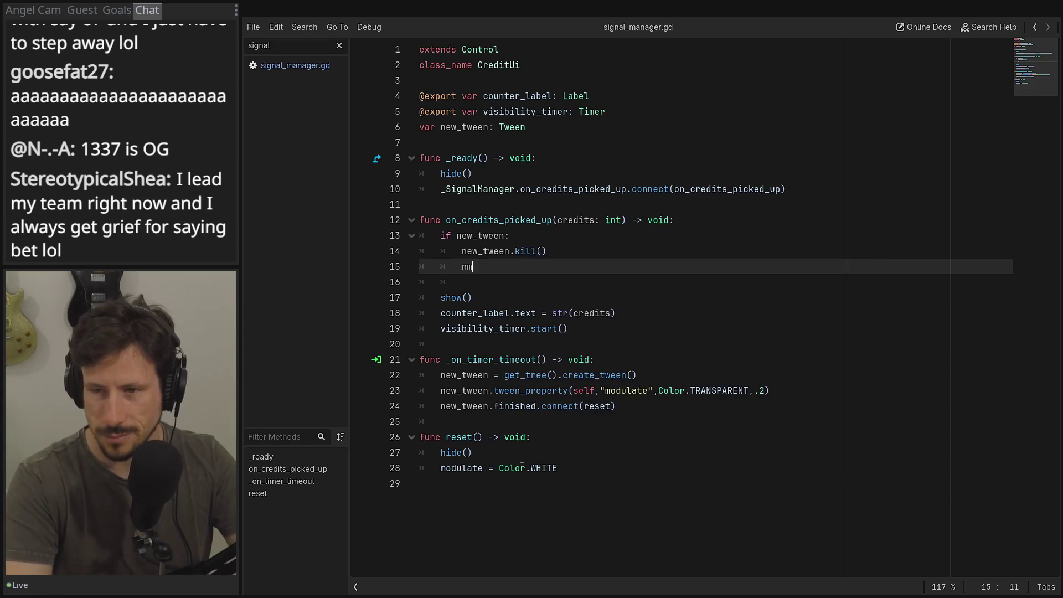
{"action": "key", "text": "BackSpace"}
{"action": "key", "text": "BackSpace"}
{"action": "left_click_drag", "start_coordinate": [557, 468], "coordinate": [432, 467]}
{"action": "key", "text": "ctrl+c"}
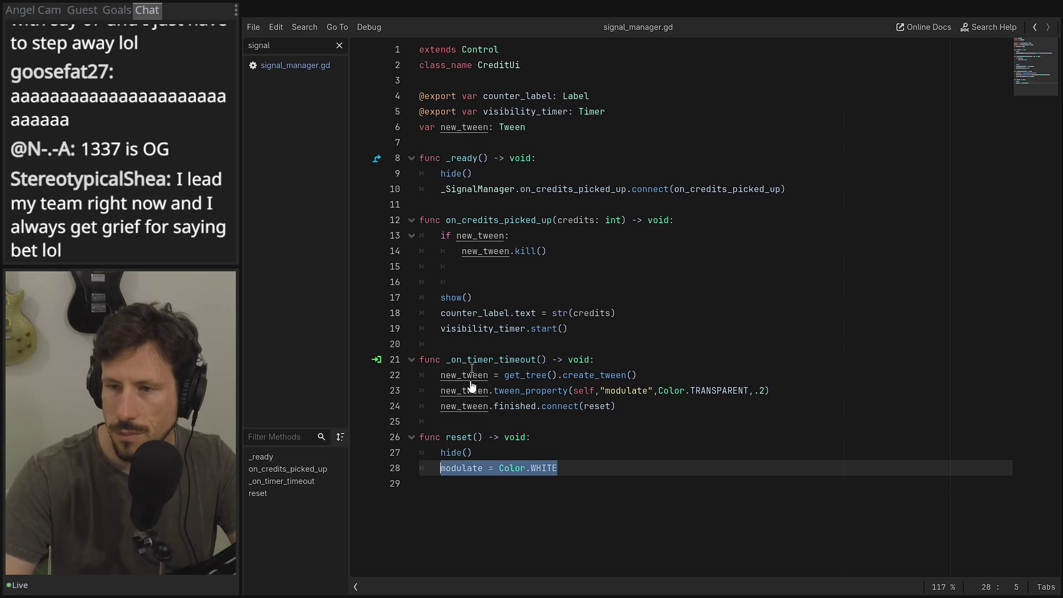
{"action": "left_click", "coordinate": [497, 261]}
{"action": "key", "text": "ctrl+v"}
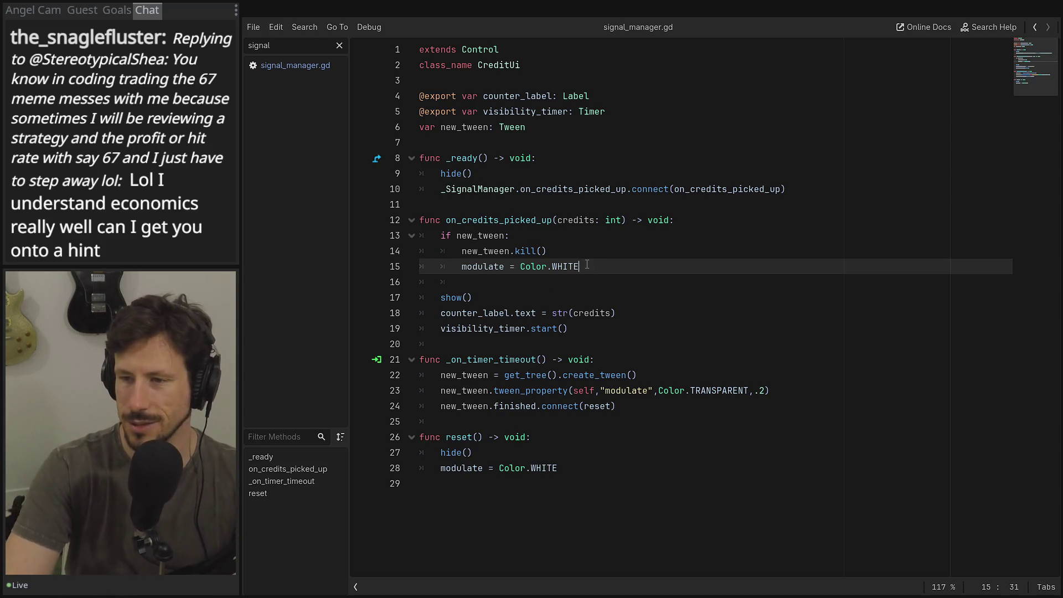
Step: Select the credits parameter and the credits value passed to the label
{"action": "left_click", "coordinate": [593, 288]}
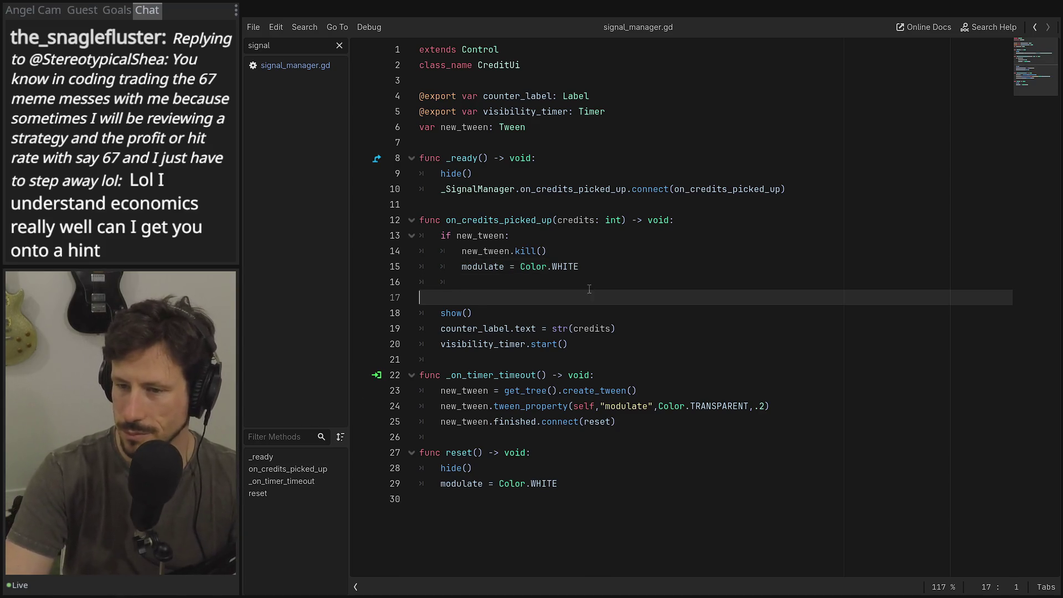
{"action": "double_click", "coordinate": [591, 313]}
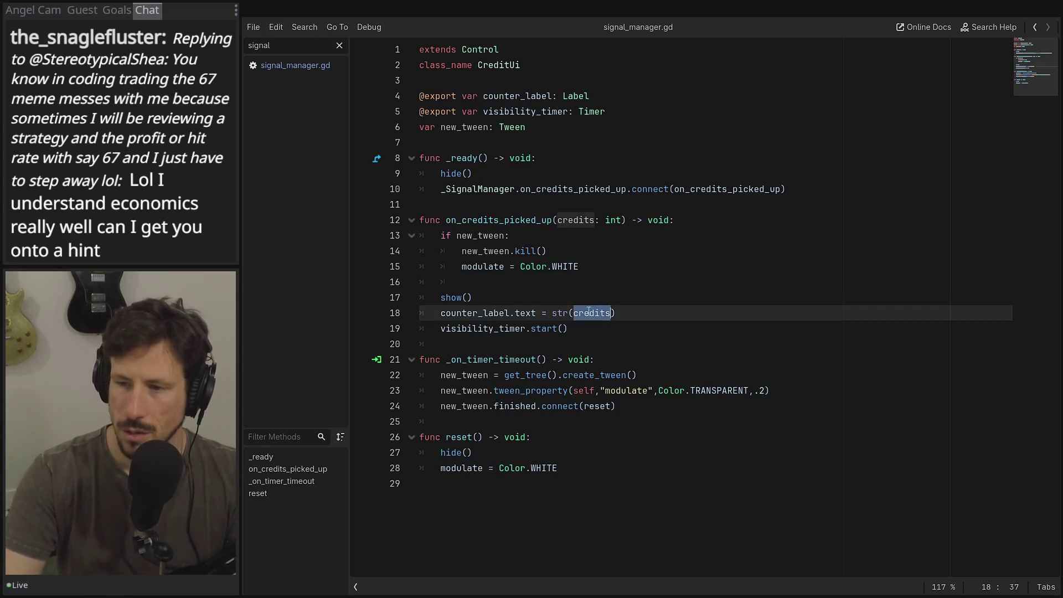
{"action": "double_click", "coordinate": [578, 220]}
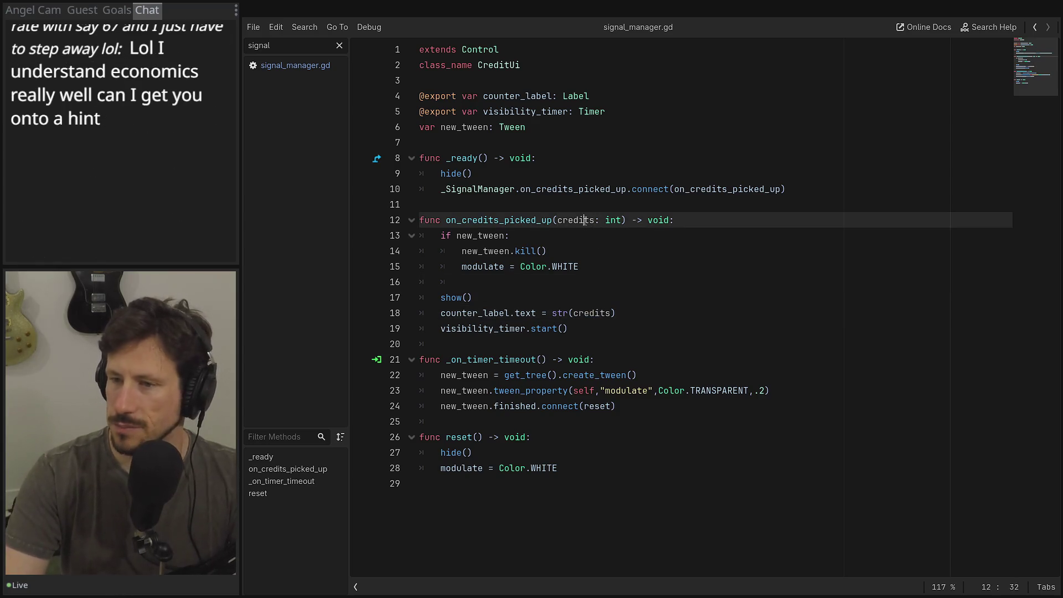
{"action": "left_click", "coordinate": [583, 308]}
{"action": "left_click", "coordinate": [582, 299]}
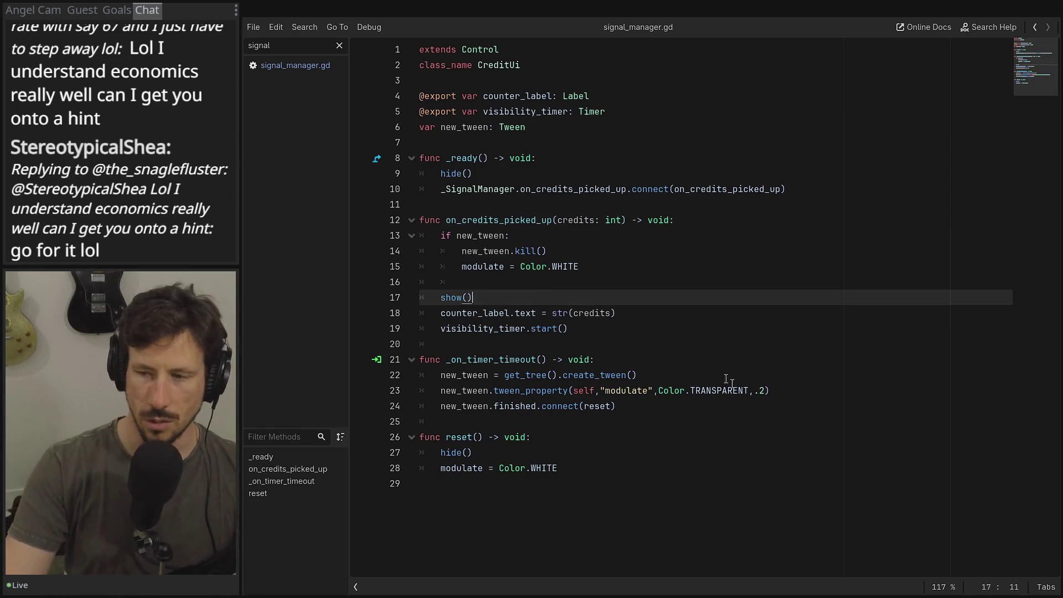
{"action": "left_click", "coordinate": [619, 330]}
{"action": "double_click", "coordinate": [592, 313]}
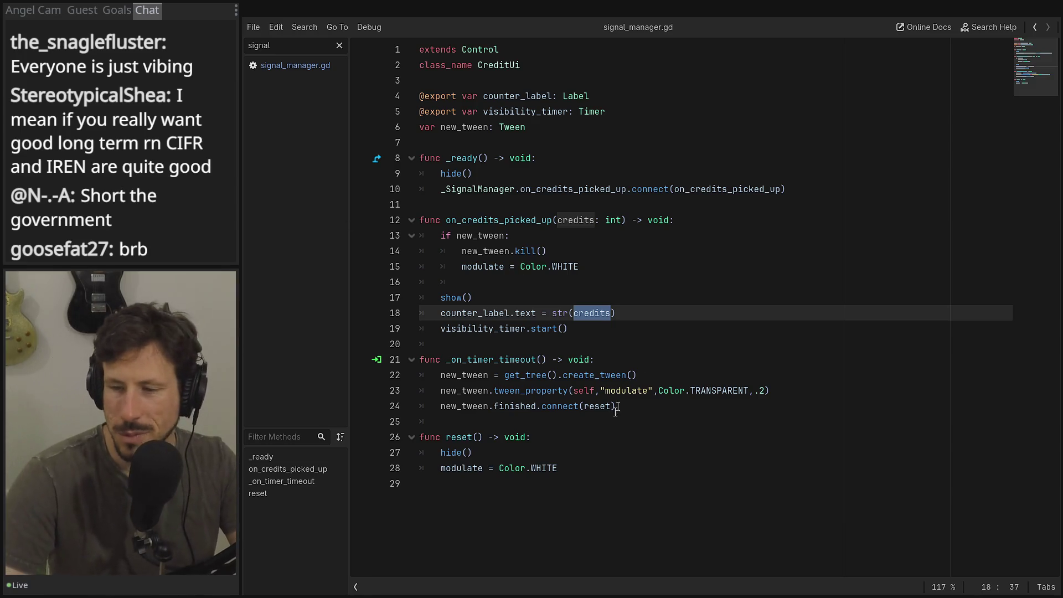
{"action": "key", "text": "Down"}
{"action": "key", "text": "Down"}
{"action": "key", "text": "Down"}
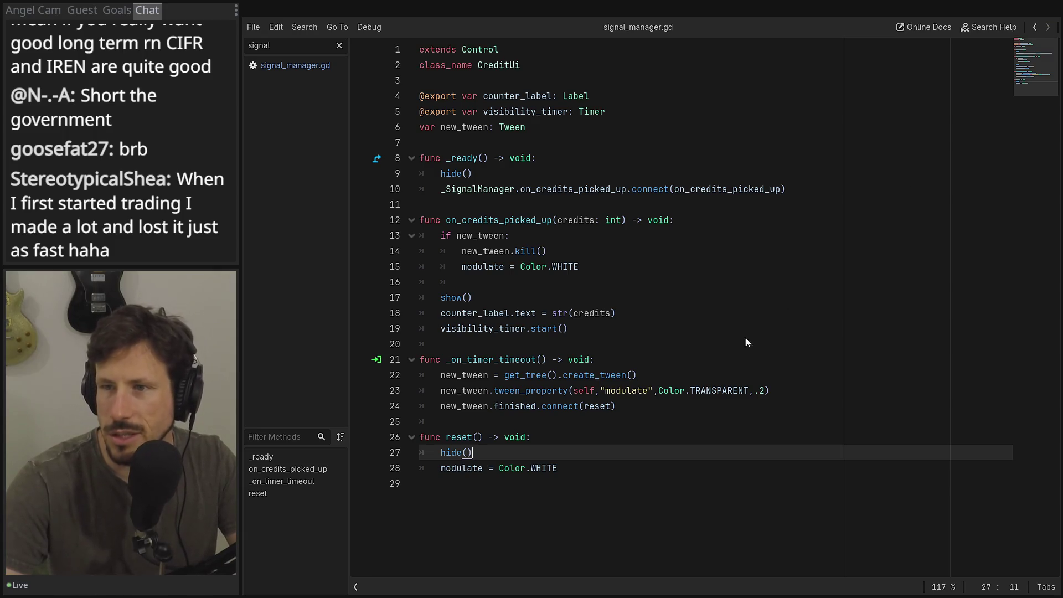
{"action": "key", "text": "alt+Tab"}
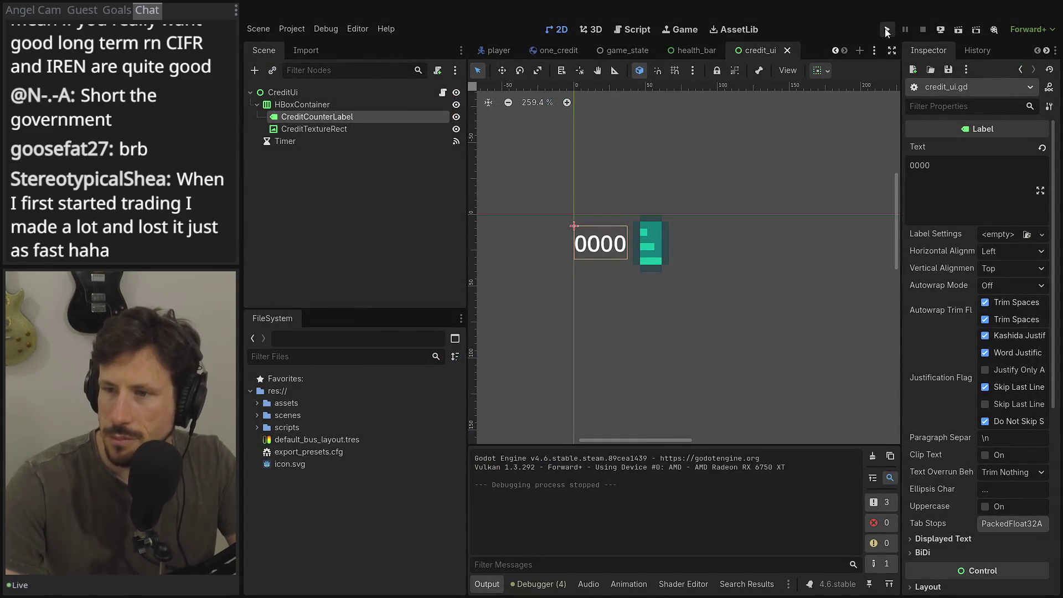
Step: Run the game, start a new game, and collect credits across the ledges to the door room
{"action": "key", "text": "F5"}
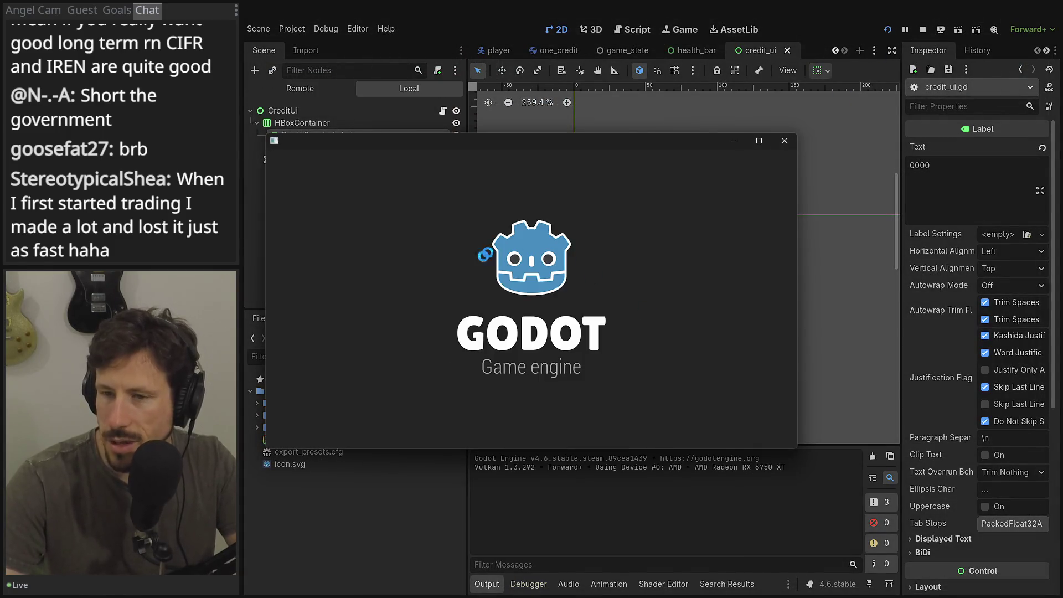
{"action": "left_click", "coordinate": [370, 293]}
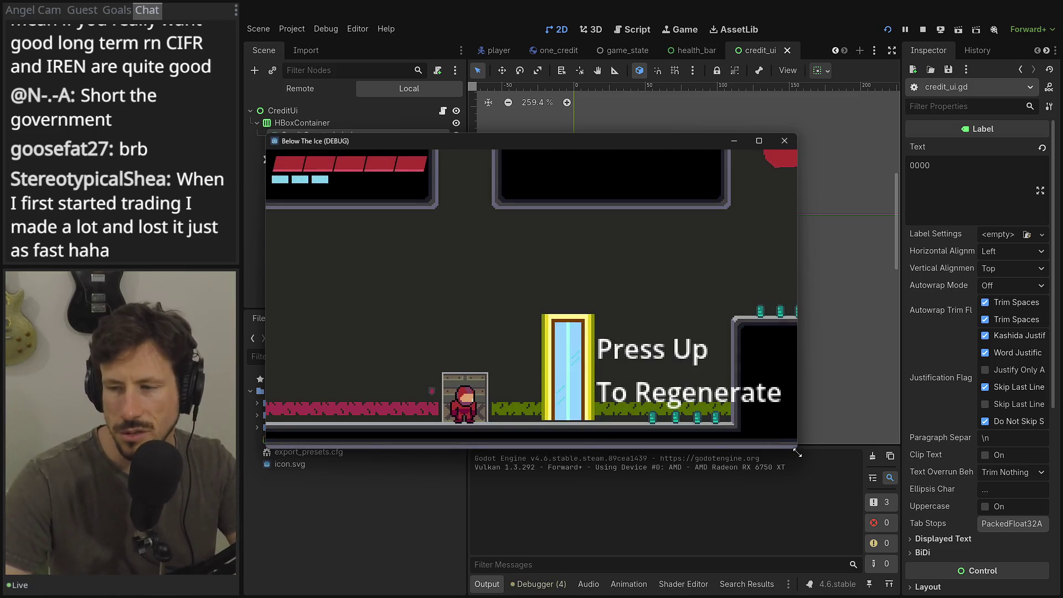
{"action": "left_click_drag", "start_coordinate": [798, 450], "coordinate": [935, 515]}
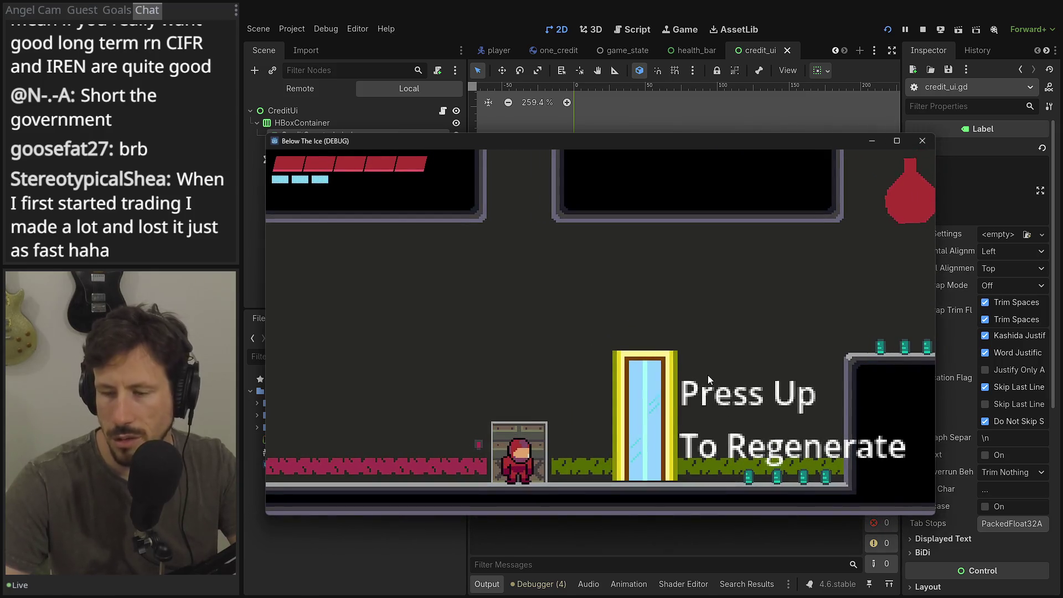
{"action": "key", "text": "space"}
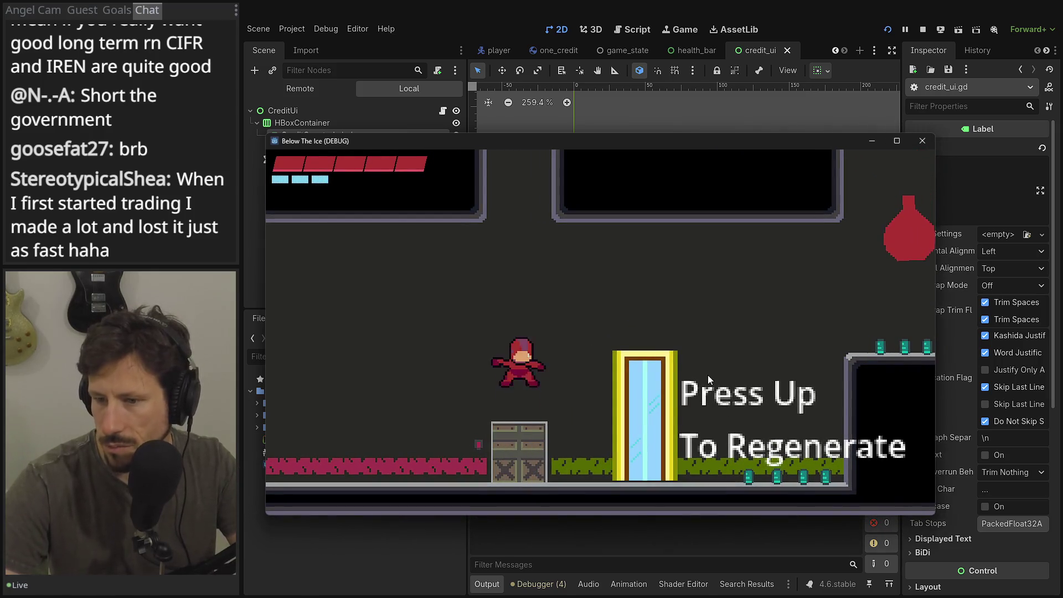
{"action": "key", "text": "Left"}
{"action": "key", "text": "Right"}
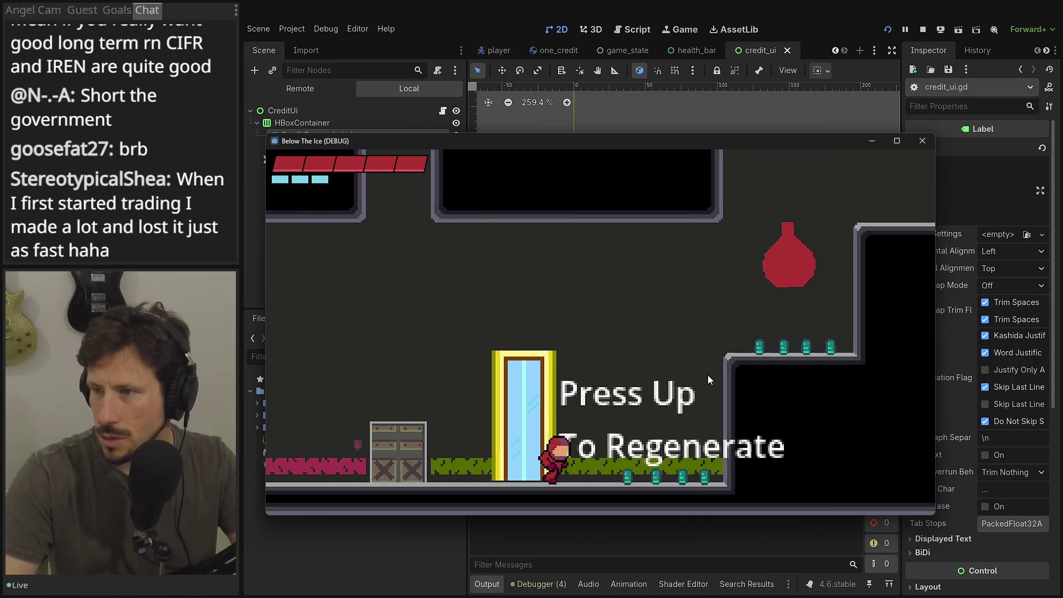
{"action": "key", "text": "Right"}
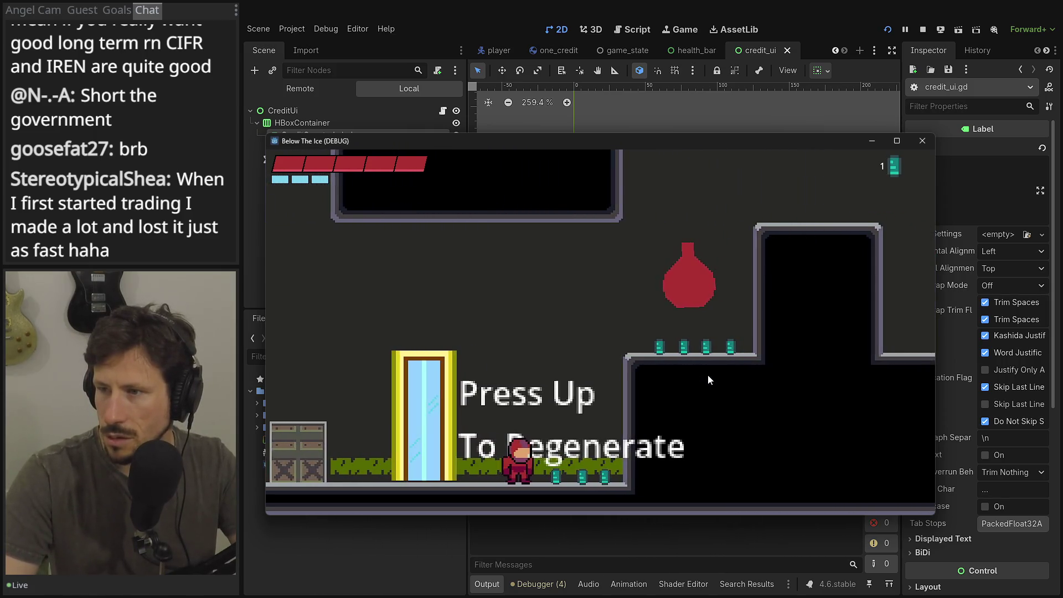
{"action": "key", "text": "Right"}
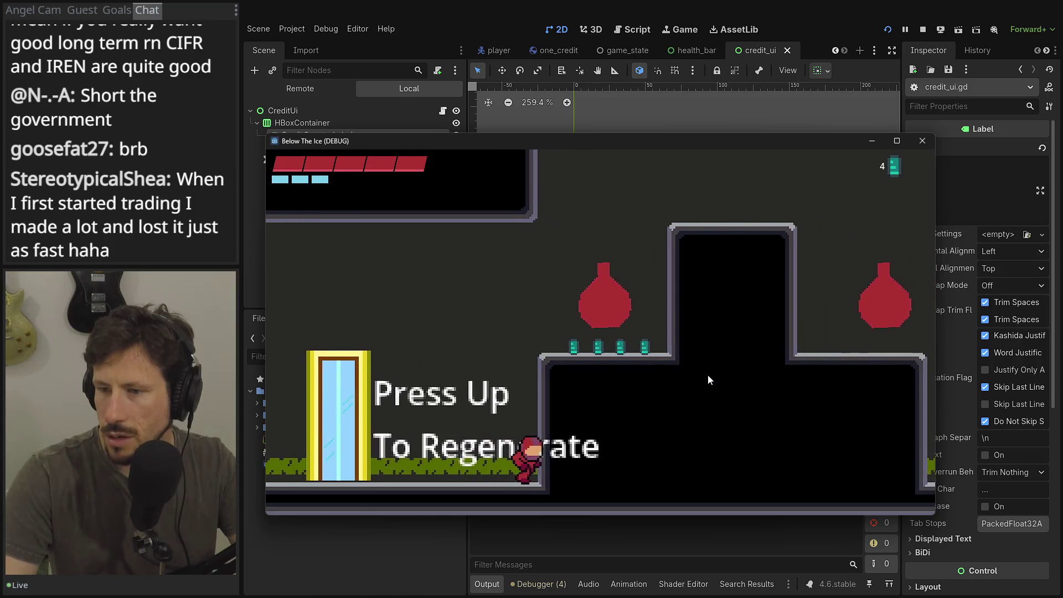
{"action": "key", "text": "space"}
{"action": "key", "text": "Right"}
{"action": "key", "text": "space"}
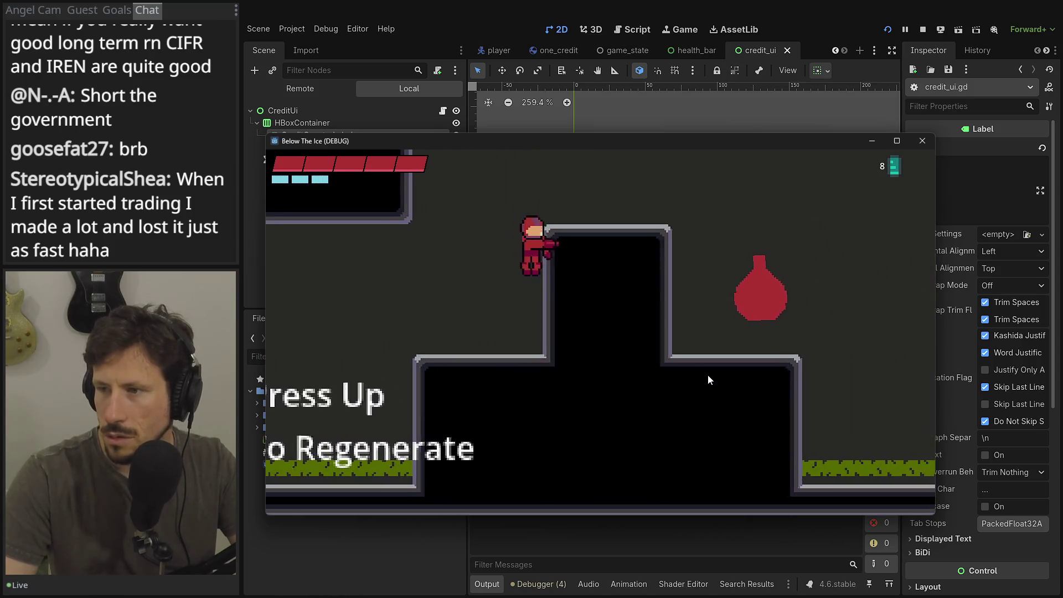
{"action": "key", "text": "Right"}
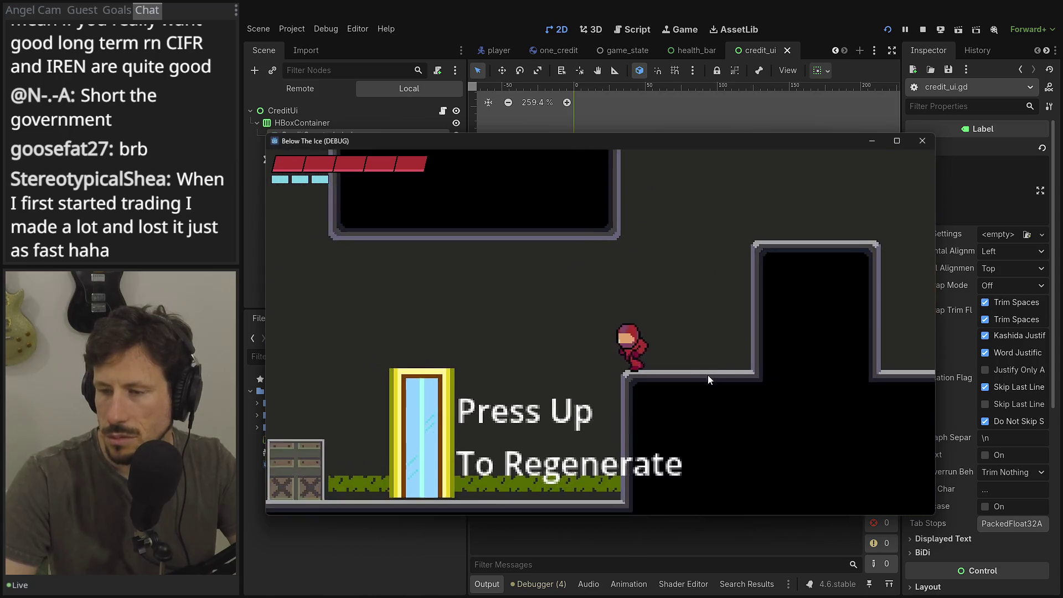
Step: Regenerate credits at the door several times, re-collecting the ledge pickups each time
{"action": "key", "text": "Left"}
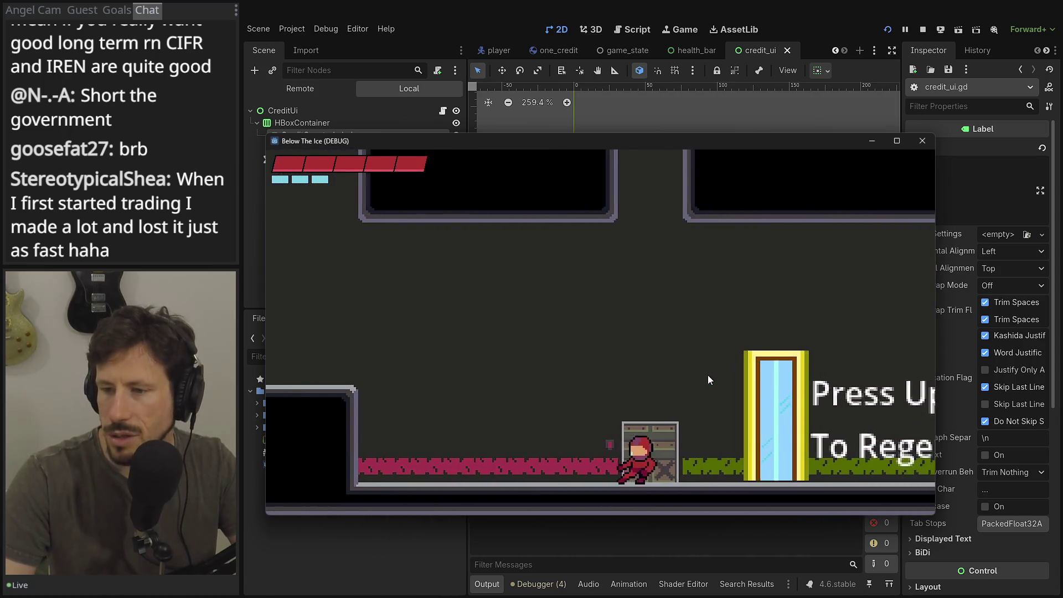
{"action": "key", "text": "Right"}
{"action": "key", "text": "Right"}
{"action": "key", "text": "Up"}
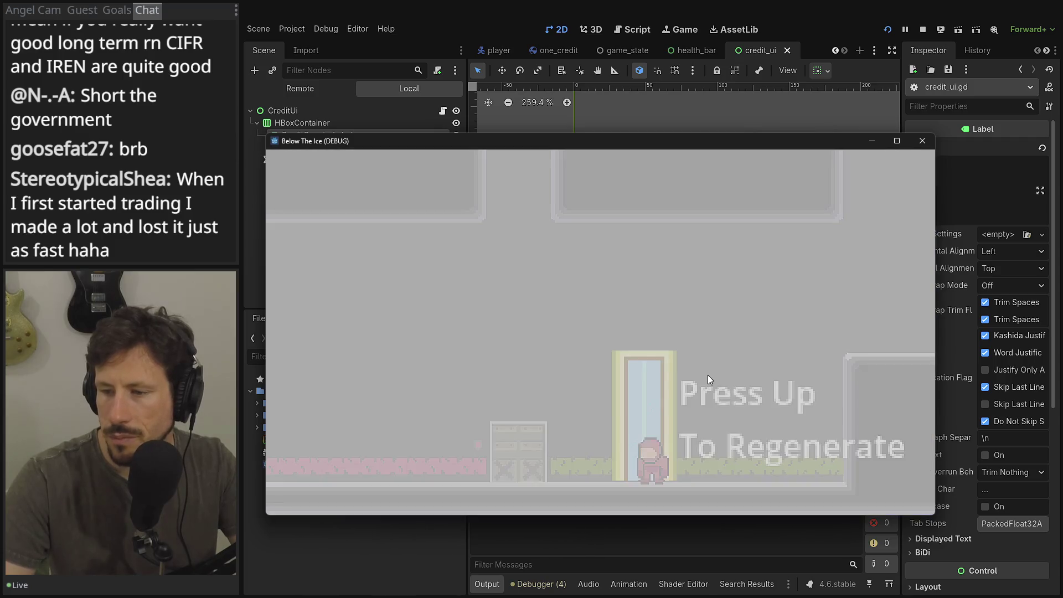
{"action": "key", "text": "Right"}
{"action": "key", "text": "space"}
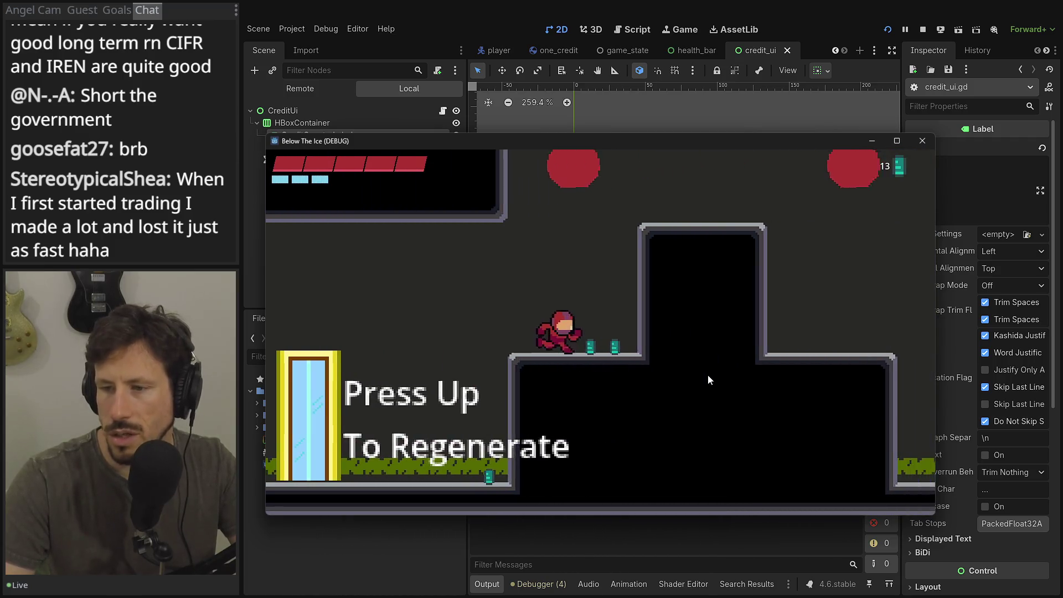
{"action": "key", "text": "Left"}
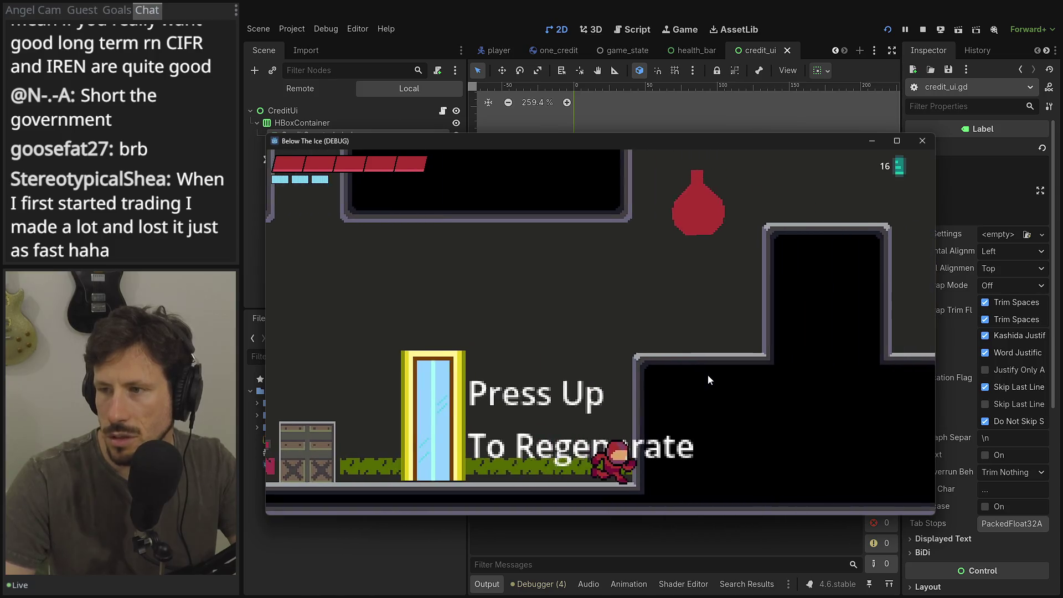
{"action": "key", "text": "Up"}
{"action": "key", "text": "Right"}
{"action": "key", "text": "space"}
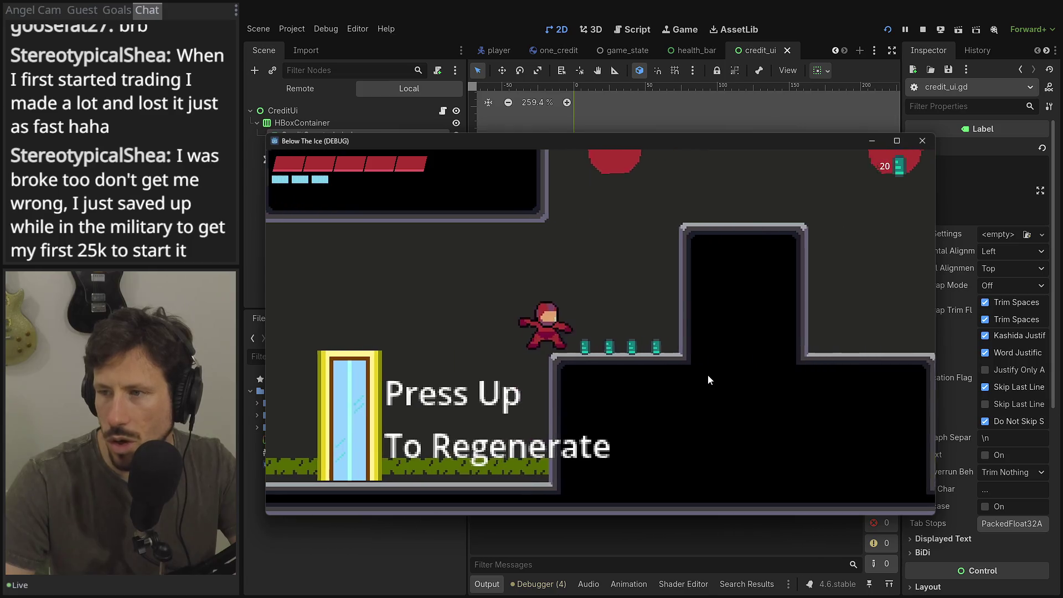
{"action": "key", "text": "Left"}
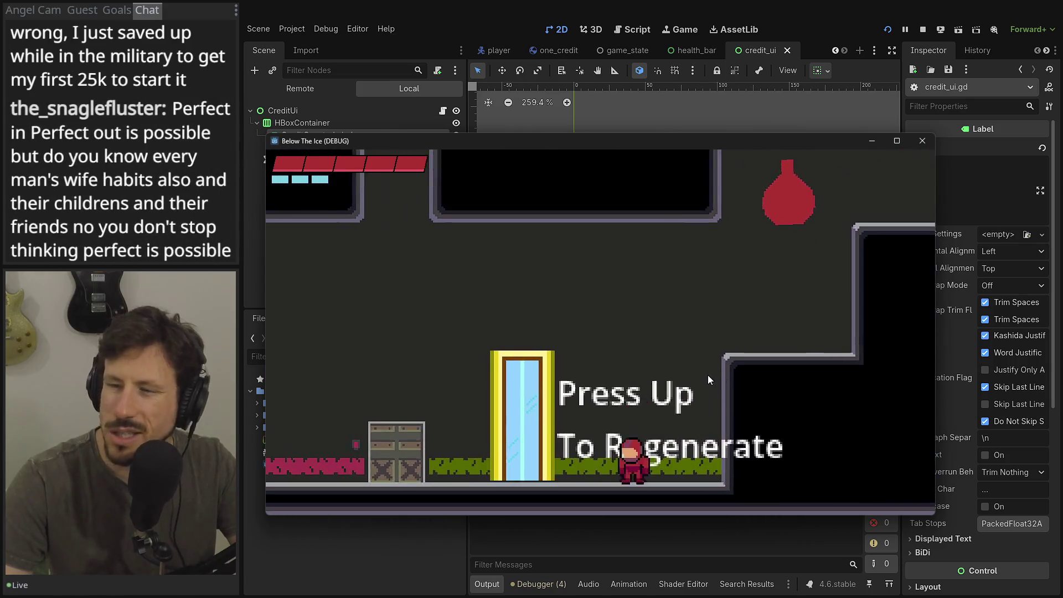
{"action": "key", "text": "Up"}
{"action": "key", "text": "Right"}
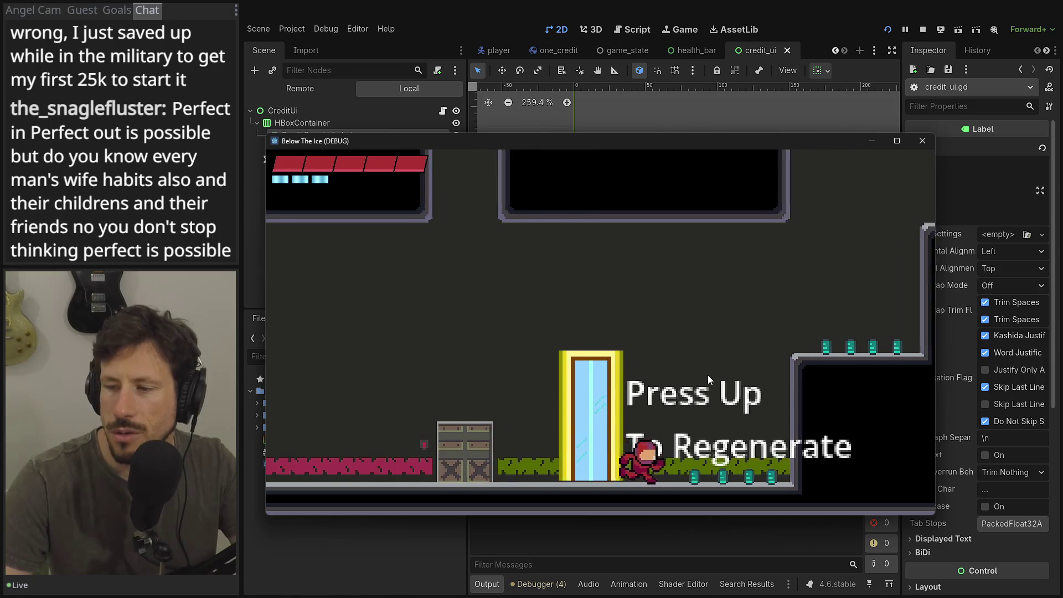
Step: Collect the ledge credits again, wait by the door for the counter to fade, enlarge the window, then close the game
{"action": "key", "text": "space"}
{"action": "key", "text": "Left"}
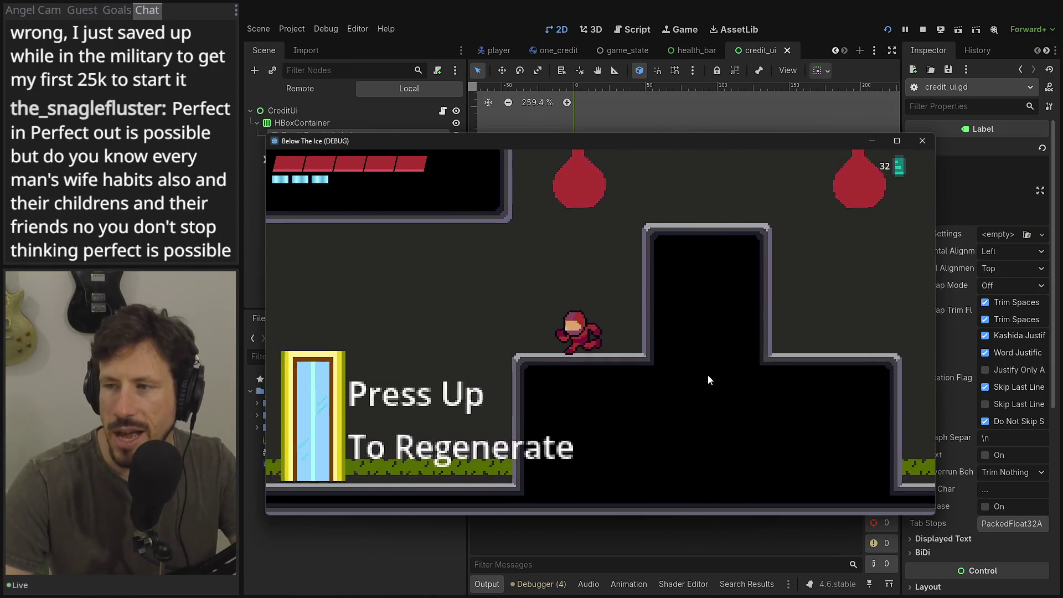
{"action": "key", "text": "Up"}
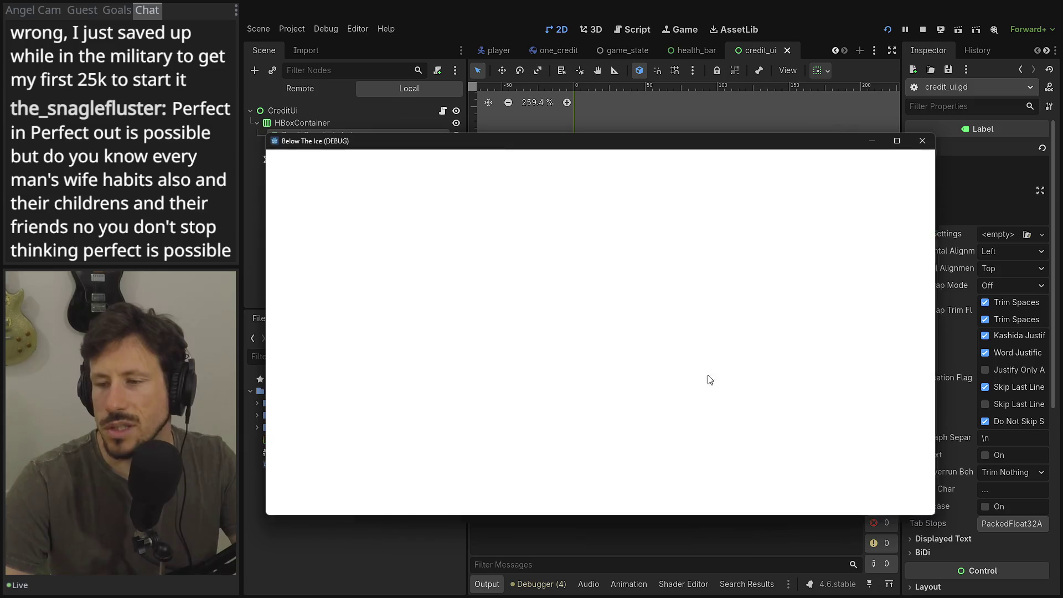
{"action": "key", "text": "Right"}
{"action": "key", "text": "space"}
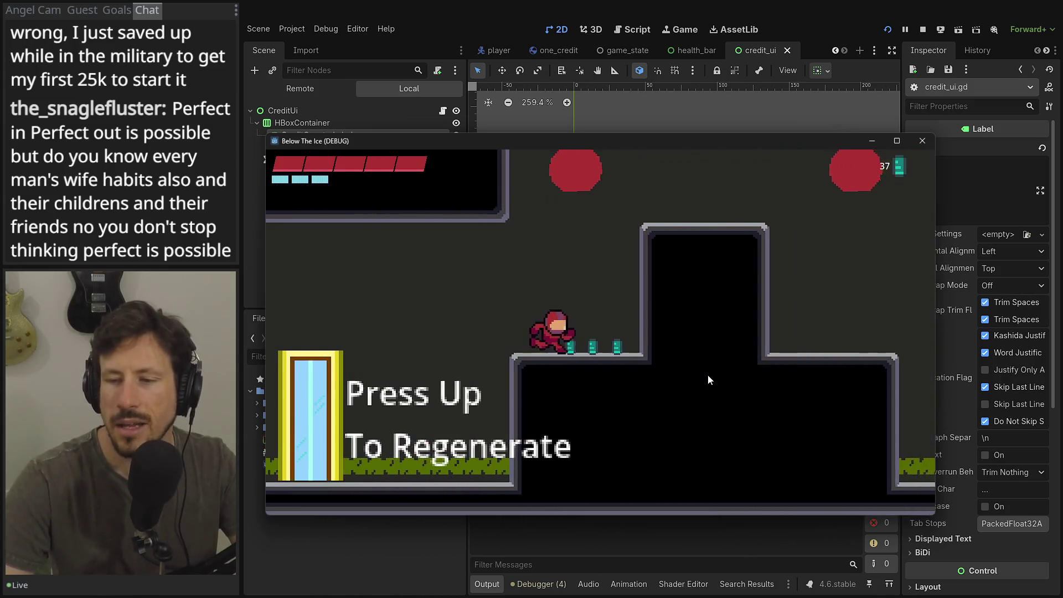
{"action": "key", "text": "Left"}
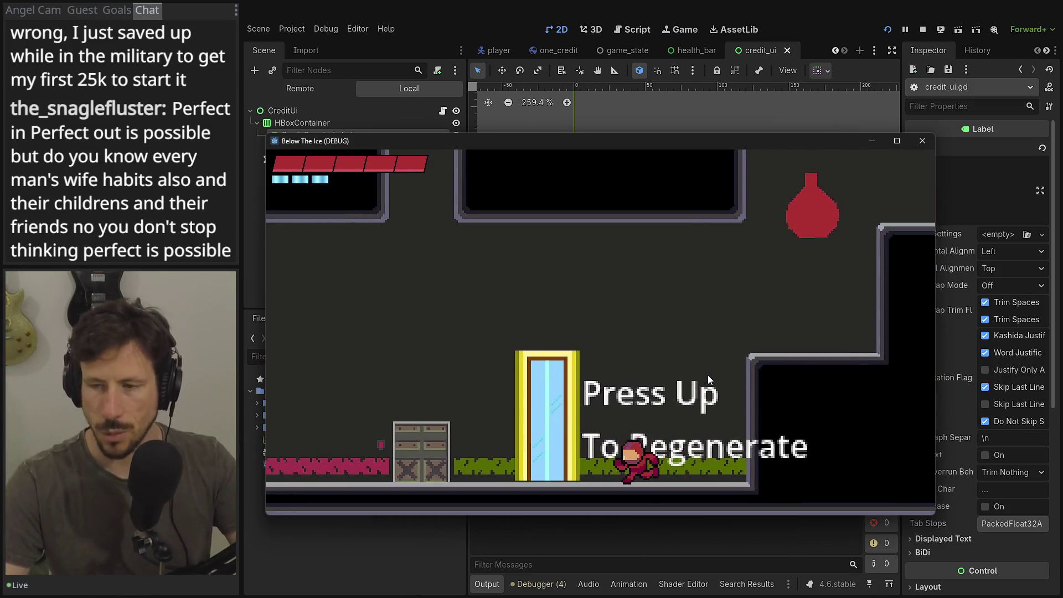
{"action": "key", "text": "Right"}
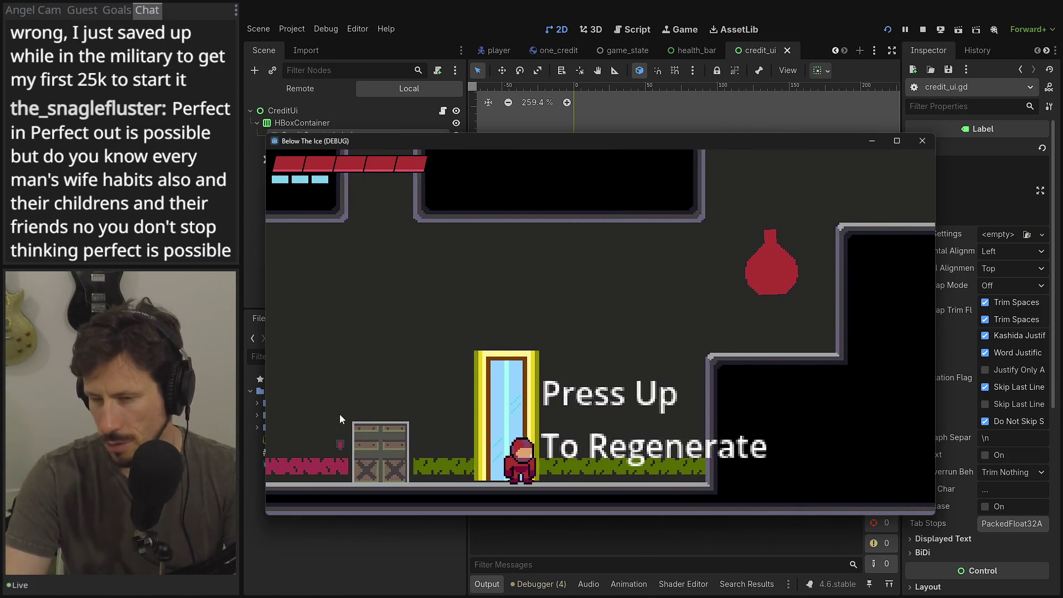
{"action": "key", "text": "Left"}
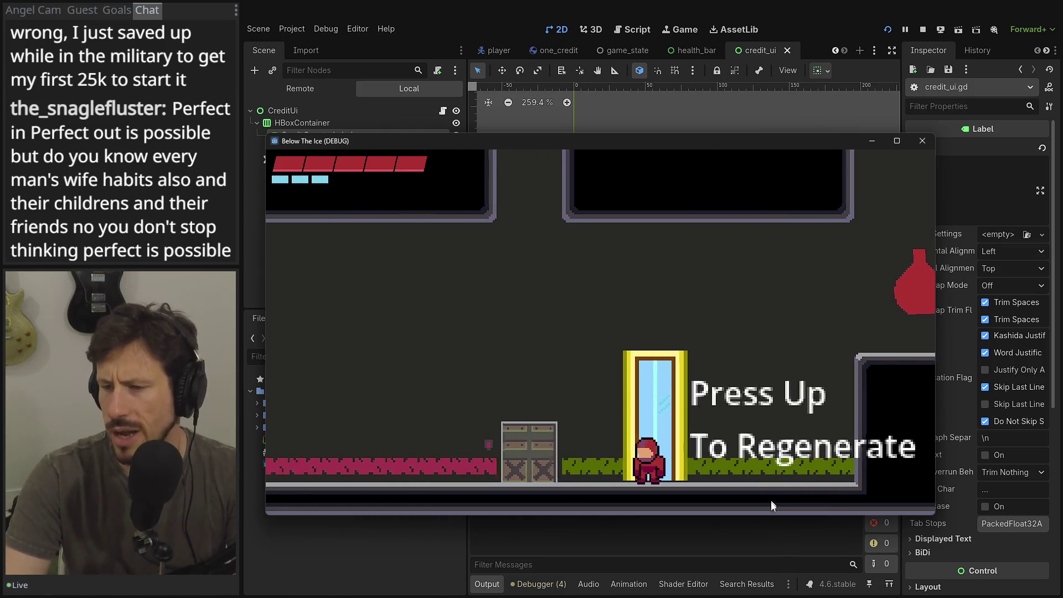
{"action": "left_click_drag", "start_coordinate": [775, 516], "coordinate": [775, 587]}
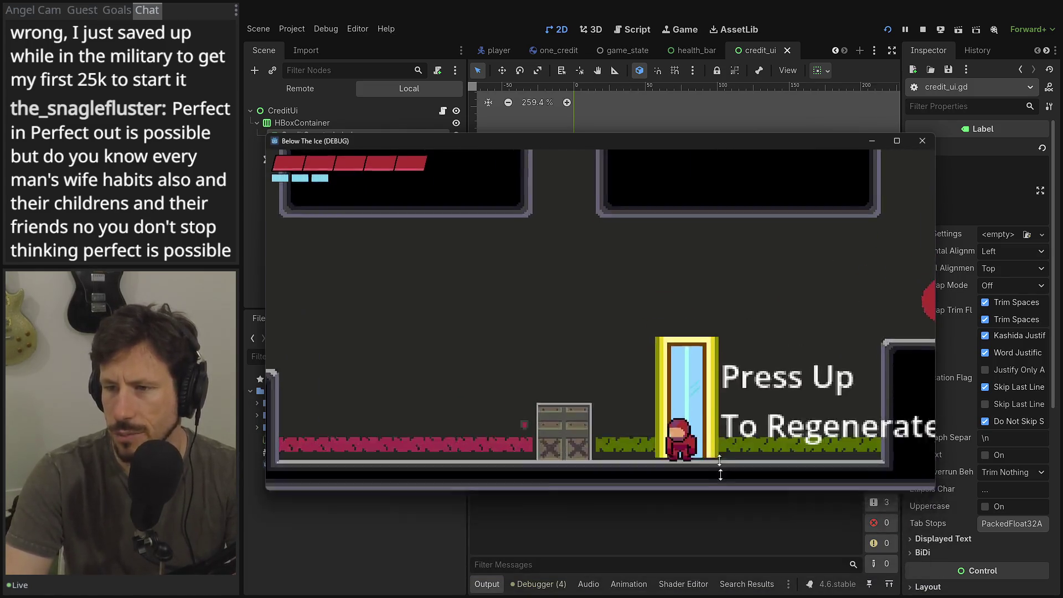
{"action": "left_click", "coordinate": [922, 142]}
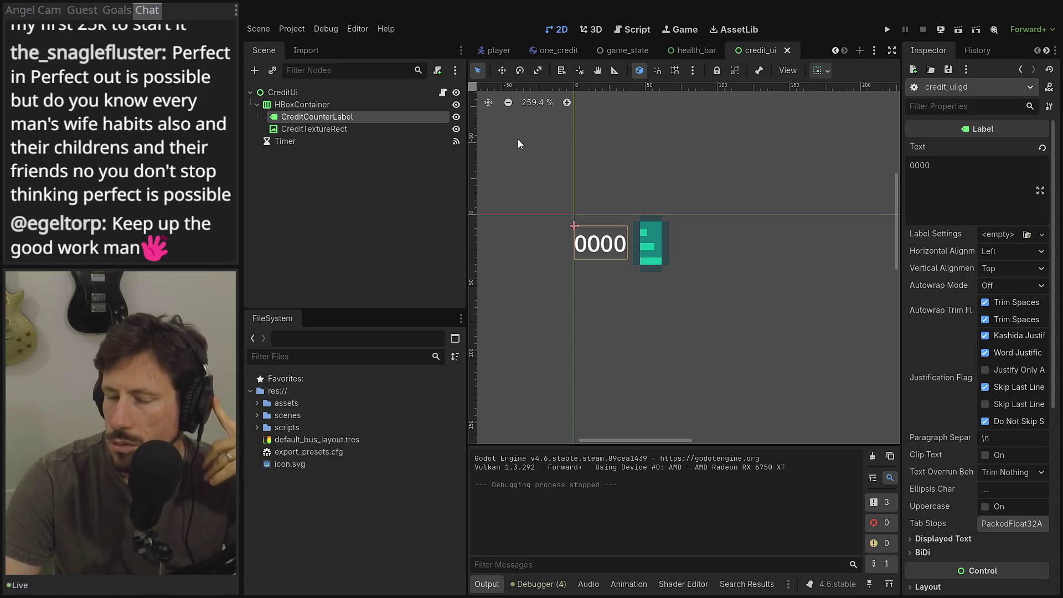
Step: Run the project, start Below The Ice from the save slot, and maximize the debug game window
{"action": "key", "text": "F5"}
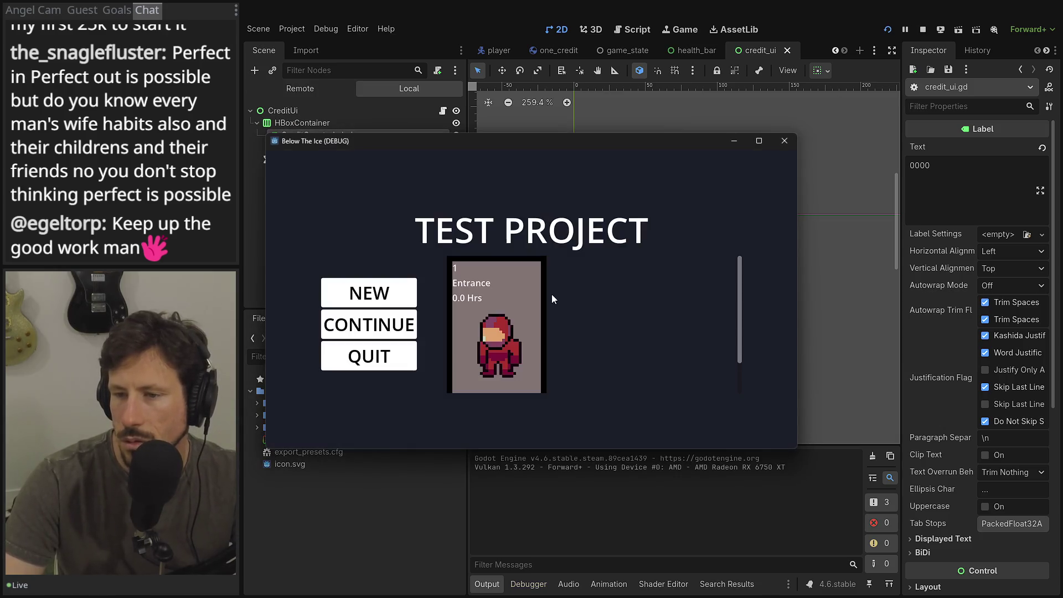
{"action": "left_click", "coordinate": [481, 325]}
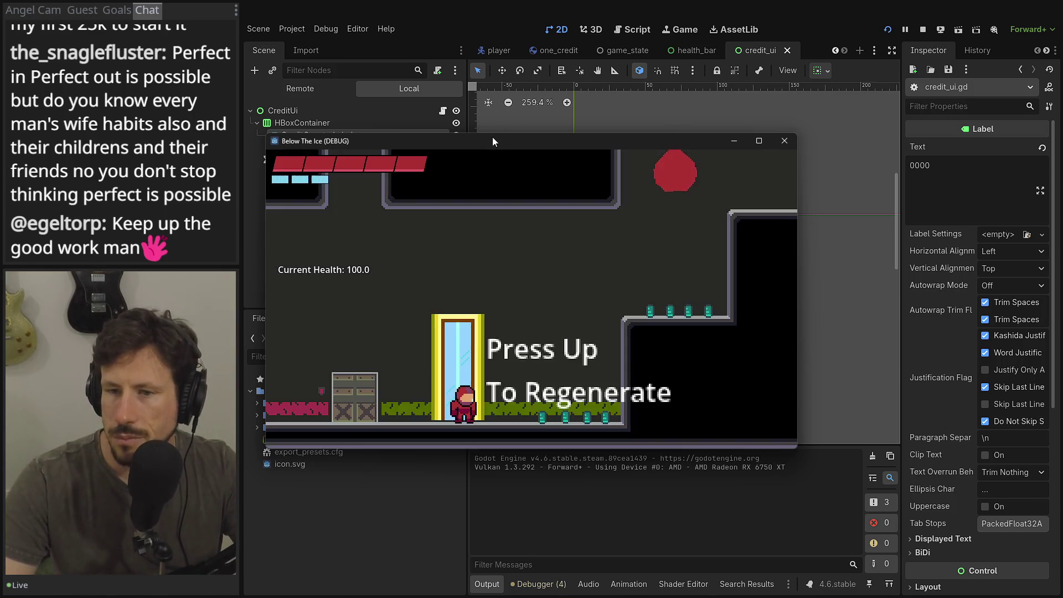
{"action": "key", "text": "Up"}
{"action": "double_click", "coordinate": [489, 145]}
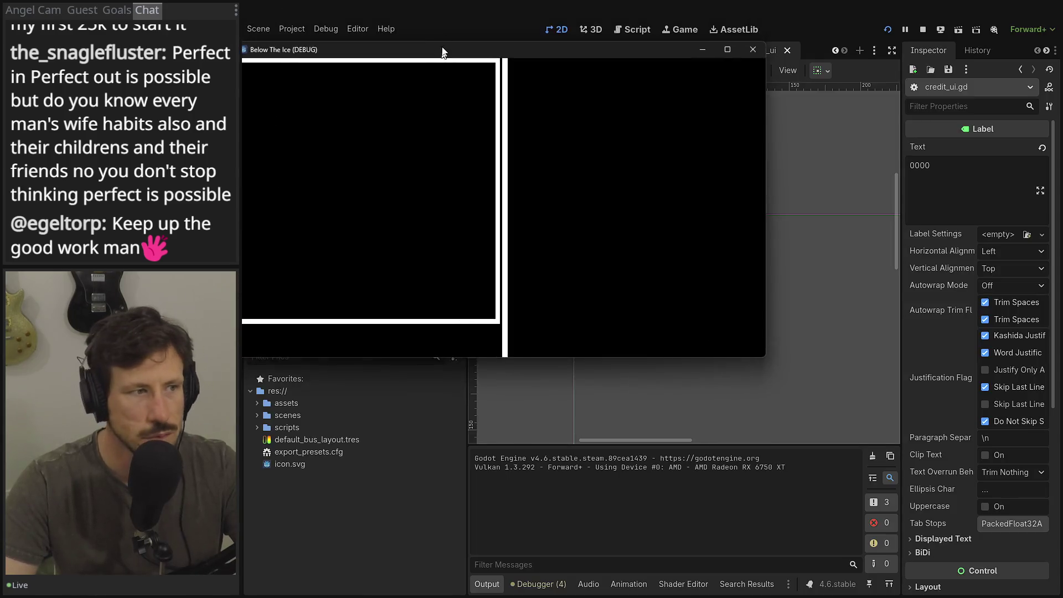
Step: Restore and enlarge the debug game window, then close it to stop the test run
{"action": "left_click_drag", "start_coordinate": [483, 8], "coordinate": [482, 105]}
{"action": "mouse_move", "coordinate": [805, 408]}
{"action": "left_mouse_down"}
{"action": "mouse_move", "coordinate": [888, 526]}
{"action": "mouse_move", "coordinate": [884, 591]}
{"action": "mouse_move", "coordinate": [636, 579]}
{"action": "mouse_move", "coordinate": [723, 547]}
{"action": "mouse_move", "coordinate": [792, 550]}
{"action": "mouse_move", "coordinate": [883, 522]}
{"action": "left_mouse_up"}
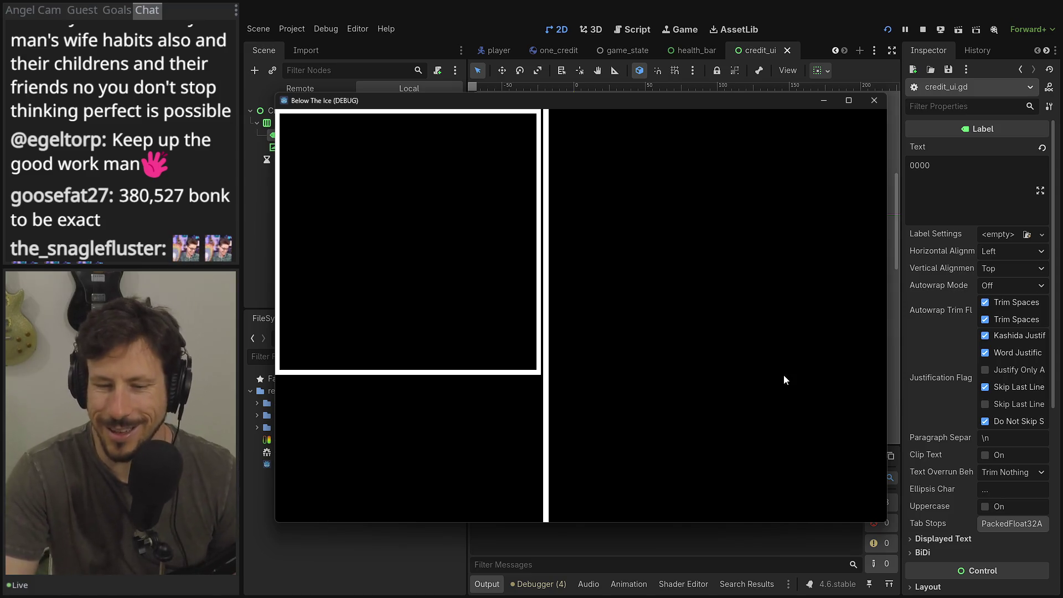
{"action": "left_click", "coordinate": [873, 100]}
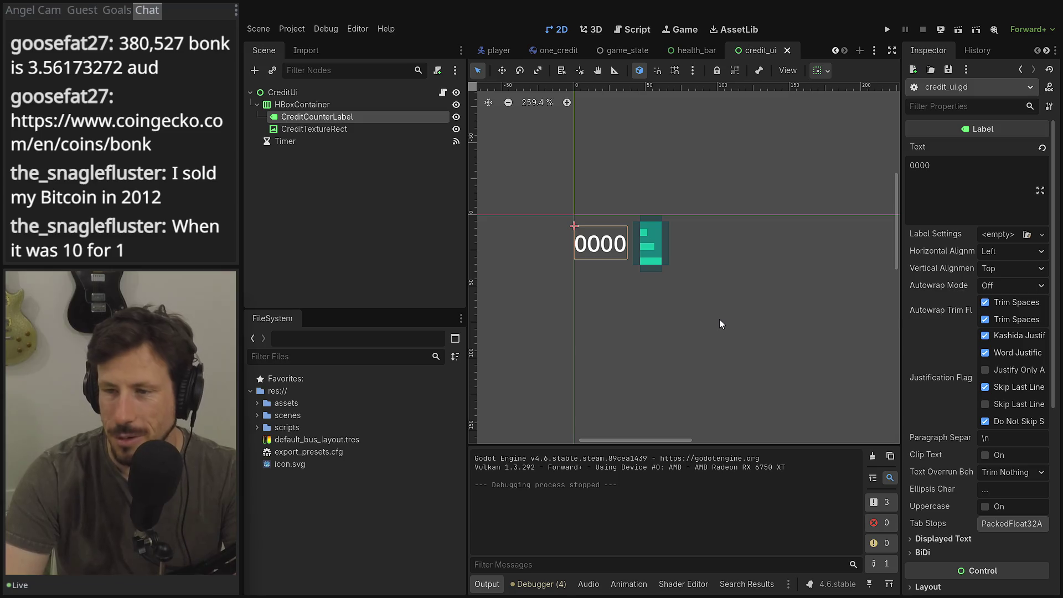
Step: Pan the 2D canvas and zoom out to about 91% to view the 0000 counter and credit icon
{"action": "mouse_move", "coordinate": [656, 296]}
{"action": "left_mouse_down"}
{"action": "mouse_move", "coordinate": [705, 298]}
{"action": "mouse_move", "coordinate": [660, 278]}
{"action": "left_mouse_up"}
{"action": "scroll", "coordinate": [700, 288], "scroll_direction": "down", "scroll_amount": 11}
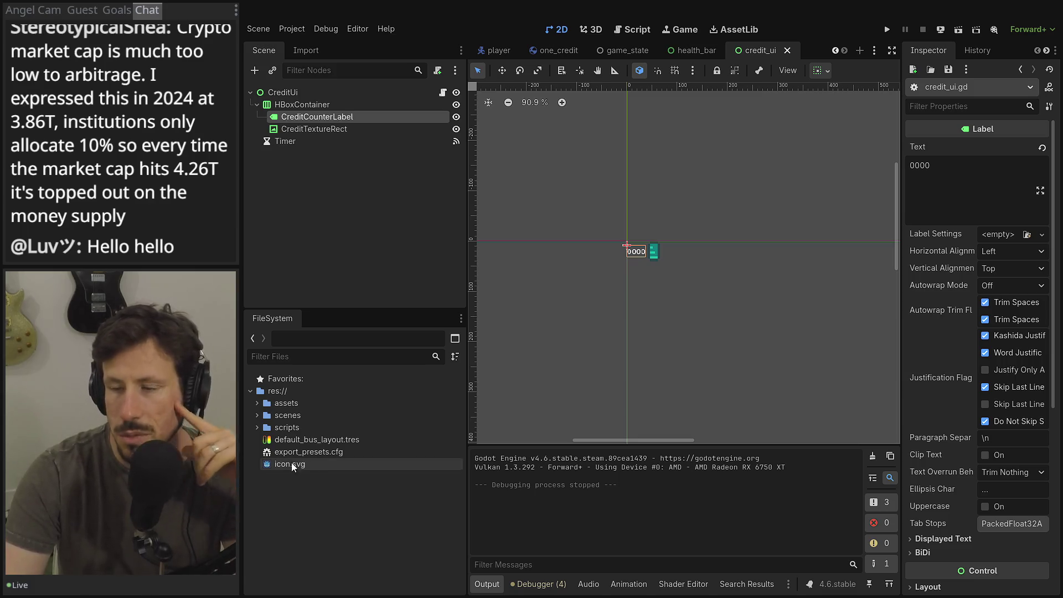
Step: Pan and zoom to centre the 0000 counter, then open the CreditUi node's credit_ui.gd script
{"action": "scroll", "coordinate": [559, 280], "scroll_direction": "right", "scroll_amount": 3}
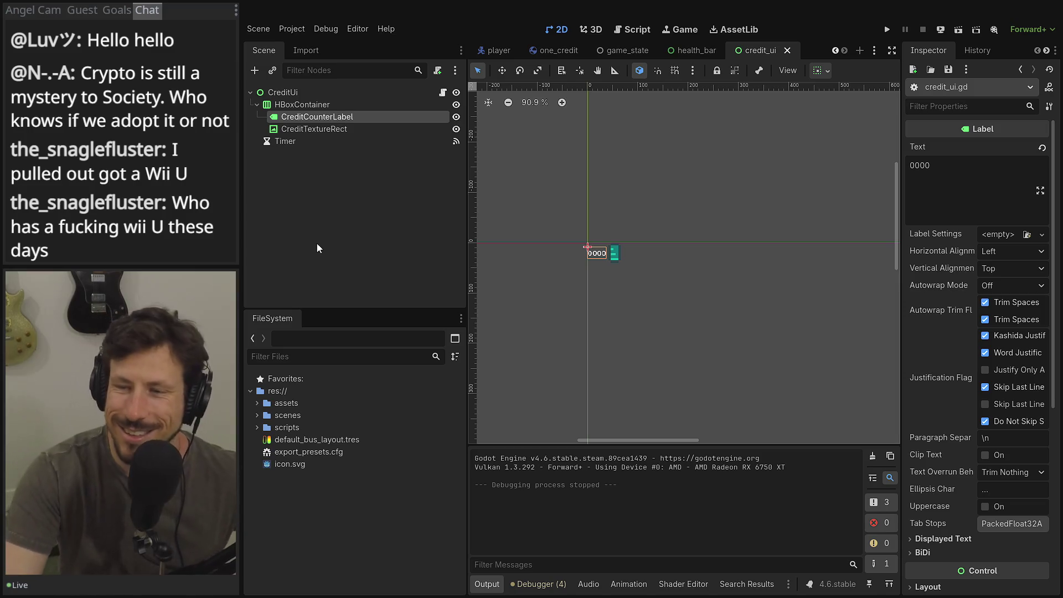
{"action": "scroll", "coordinate": [704, 277], "scroll_direction": "up", "scroll_amount": 5}
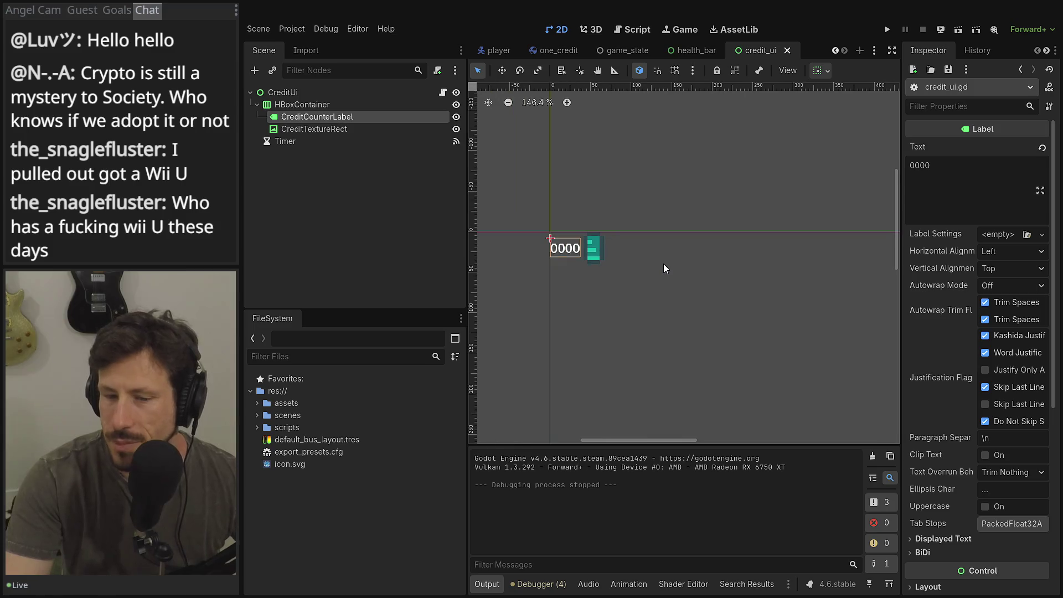
{"action": "left_click_drag", "start_coordinate": [659, 260], "coordinate": [729, 260]}
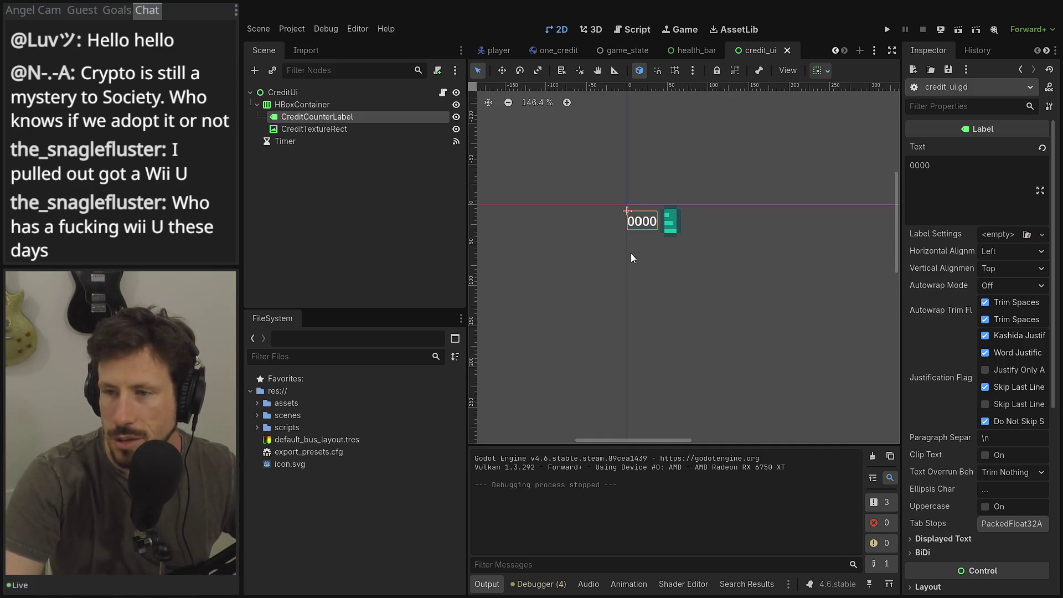
{"action": "left_click_drag", "start_coordinate": [613, 239], "coordinate": [586, 217]}
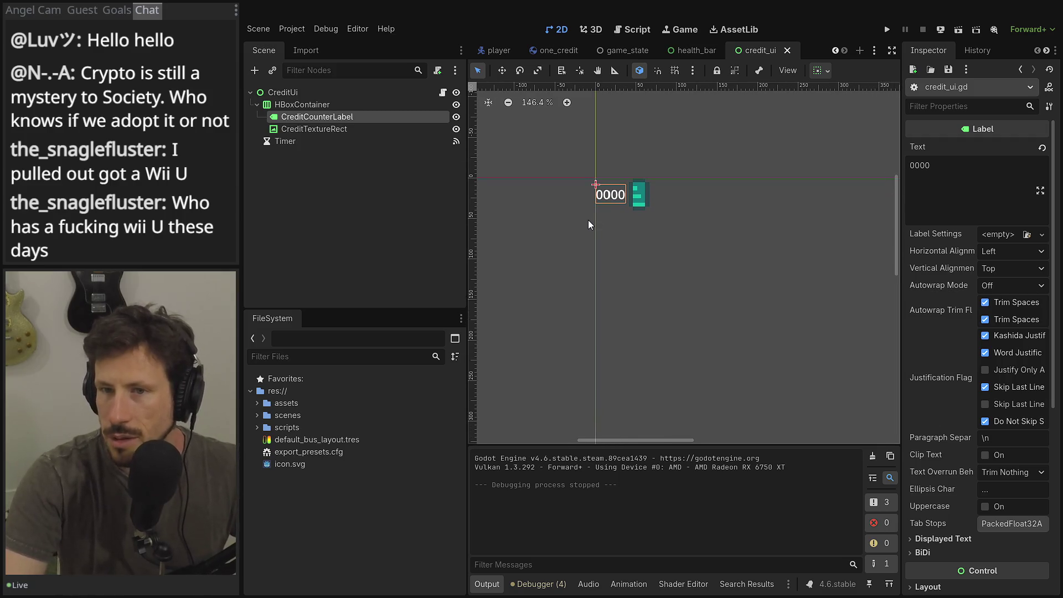
{"action": "left_click", "coordinate": [442, 92]}
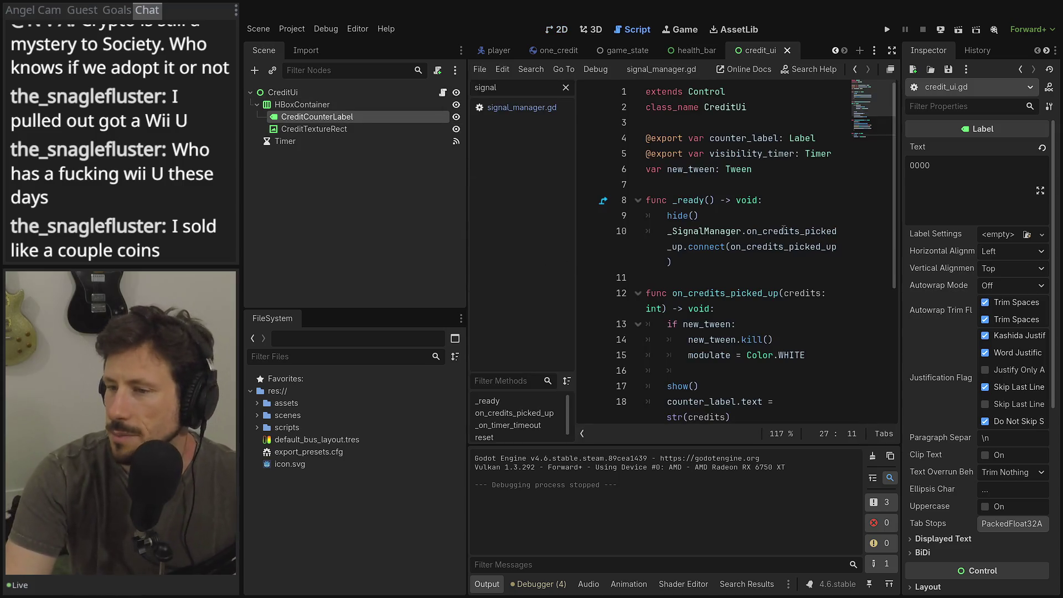
Step: Narrow the inspector and scene docks, and select the on_credits_picked_up signal on line 10
{"action": "left_click_drag", "start_coordinate": [893, 188], "coordinate": [929, 189]}
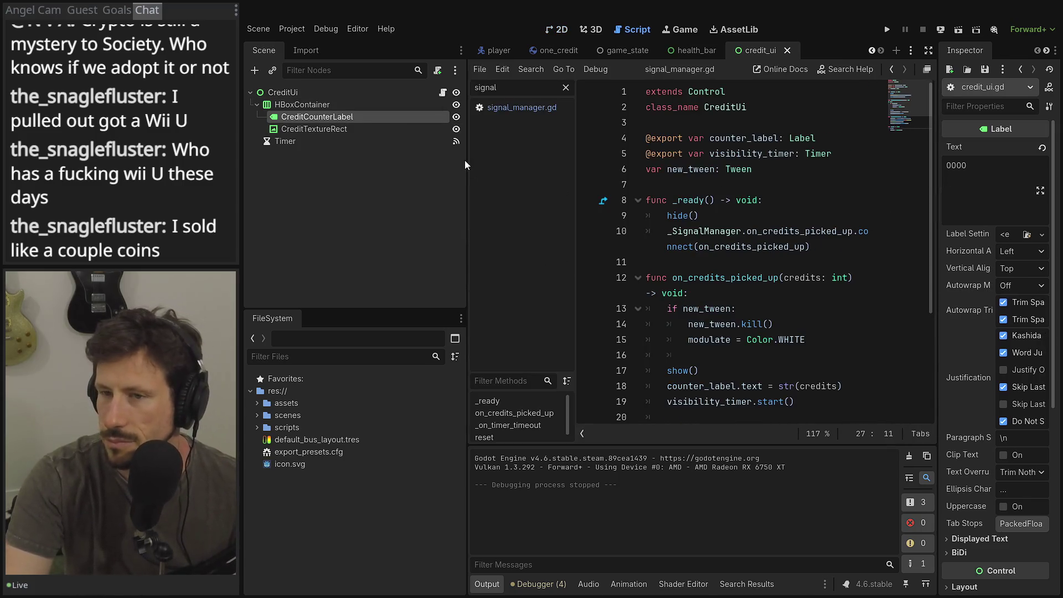
{"action": "left_click_drag", "start_coordinate": [466, 160], "coordinate": [391, 160]}
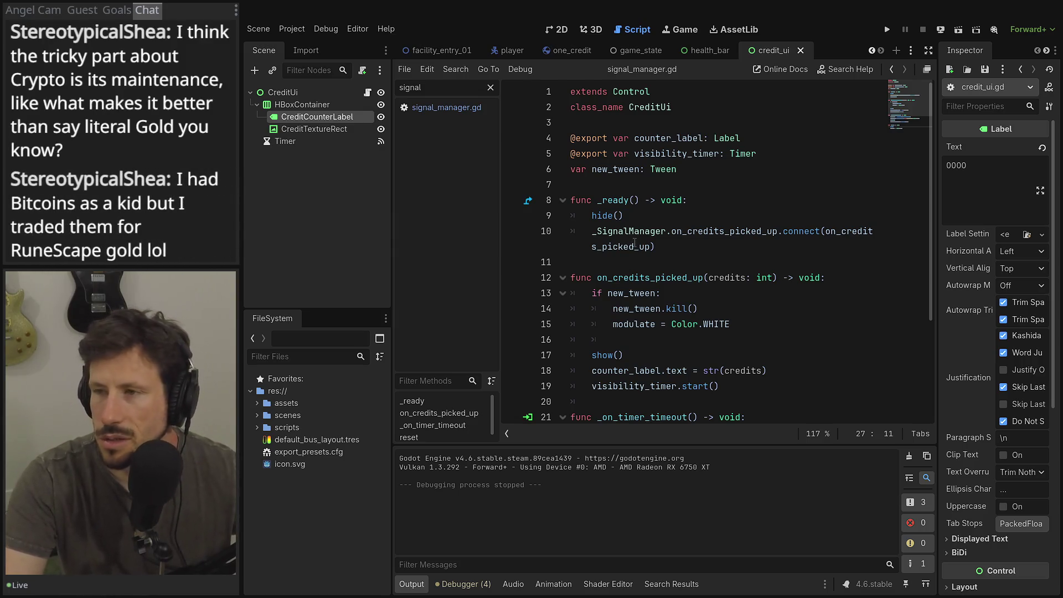
{"action": "mouse_move", "coordinate": [634, 243]}
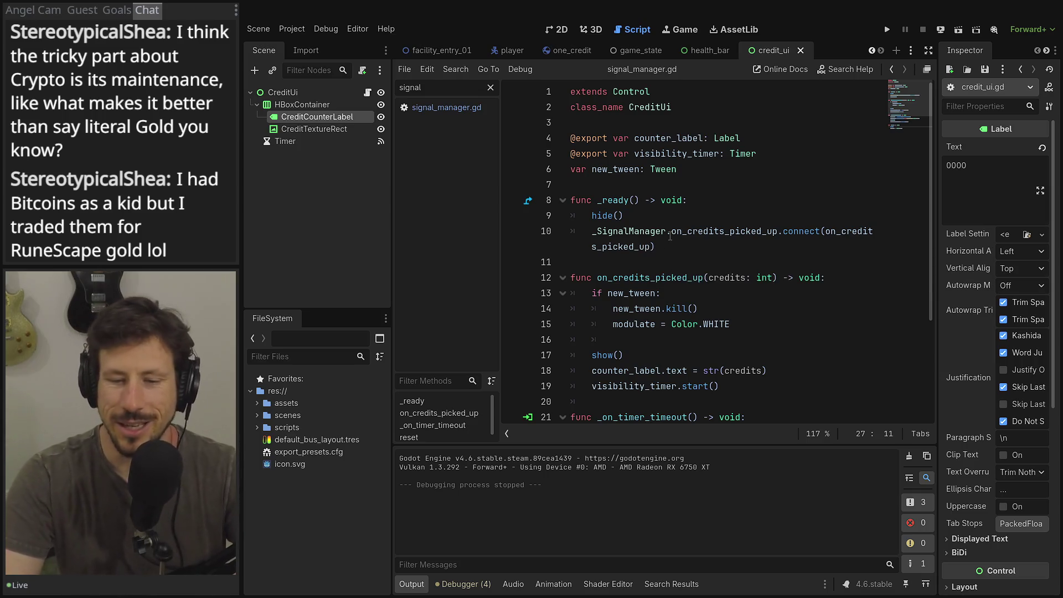
{"action": "double_click", "coordinate": [708, 231]}
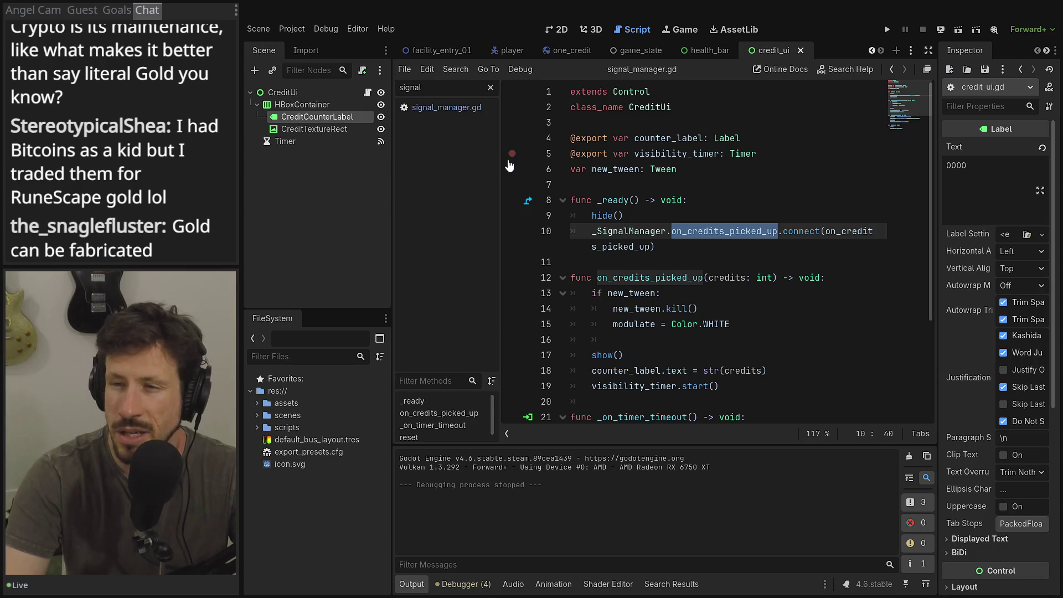
Step: Narrow the script and method lists, select the connected on_credits_picked_up callback, and scroll down to the reset function
{"action": "left_click_drag", "start_coordinate": [501, 166], "coordinate": [459, 170]}
{"action": "mouse_move", "coordinate": [391, 146]}
{"action": "left_mouse_down"}
{"action": "mouse_move", "coordinate": [338, 147]}
{"action": "mouse_move", "coordinate": [415, 159]}
{"action": "mouse_move", "coordinate": [378, 155]}
{"action": "left_mouse_up"}
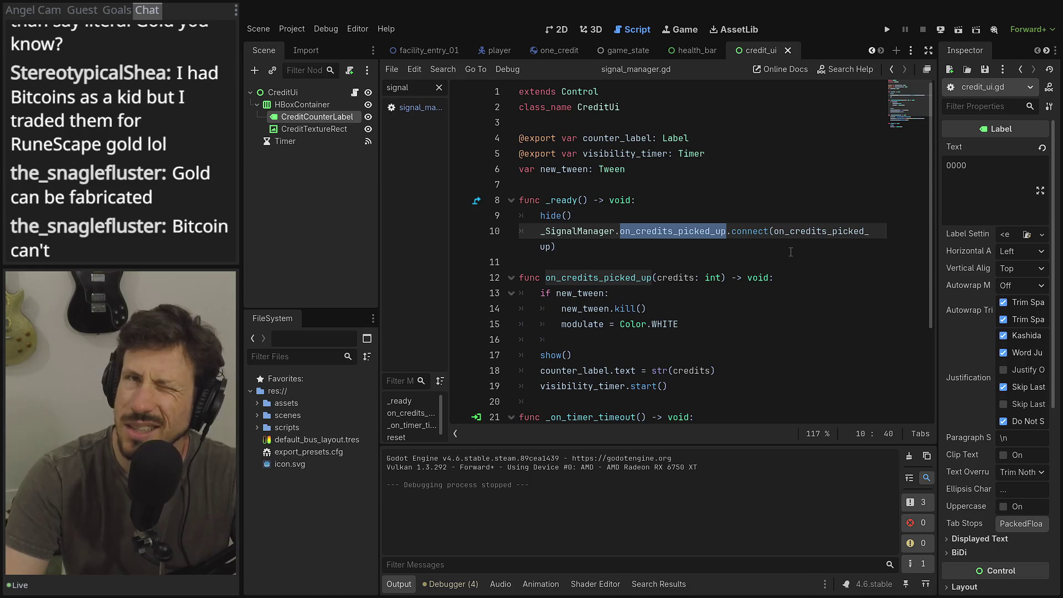
{"action": "double_click", "coordinate": [837, 231]}
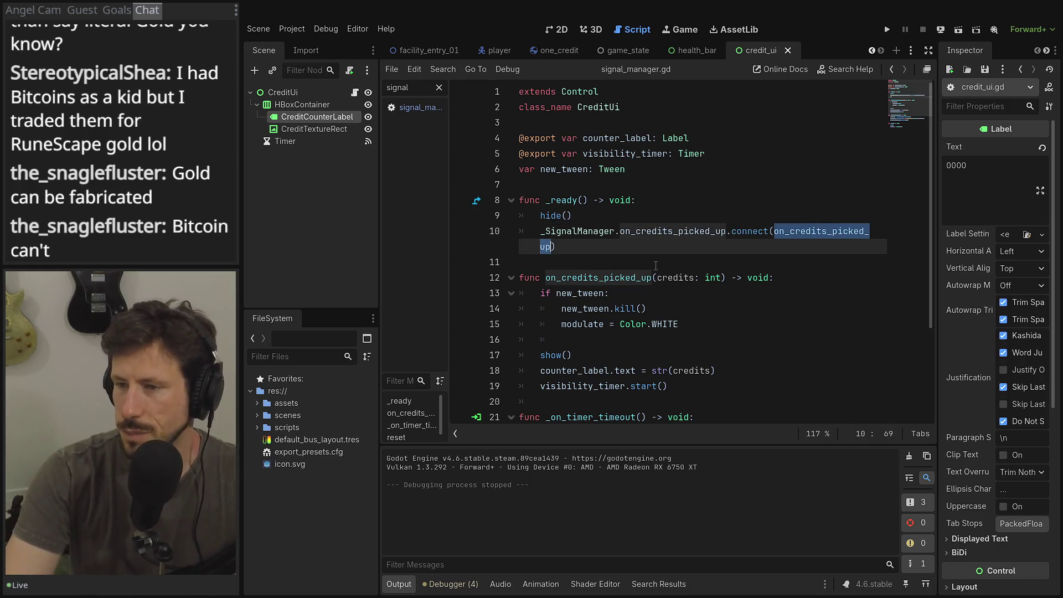
{"action": "scroll", "coordinate": [655, 266], "scroll_direction": "down", "scroll_amount": 2}
{"action": "scroll", "coordinate": [655, 265], "scroll_direction": "up", "scroll_amount": 2}
{"action": "scroll", "coordinate": [655, 113], "scroll_direction": "down", "scroll_amount": 3}
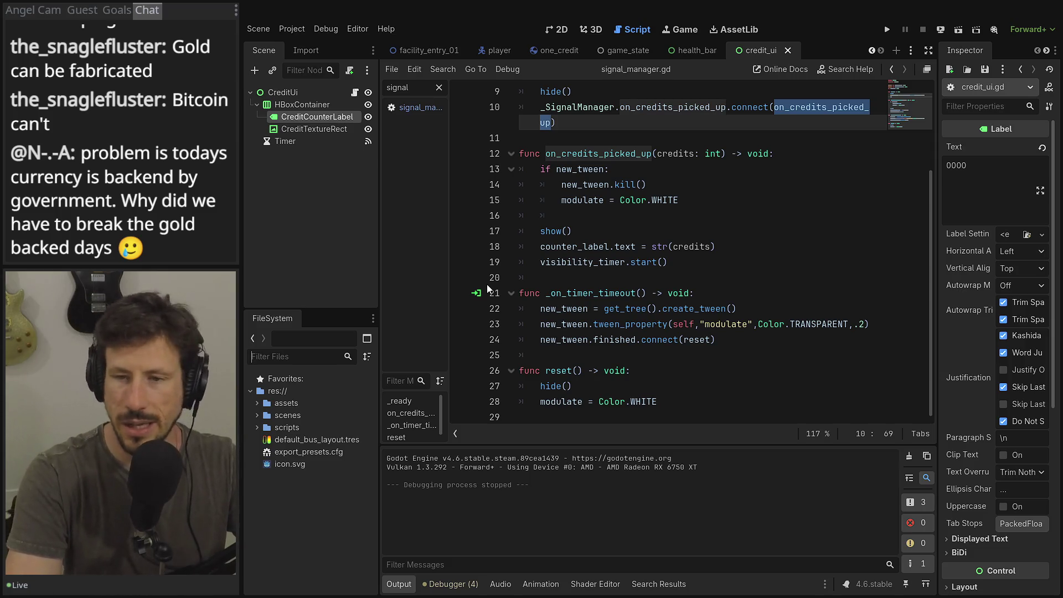
{"action": "type", "text": "in"}
{"action": "key", "text": "BackSpace"}
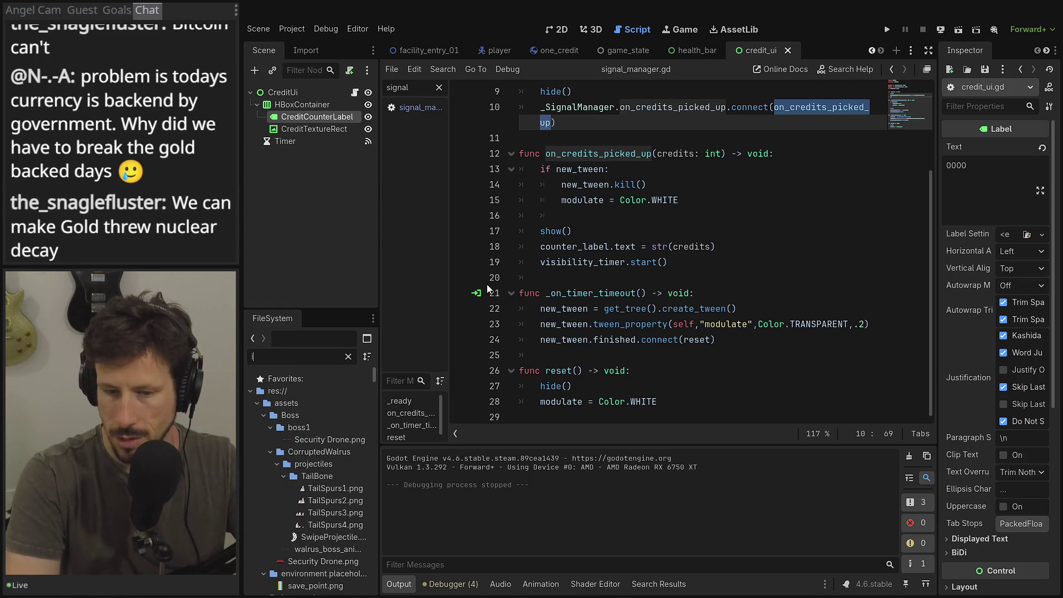
{"action": "key", "text": "BackSpace"}
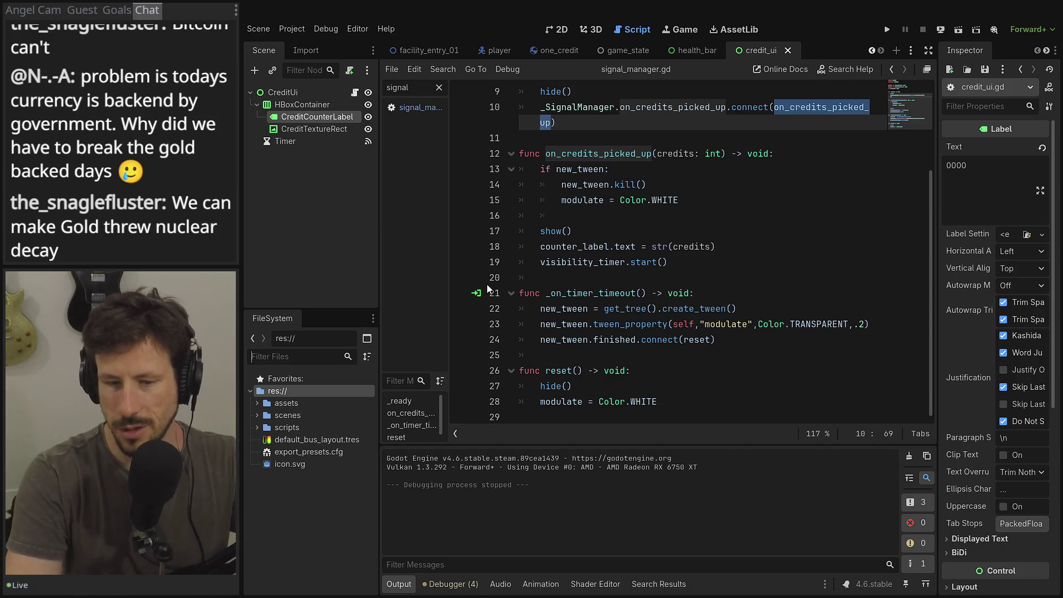
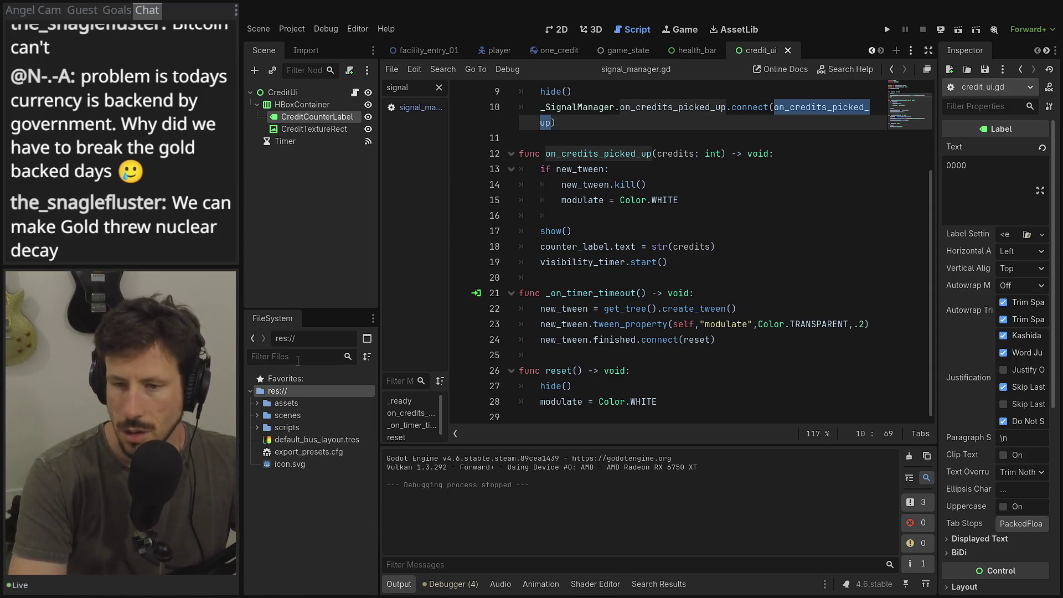
Step: Filter the FileSystem for in_game and open in_game_menu.tscn in the 2D view
{"action": "type", "text": "ing"}
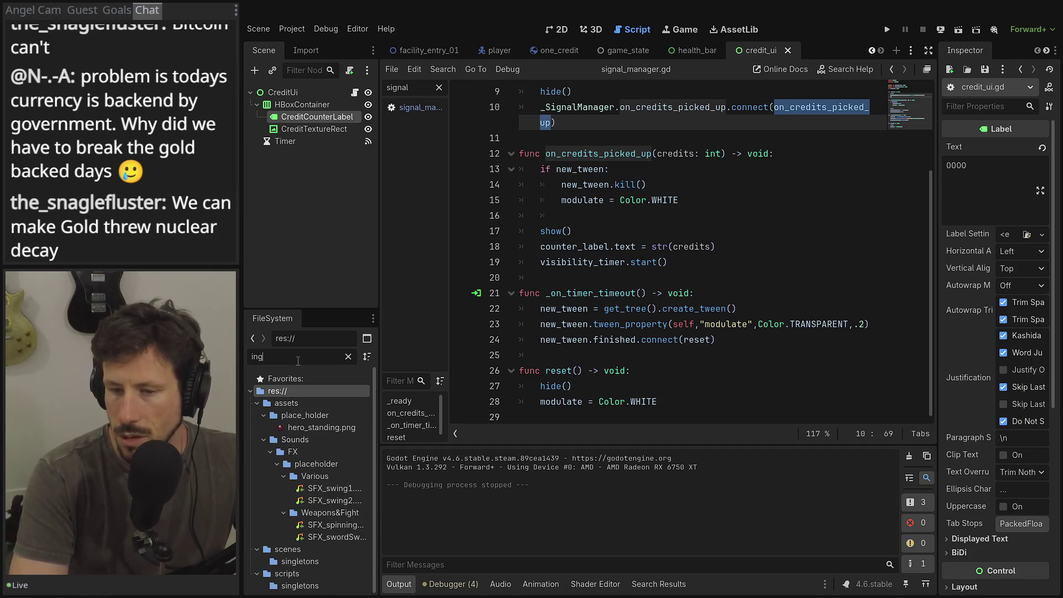
{"action": "key", "text": "BackSpace"}
{"action": "type", "text": "_game"}
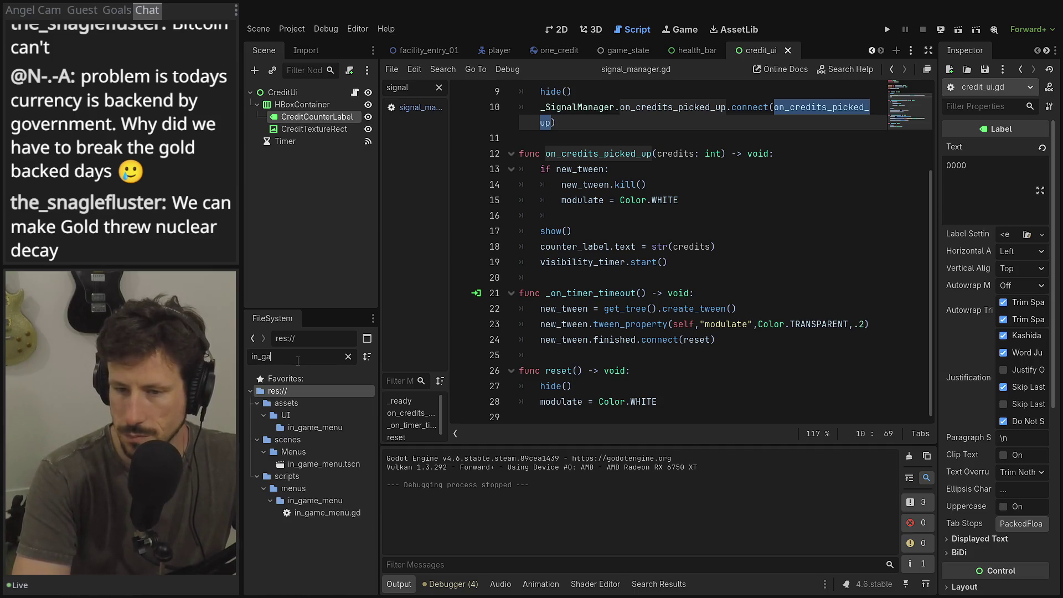
{"action": "double_click", "coordinate": [332, 463]}
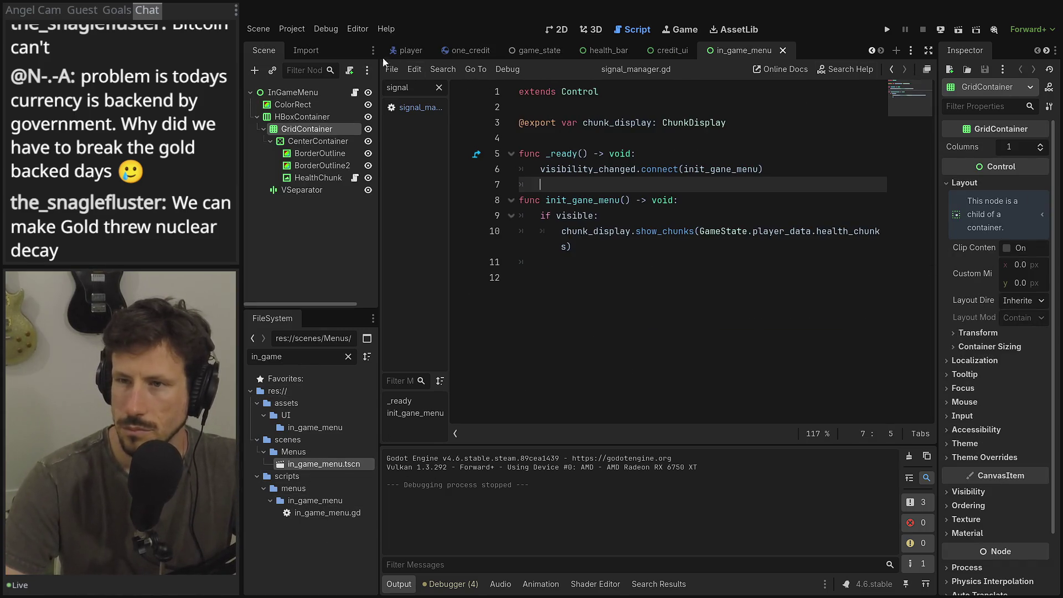
{"action": "left_click", "coordinate": [556, 30]}
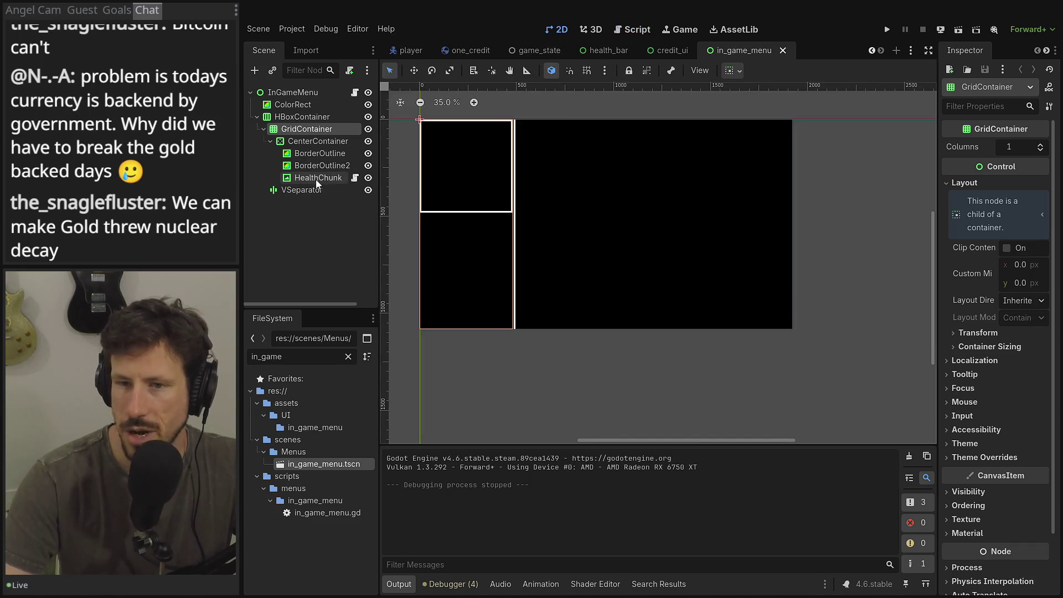
Step: Set the background ColorRect's color to translucent dark grey 212121d5
{"action": "left_click", "coordinate": [298, 153]}
{"action": "left_click", "coordinate": [310, 166]}
{"action": "left_click", "coordinate": [310, 177]}
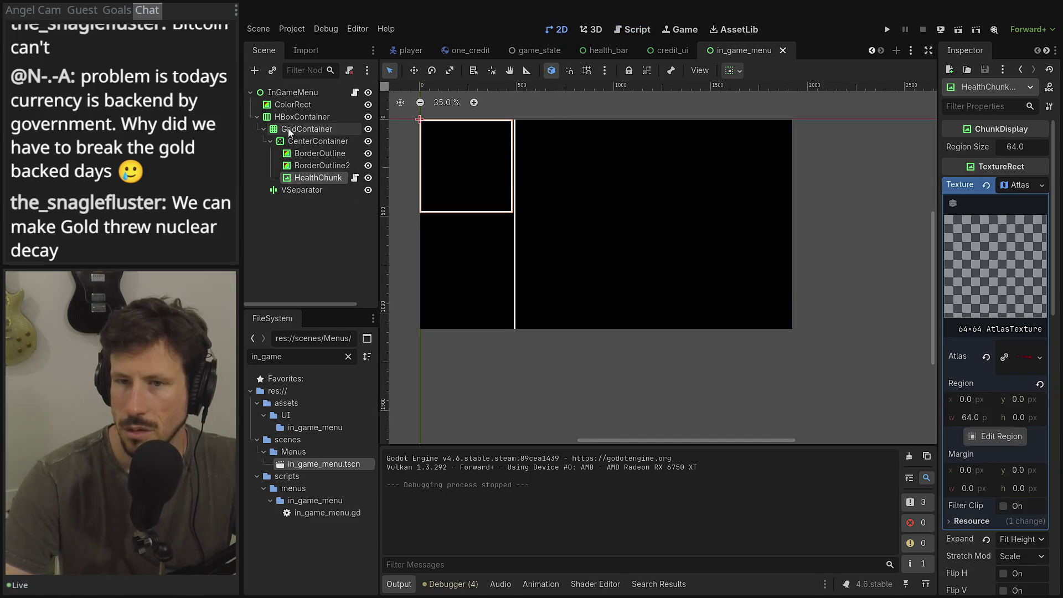
{"action": "left_click", "coordinate": [290, 105]}
{"action": "left_click", "coordinate": [1025, 145]}
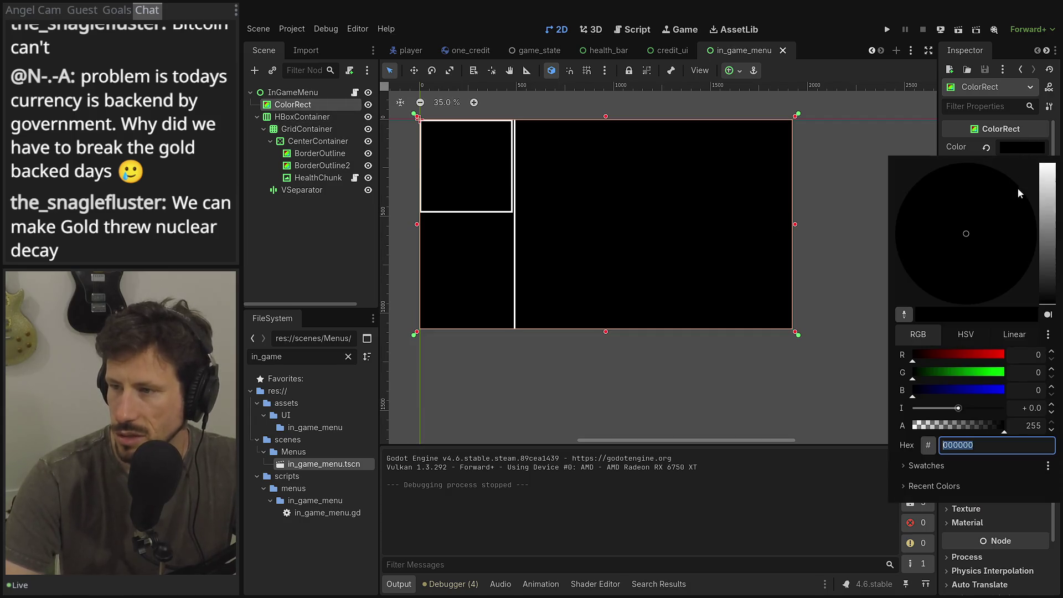
{"action": "left_click", "coordinate": [990, 425]}
{"action": "left_click_drag", "start_coordinate": [991, 425], "coordinate": [992, 425]}
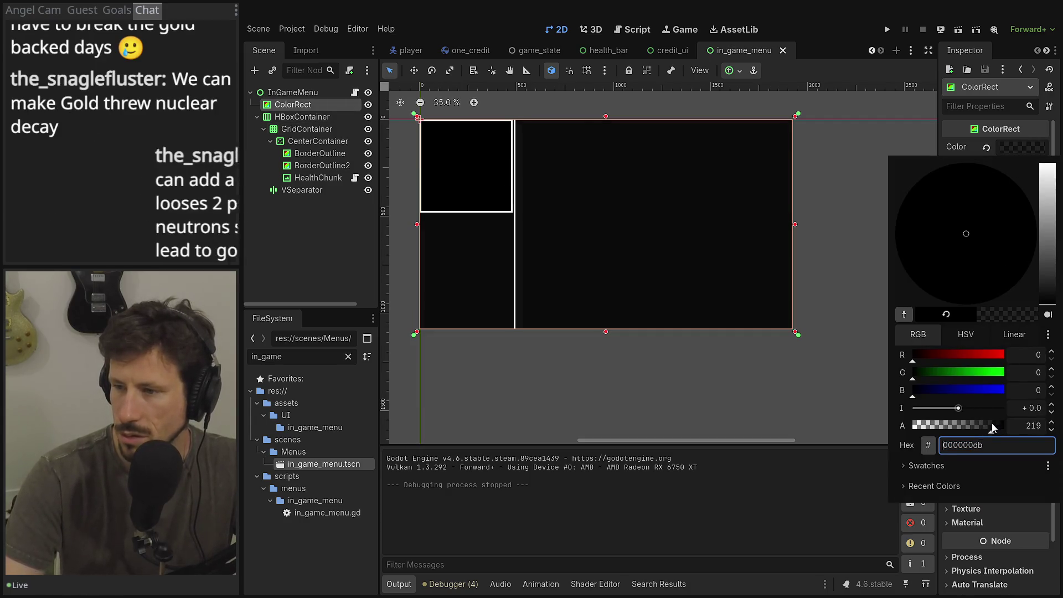
{"action": "left_click", "coordinate": [1054, 288]}
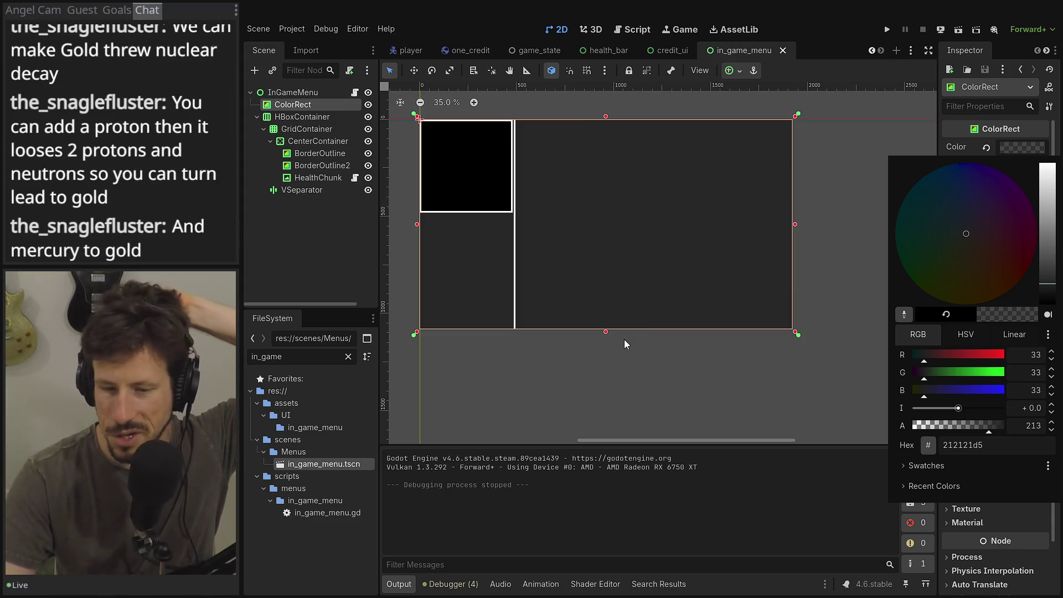
{"action": "key", "text": "Escape"}
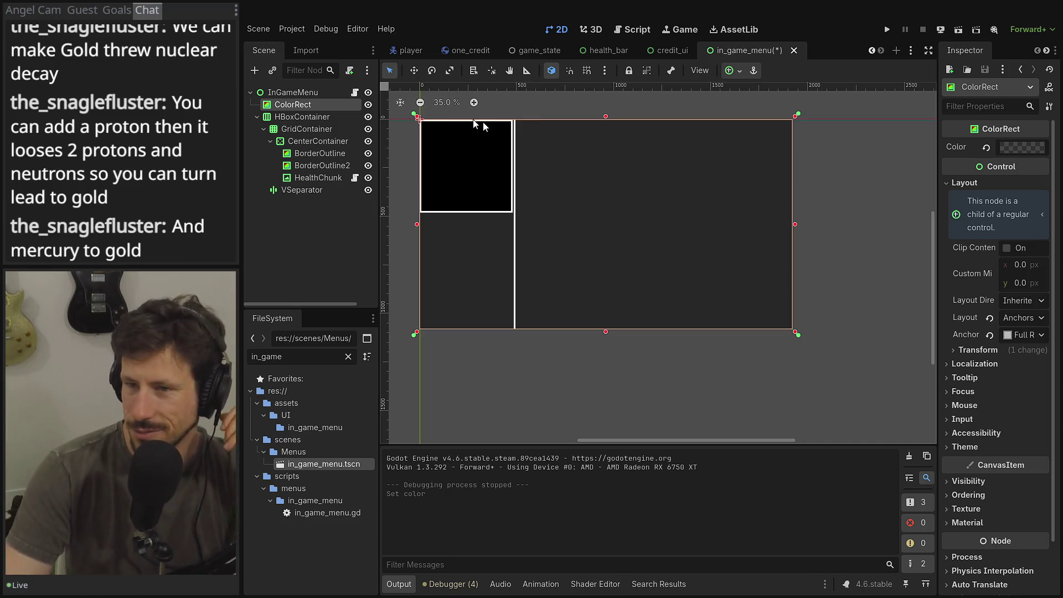
Step: Give BorderOutline2 the background's translucent dark grey from Recent Colors
{"action": "left_click", "coordinate": [307, 166]}
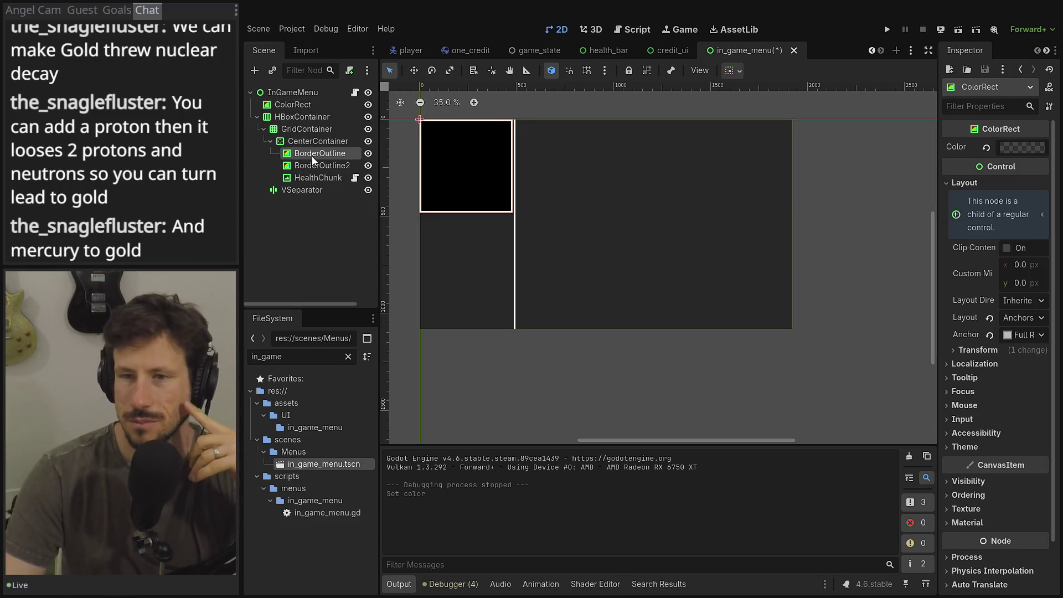
{"action": "left_click", "coordinate": [311, 177]}
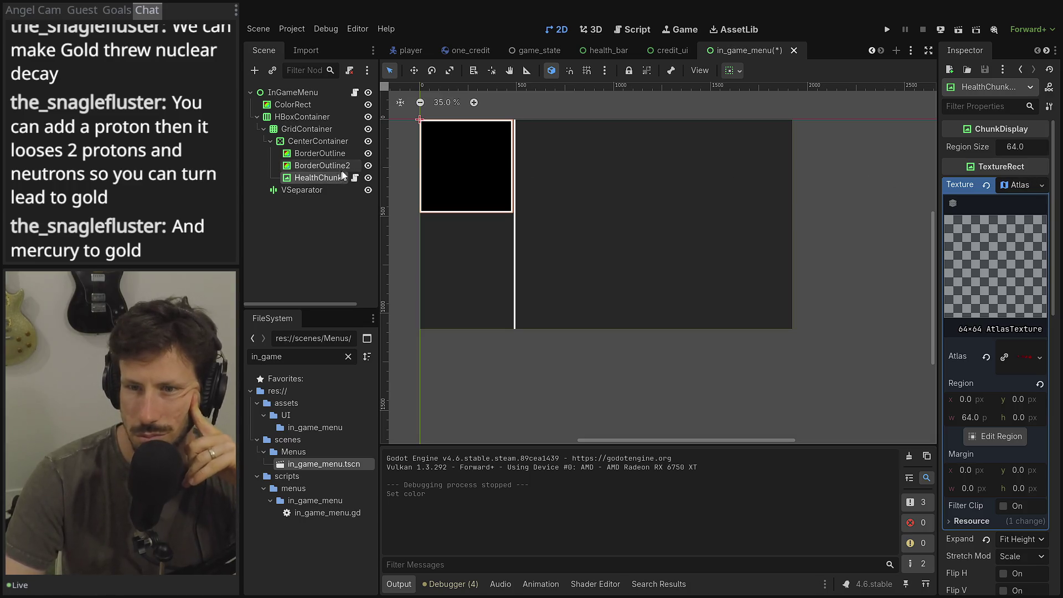
{"action": "left_click", "coordinate": [368, 166]}
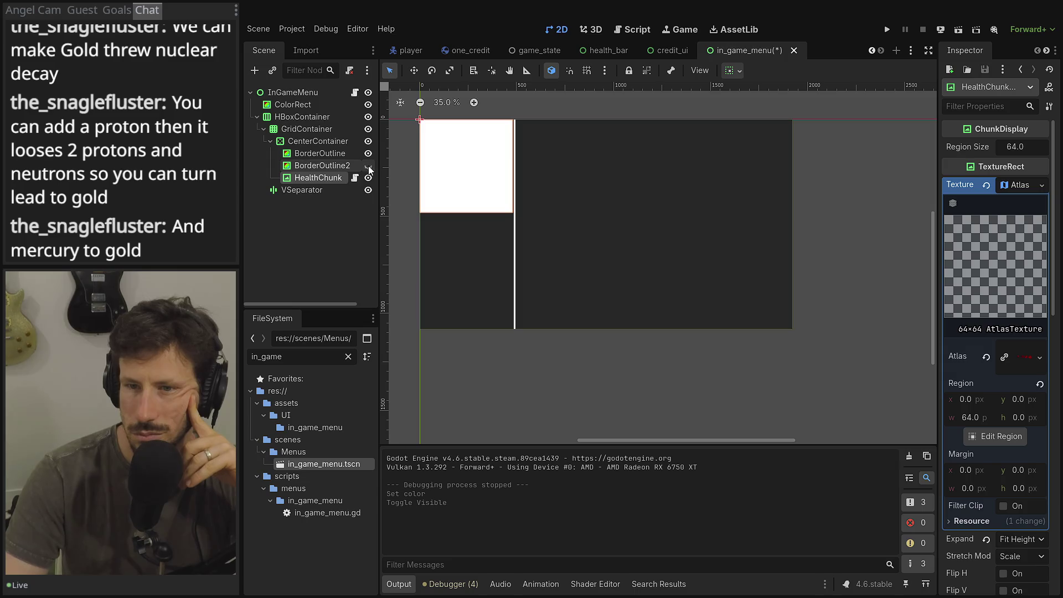
{"action": "left_click", "coordinate": [368, 166]}
{"action": "left_click", "coordinate": [322, 166]}
{"action": "left_click", "coordinate": [1023, 151]}
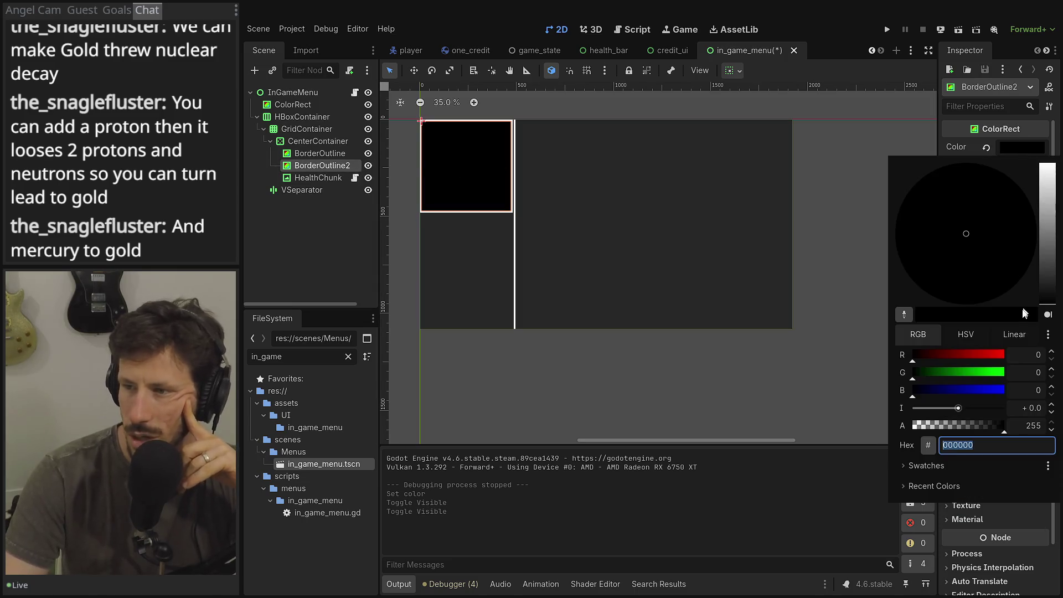
{"action": "left_click", "coordinate": [923, 467]}
{"action": "left_click", "coordinate": [922, 467]}
{"action": "left_click", "coordinate": [924, 486]}
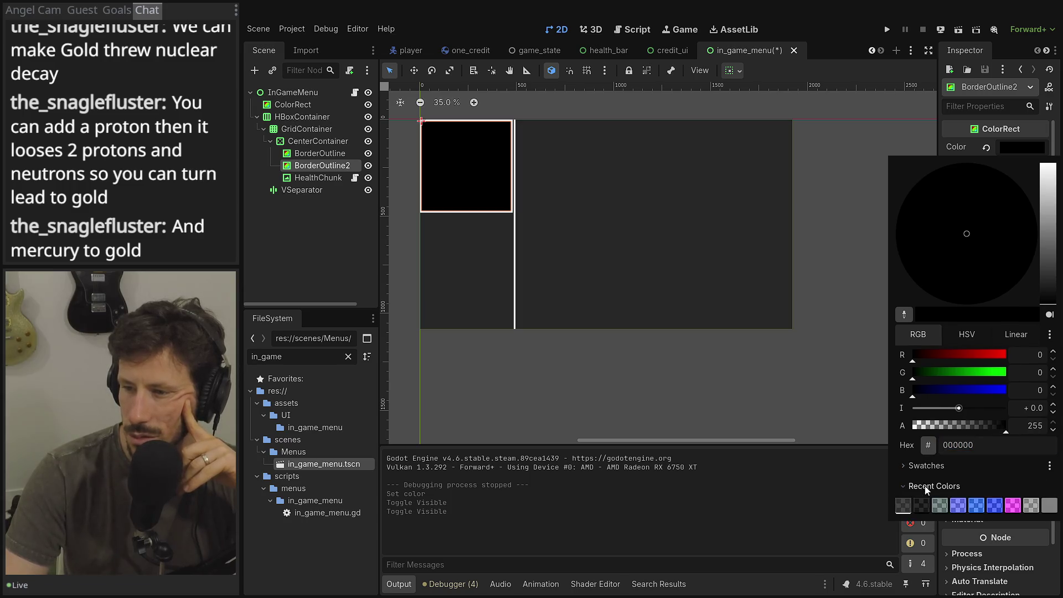
{"action": "left_click", "coordinate": [1050, 507]}
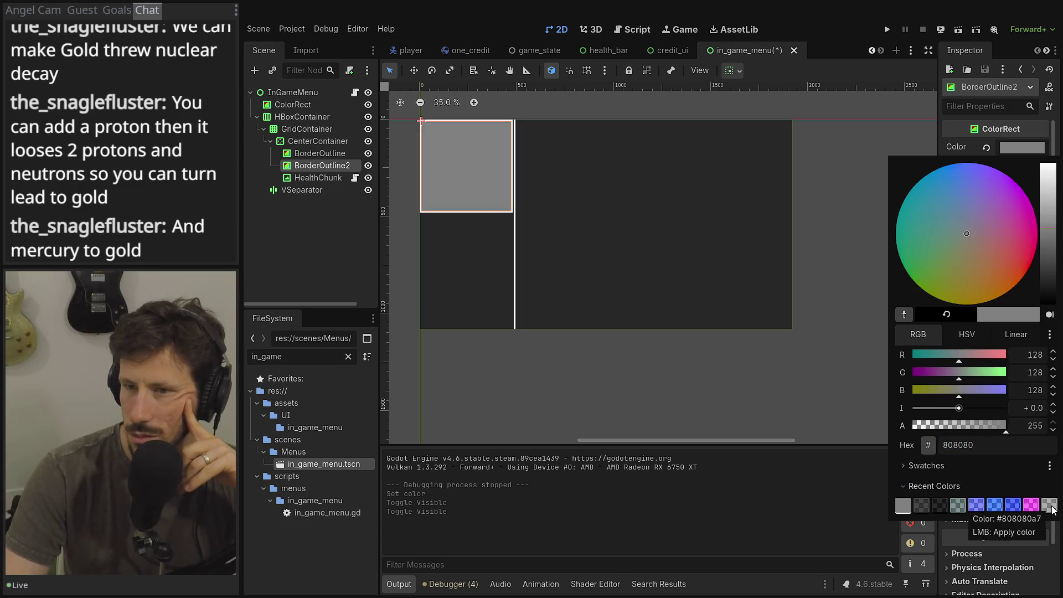
{"action": "left_click", "coordinate": [919, 504]}
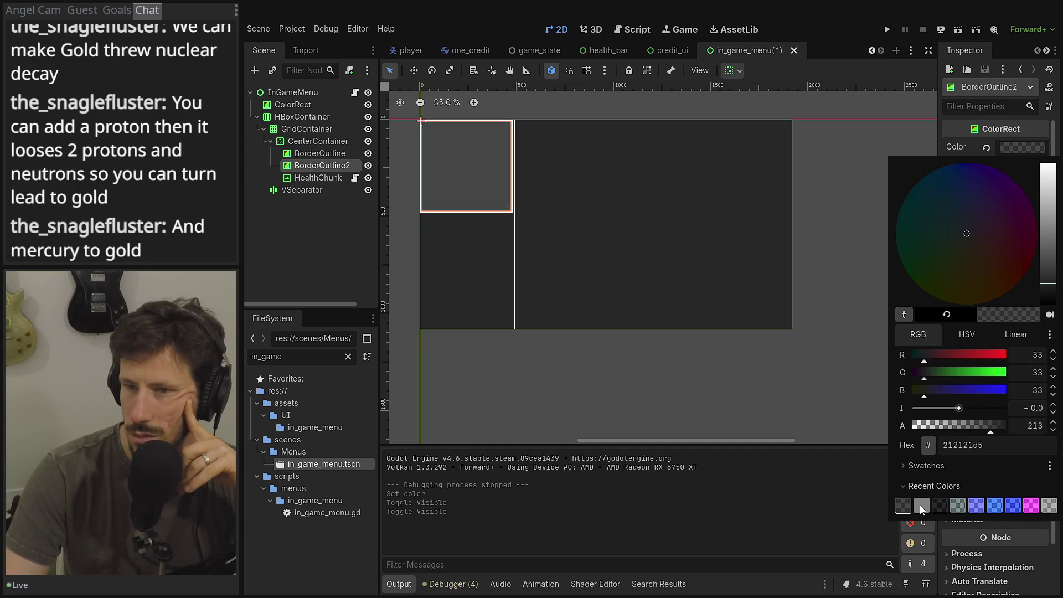
Step: Duplicate the CenterContainer holding the health chunk as CenterContainer2 with Ctrl+D
{"action": "scroll", "coordinate": [476, 161], "scroll_direction": "up", "scroll_amount": 5}
{"action": "scroll", "coordinate": [478, 165], "scroll_direction": "down", "scroll_amount": 2}
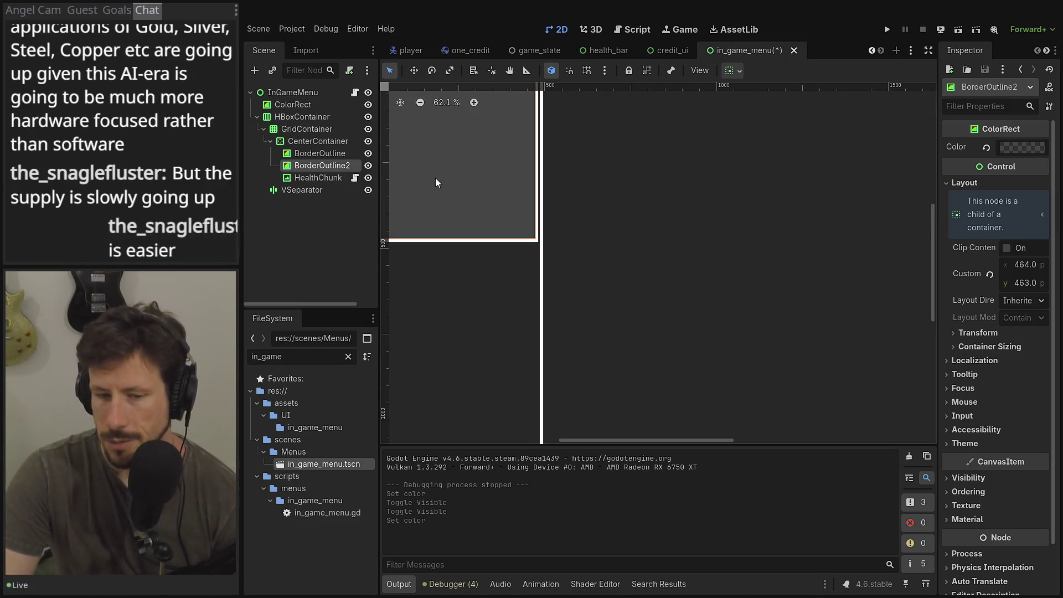
{"action": "left_click_drag", "start_coordinate": [435, 178], "coordinate": [450, 180]}
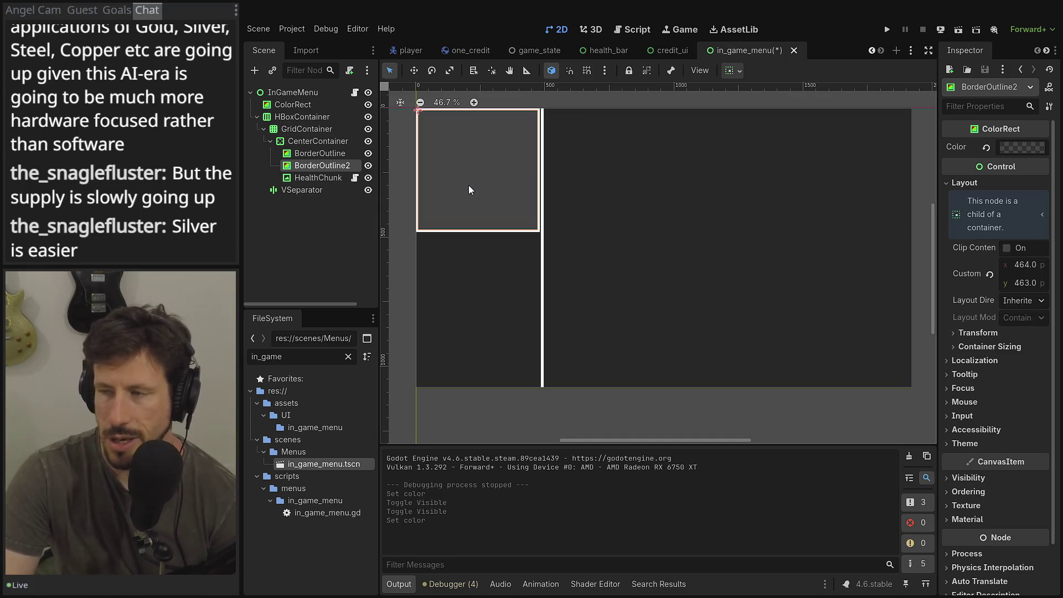
{"action": "left_click", "coordinate": [286, 182]}
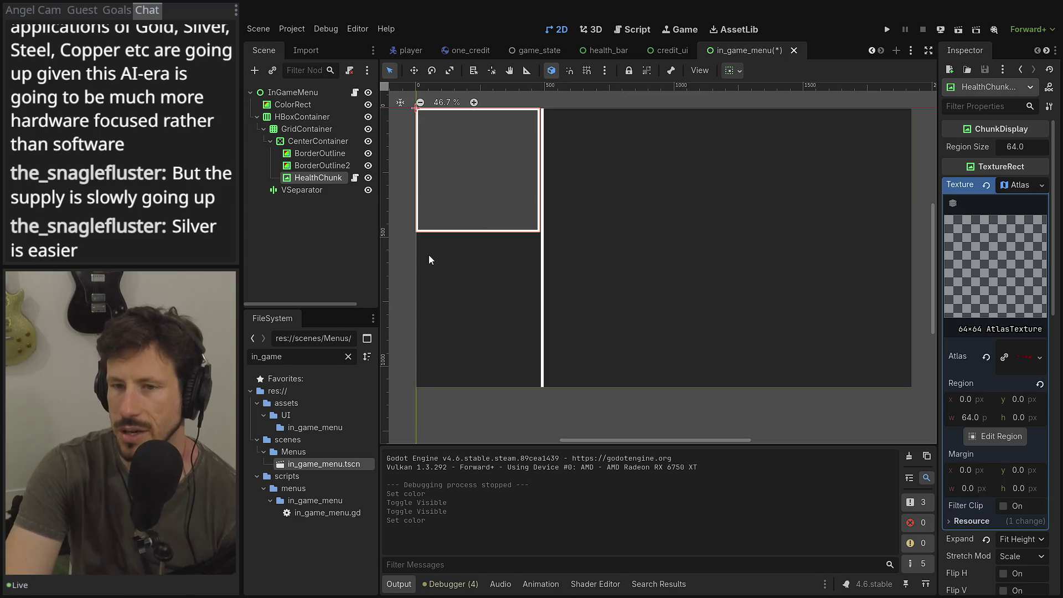
{"action": "left_click", "coordinate": [300, 143]}
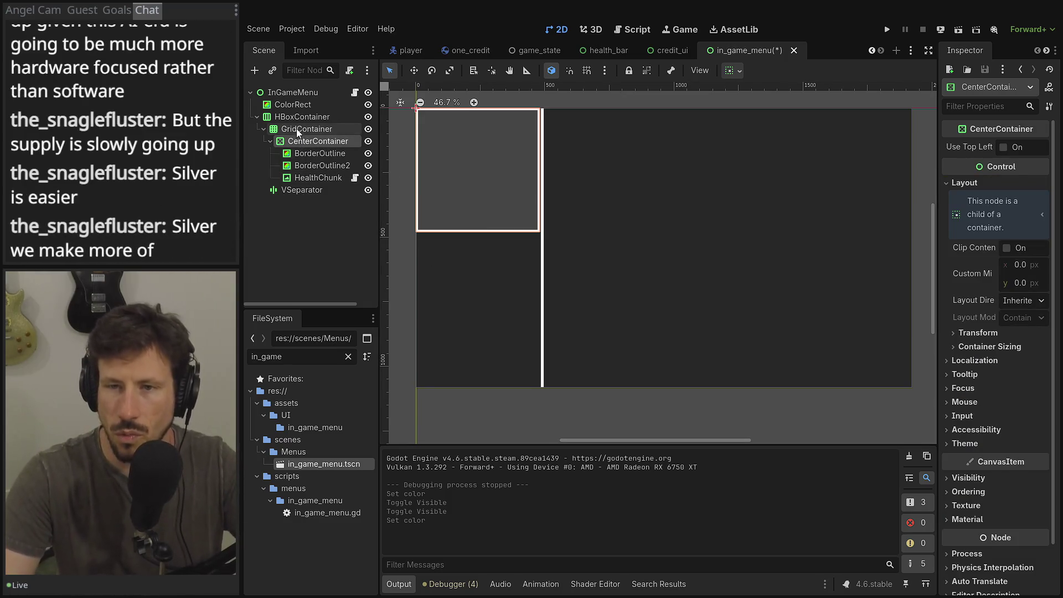
{"action": "key", "text": "ctrl+d"}
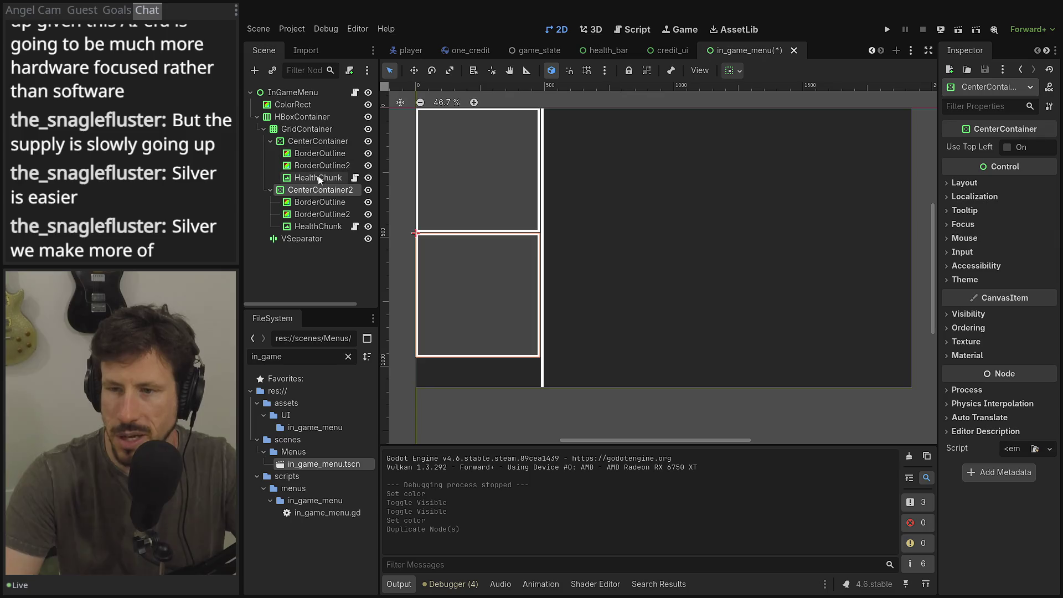
Step: Try renaming the second HealthChunk script's class to EnergyDisplay, then revert to ChunkDisplay and save
{"action": "left_click", "coordinate": [329, 226]}
{"action": "left_click", "coordinate": [355, 226]}
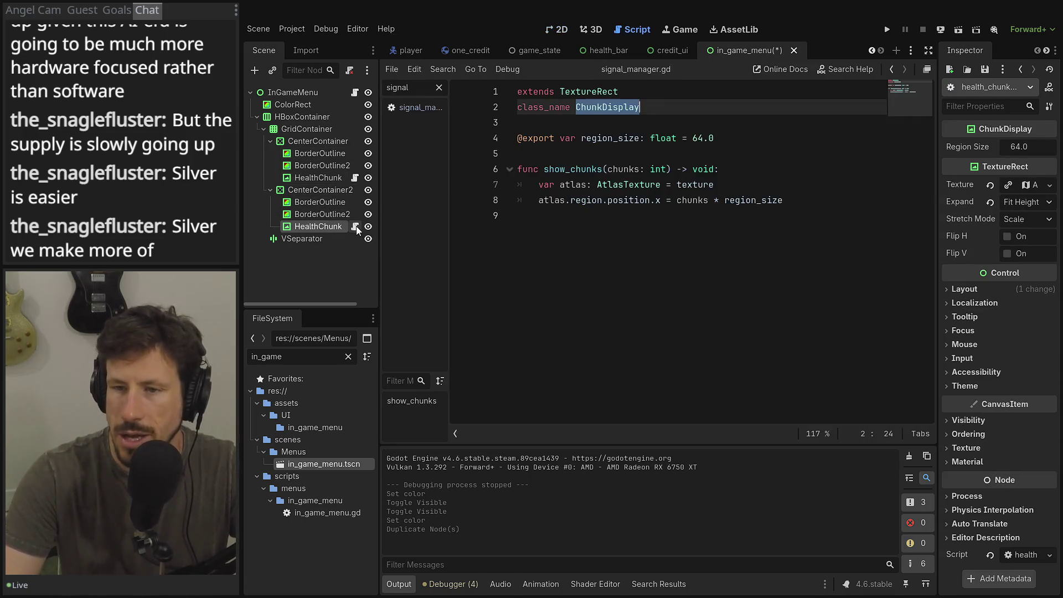
{"action": "left_click", "coordinate": [723, 234]}
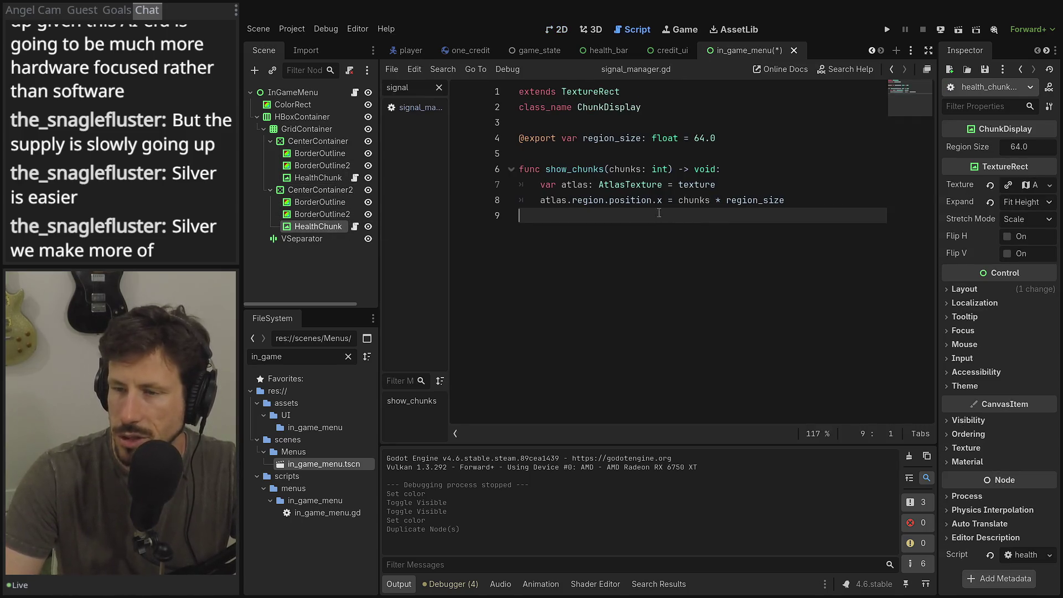
{"action": "left_click_drag", "start_coordinate": [604, 107], "coordinate": [577, 108]}
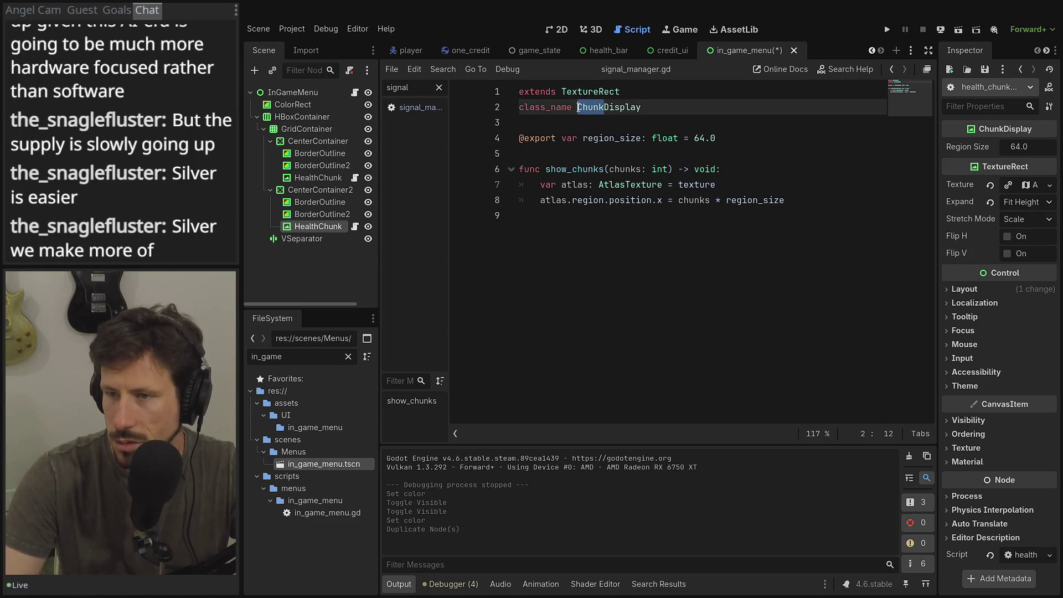
{"action": "type", "text": "Engery"}
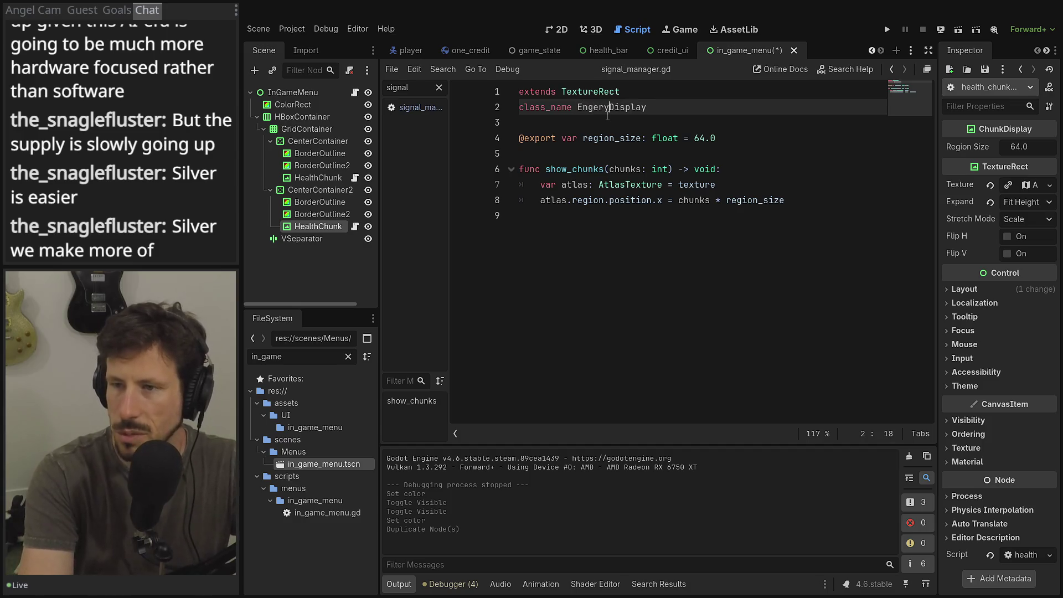
{"action": "key", "text": "BackSpace"}
{"action": "key", "text": "BackSpace"}
{"action": "key", "text": "BackSpace"}
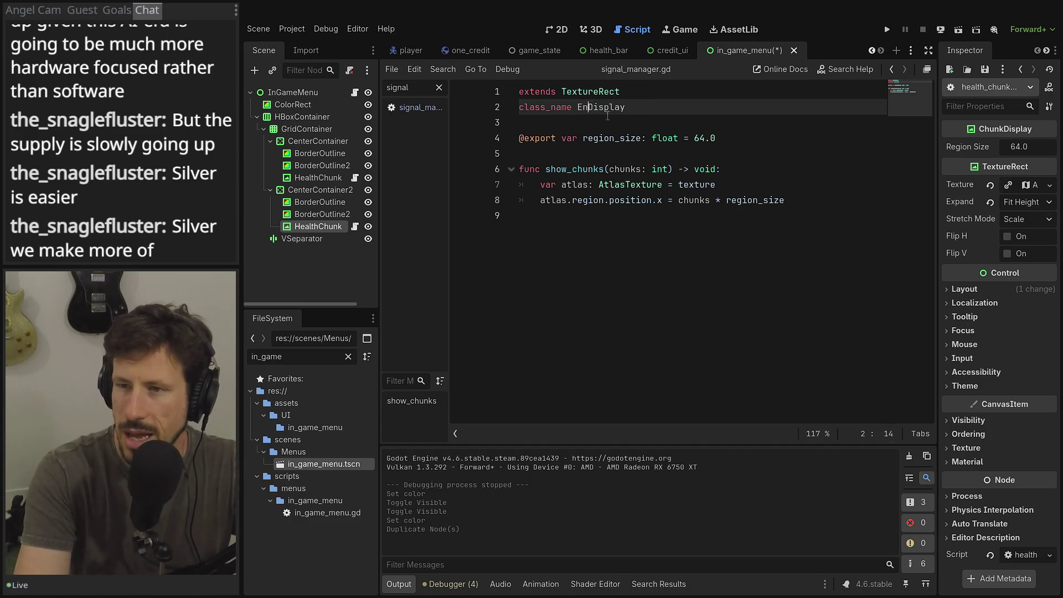
{"action": "type", "text": "ergy"}
{"action": "key", "text": "ctrl+s"}
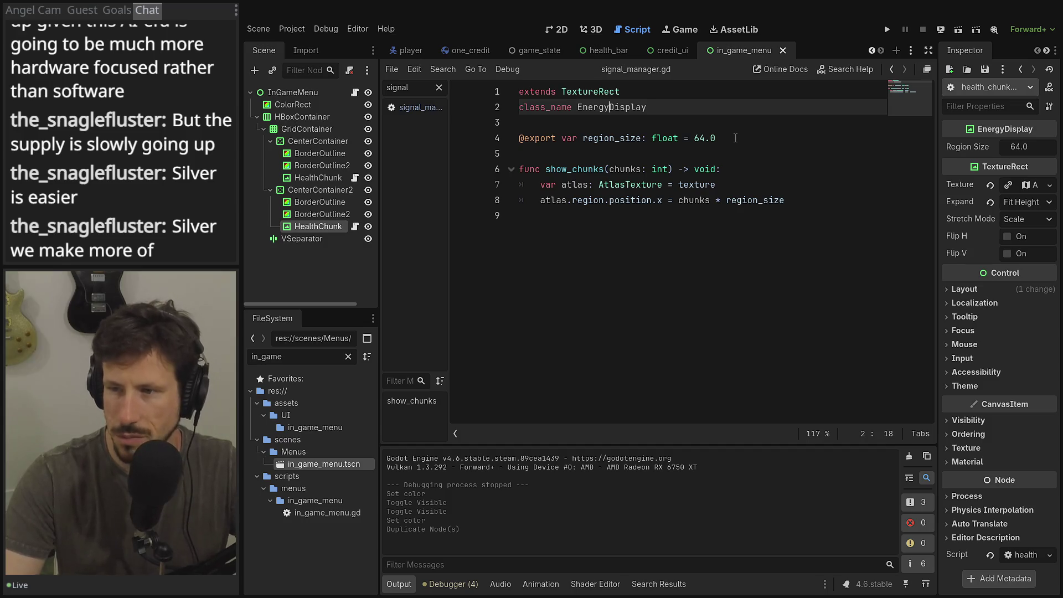
{"action": "key", "text": "ctrl+z"}
{"action": "key", "text": "ctrl+s"}
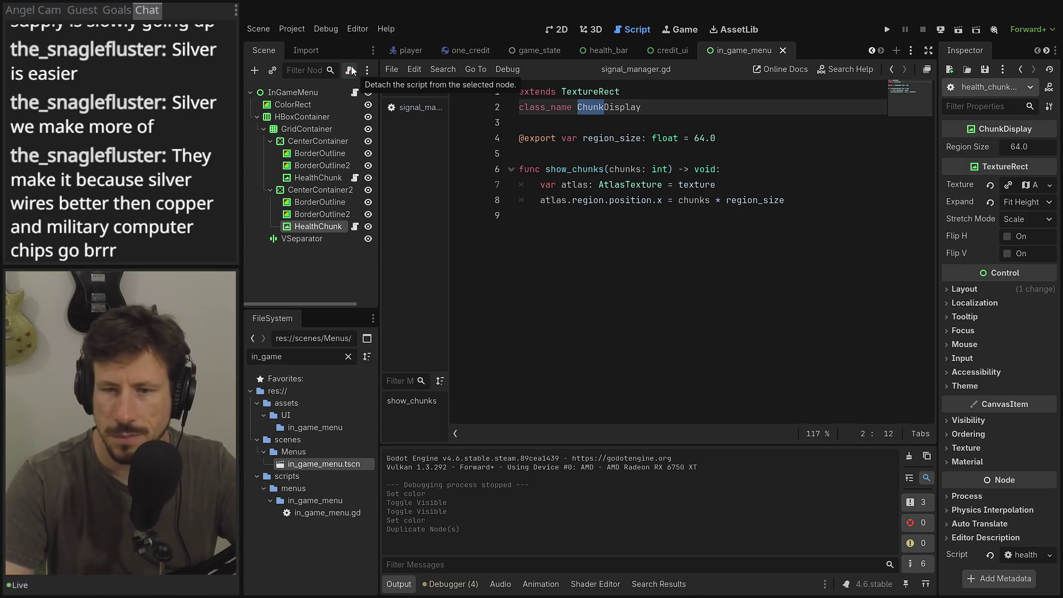
Step: Detach the script from the copied chunk node, then undo the detachment
{"action": "left_click", "coordinate": [352, 71]}
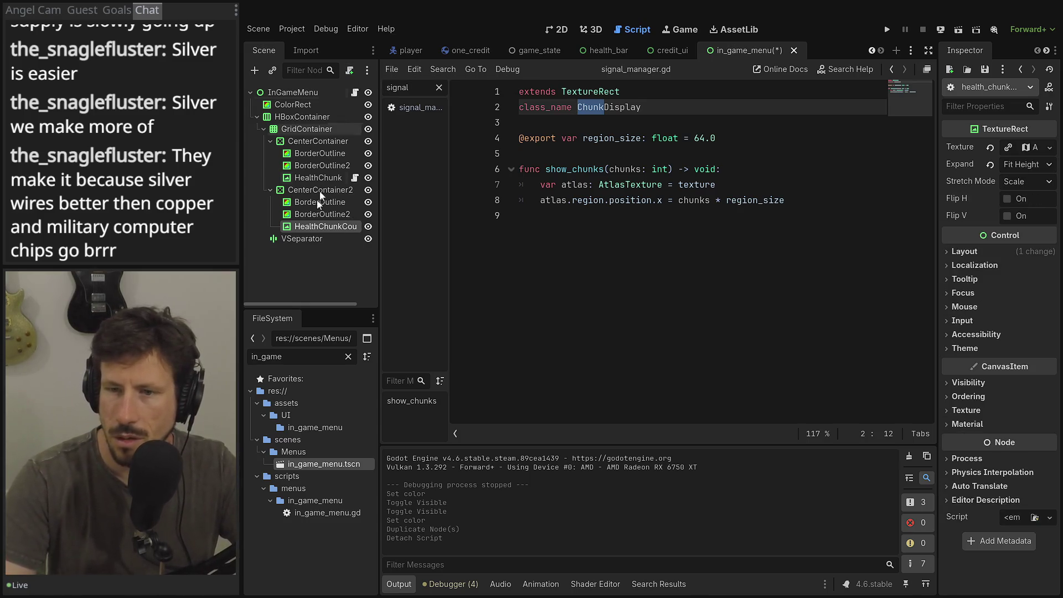
{"action": "left_click_drag", "start_coordinate": [675, 227], "coordinate": [628, 200]}
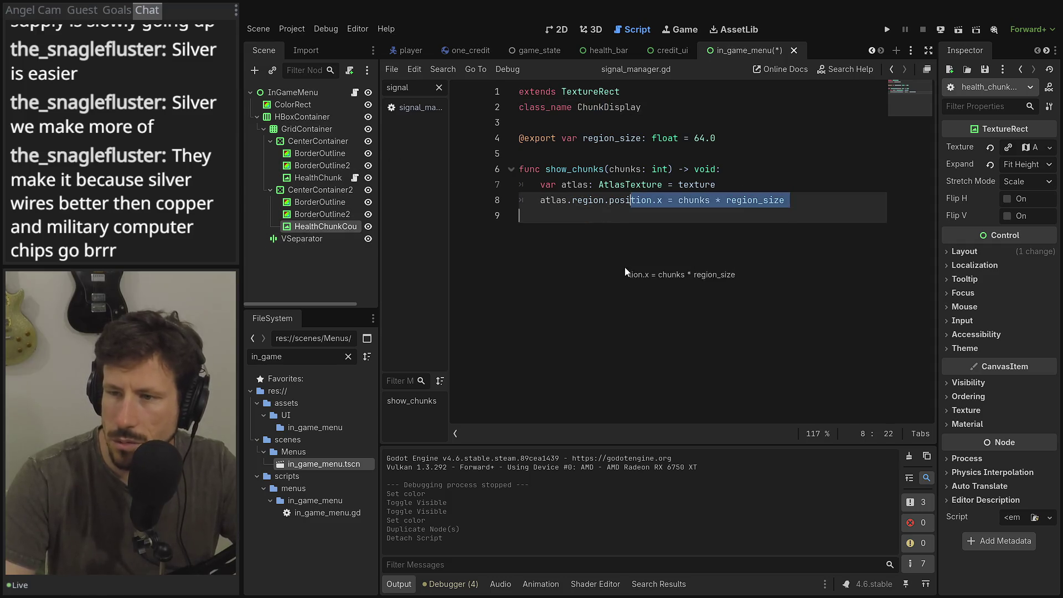
{"action": "left_click", "coordinate": [821, 215]}
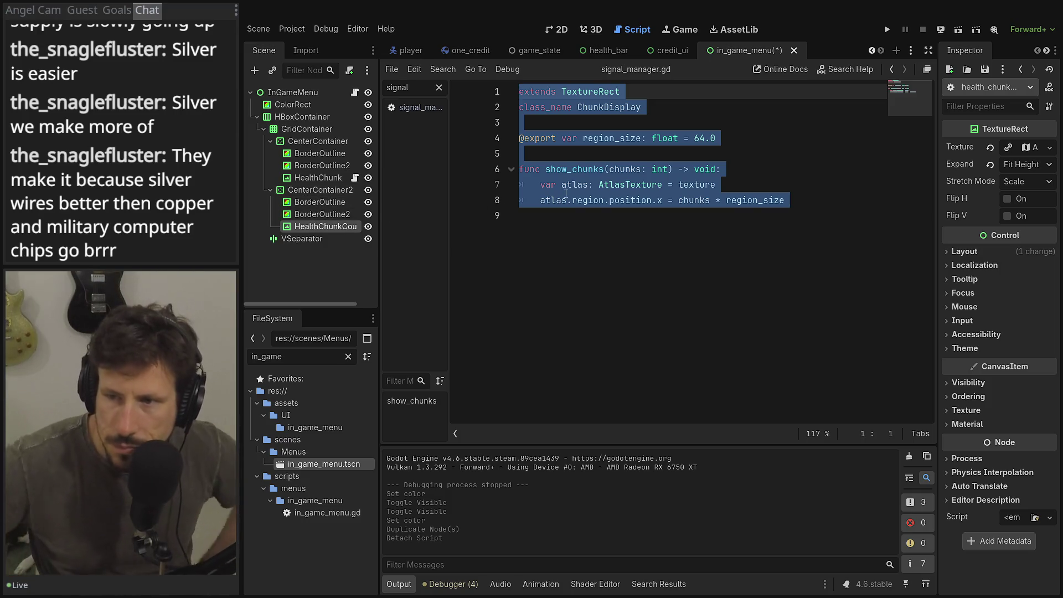
{"action": "left_click", "coordinate": [566, 185]}
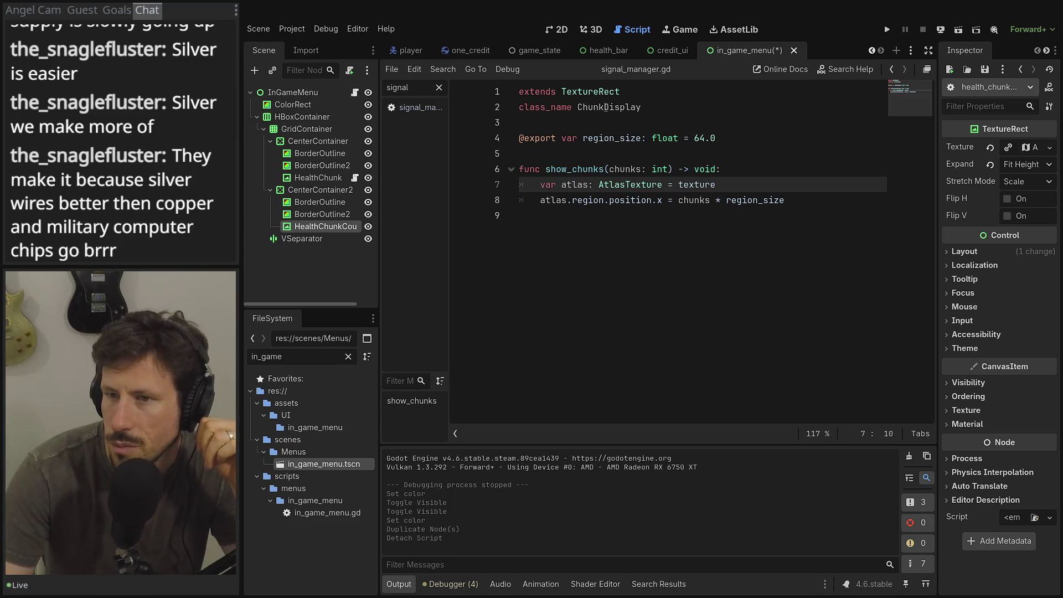
{"action": "left_click", "coordinate": [604, 107]}
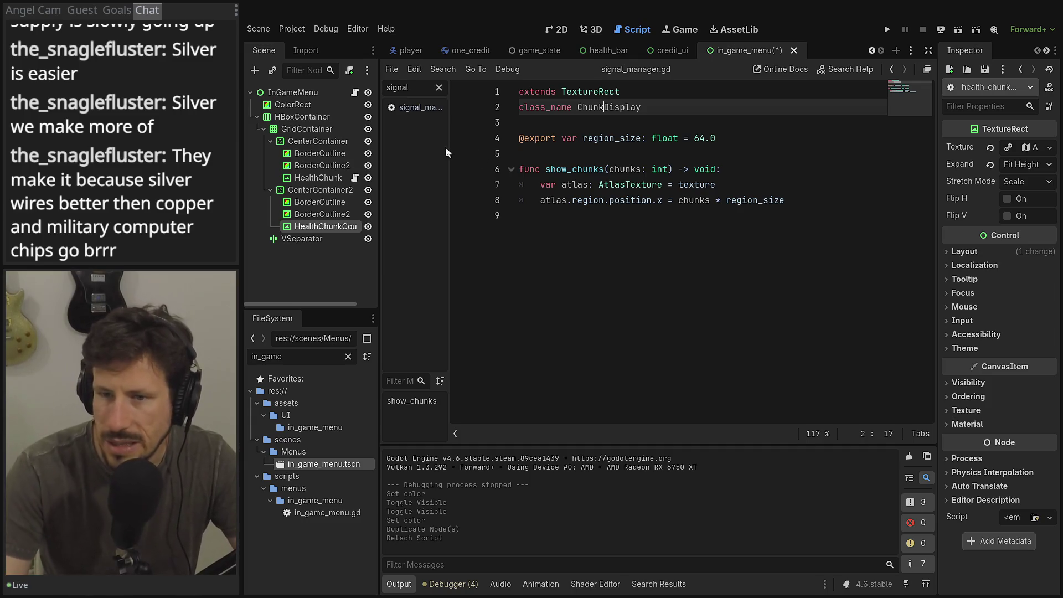
{"action": "left_click", "coordinate": [614, 155]}
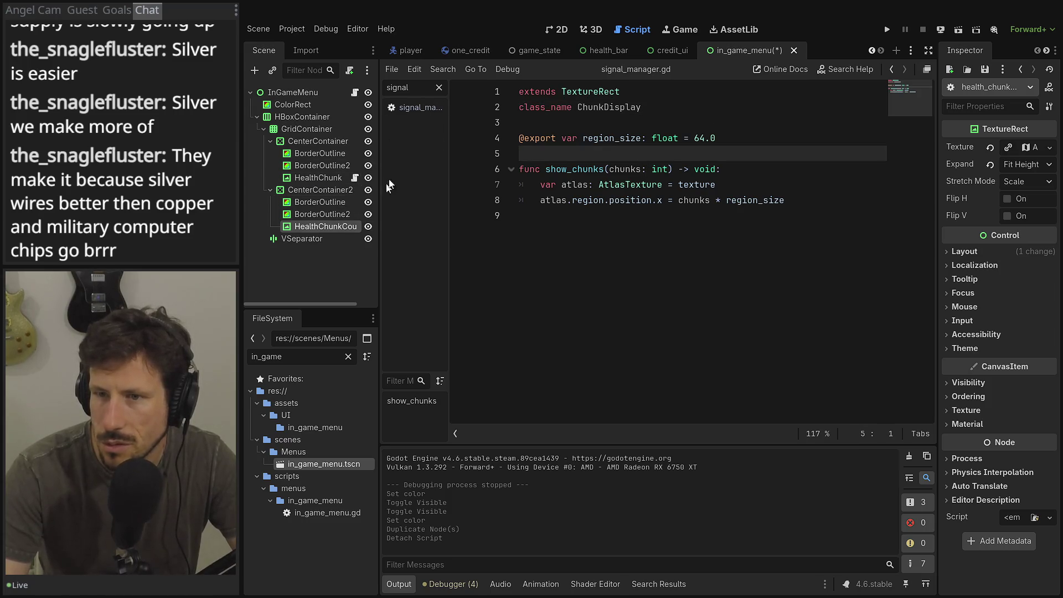
{"action": "key", "text": "ctrl+z"}
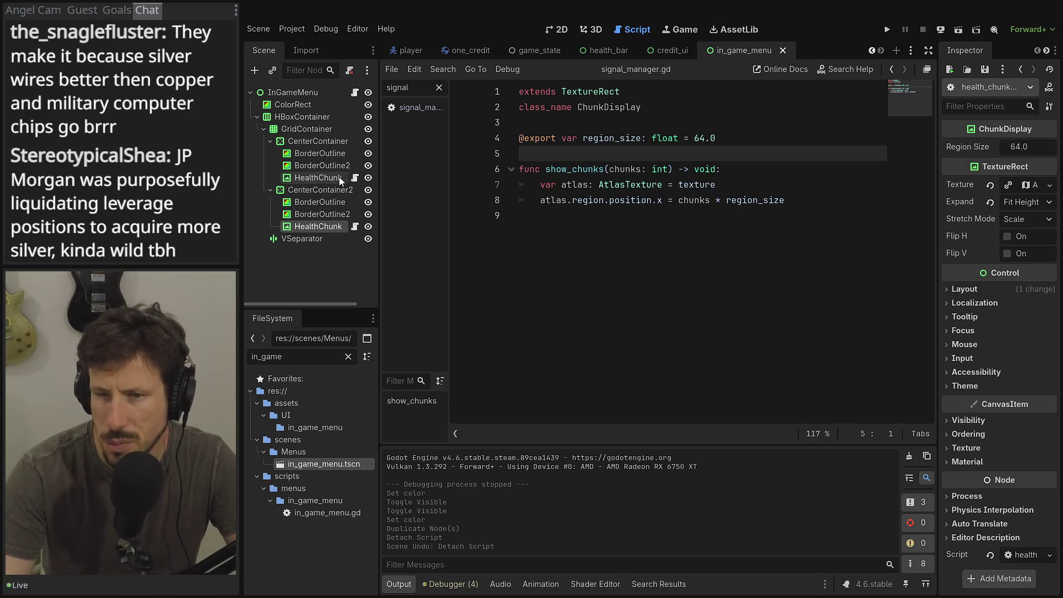
Step: Widen the Inspector and inspect HealthChunkCounter's 64×64 AtlasTexture before switching to Aseprite
{"action": "left_click", "coordinate": [293, 93]}
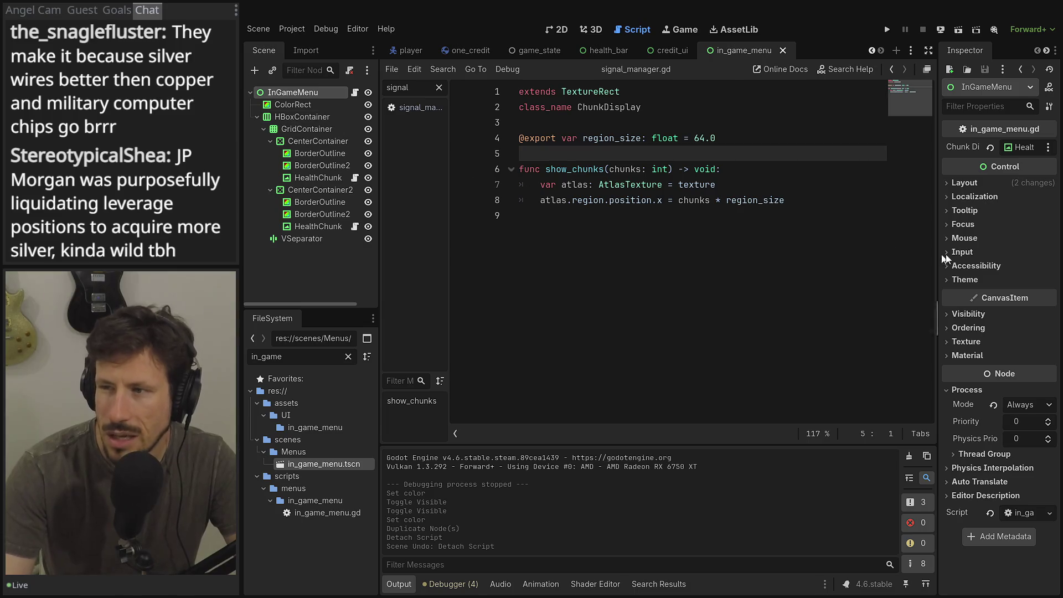
{"action": "left_click_drag", "start_coordinate": [939, 170], "coordinate": [928, 163]}
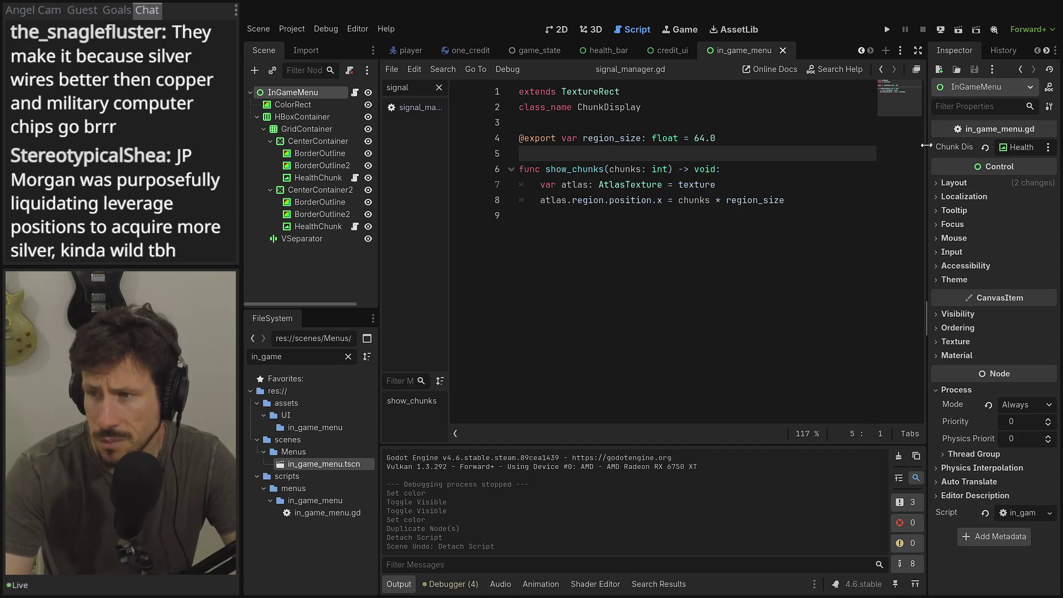
{"action": "left_click_drag", "start_coordinate": [926, 145], "coordinate": [888, 145]}
{"action": "left_click", "coordinate": [991, 147]}
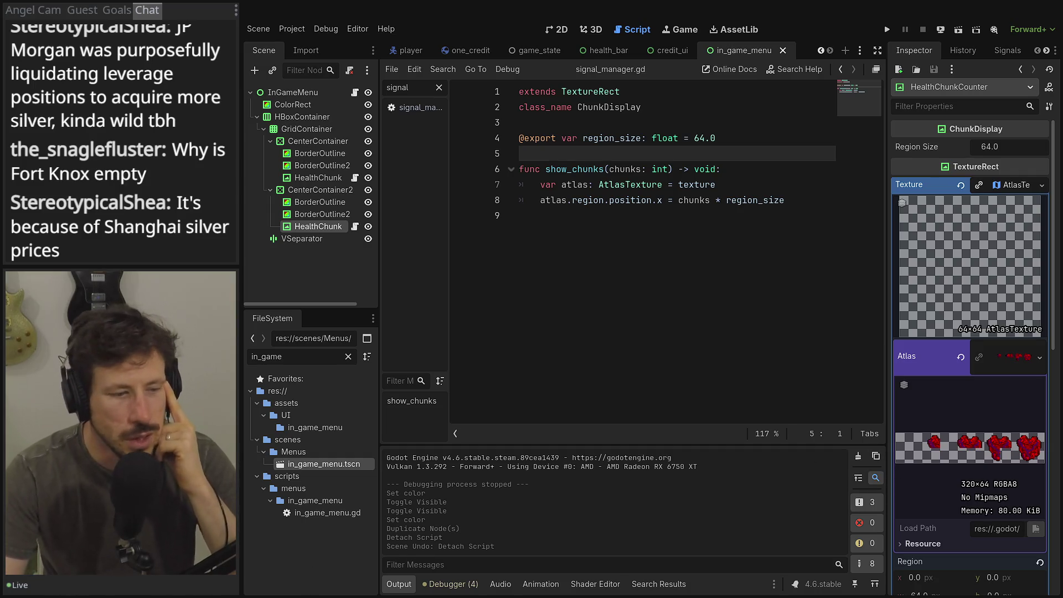
{"action": "key", "text": "alt+Tab"}
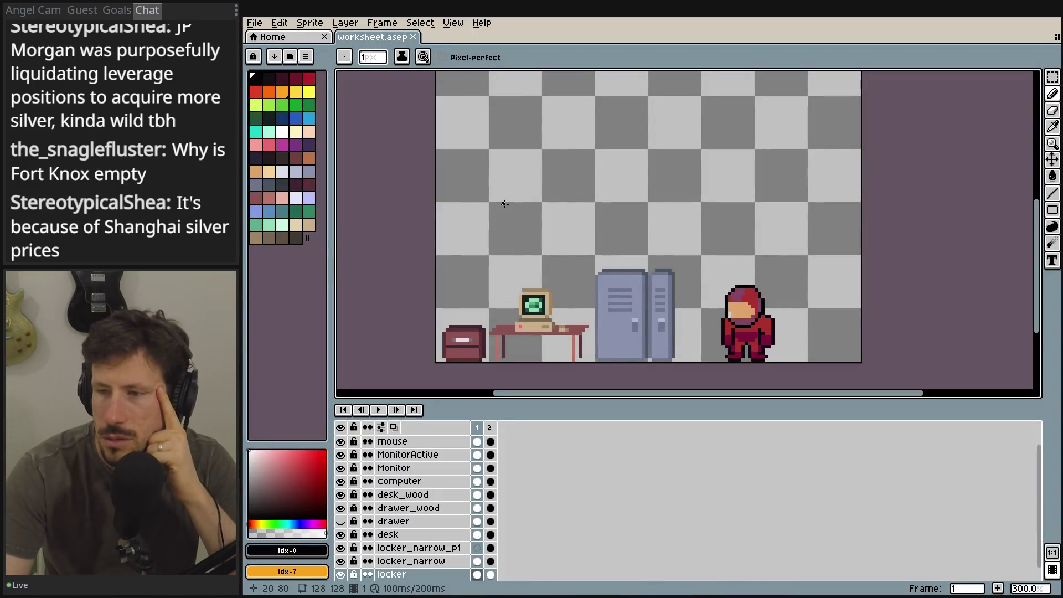
Step: Open energy_pick_up.aseprite from recent files and select frames 7 to 12 of GrowUpper
{"action": "left_click", "coordinate": [305, 39]}
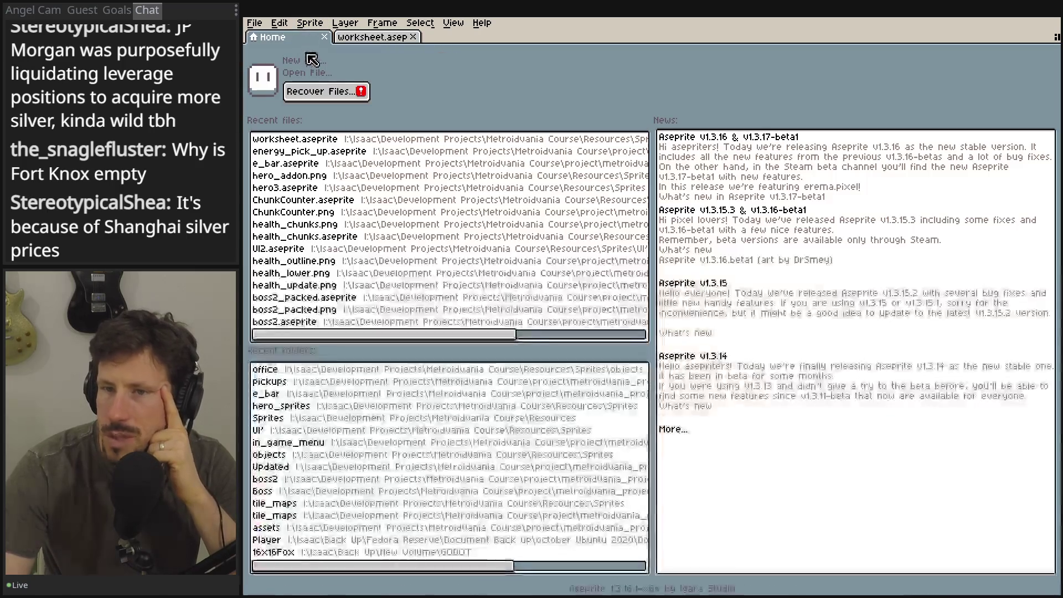
{"action": "left_click", "coordinate": [299, 153]}
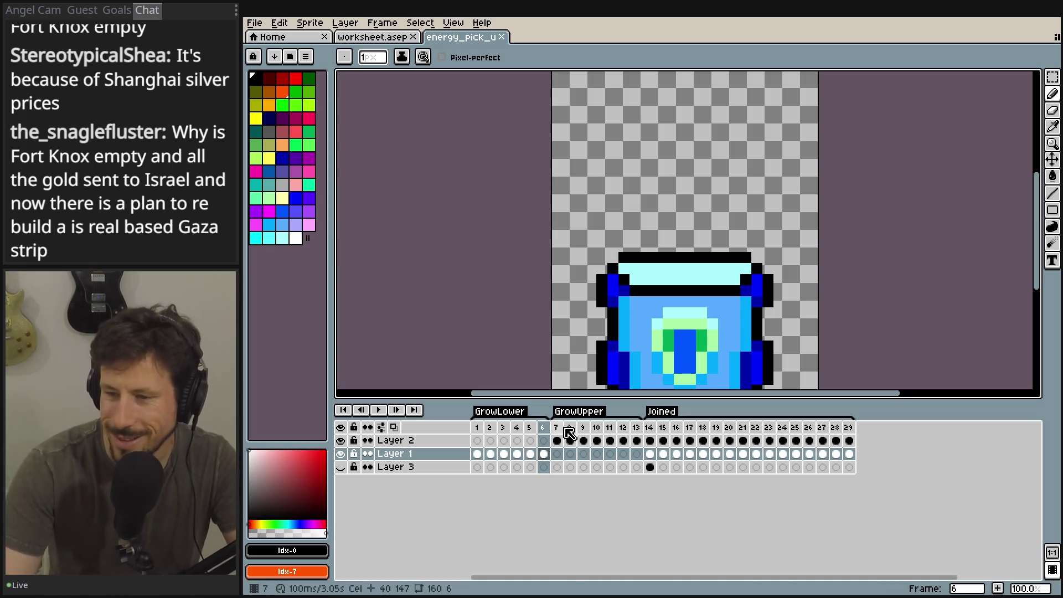
{"action": "left_click", "coordinate": [560, 429]}
{"action": "scroll", "coordinate": [615, 280], "scroll_direction": "down", "scroll_amount": 2}
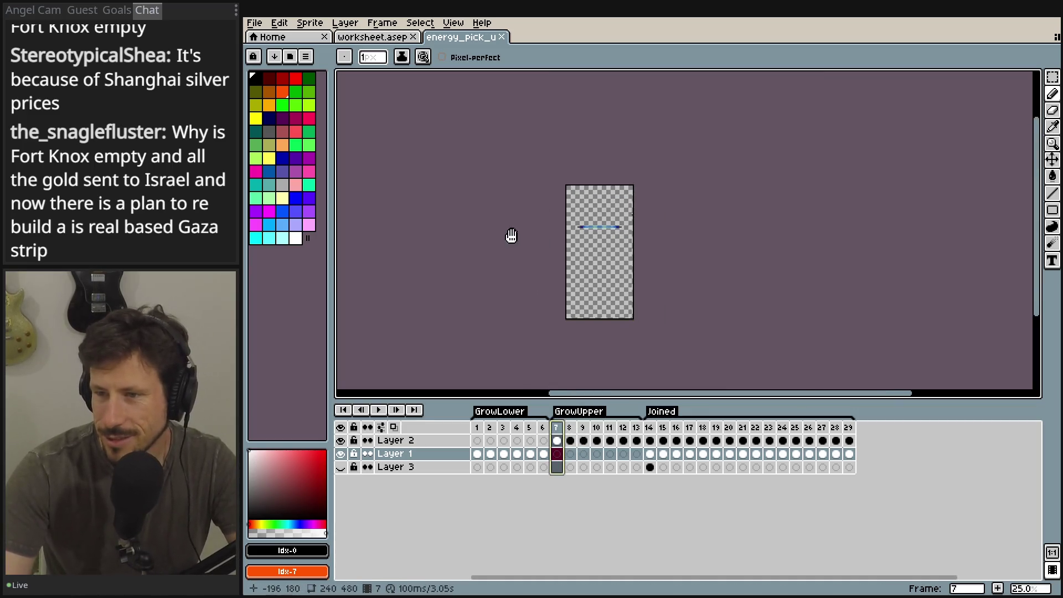
{"action": "scroll", "coordinate": [507, 236], "scroll_direction": "up", "scroll_amount": 1}
{"action": "left_click_drag", "start_coordinate": [486, 191], "coordinate": [460, 158]}
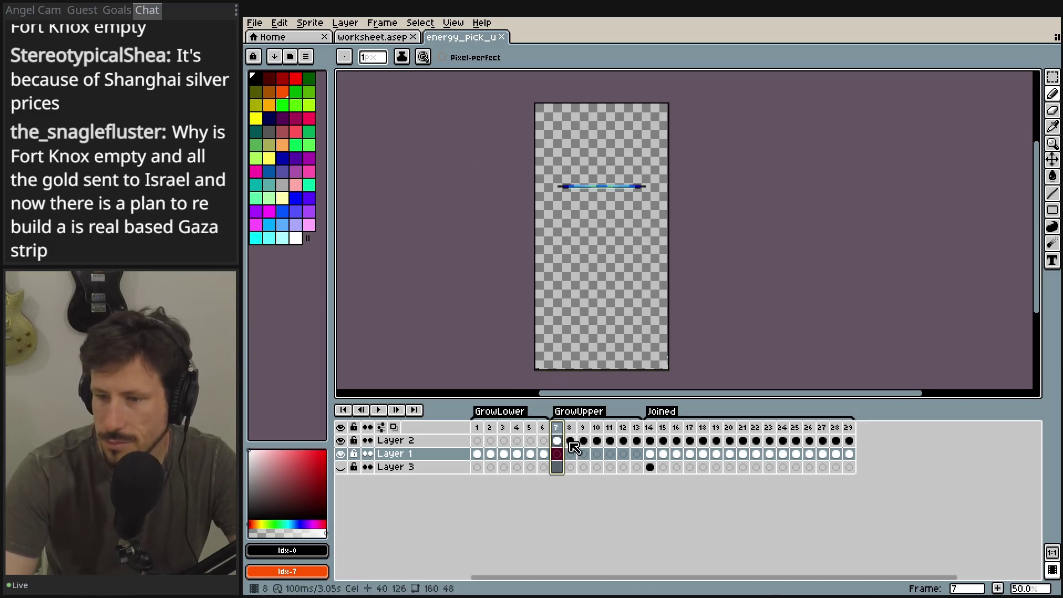
{"action": "left_click_drag", "start_coordinate": [560, 428], "coordinate": [624, 425]}
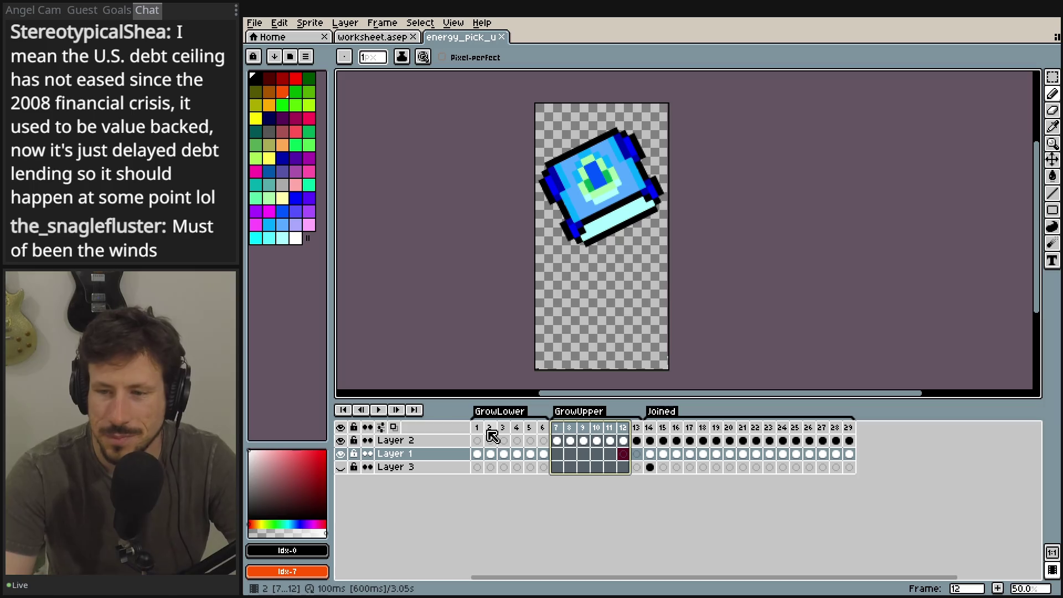
Step: Review animation frames 1, 6, 29 and 14 with the separated box halves
{"action": "left_click", "coordinate": [479, 428]}
{"action": "left_click", "coordinate": [543, 428]}
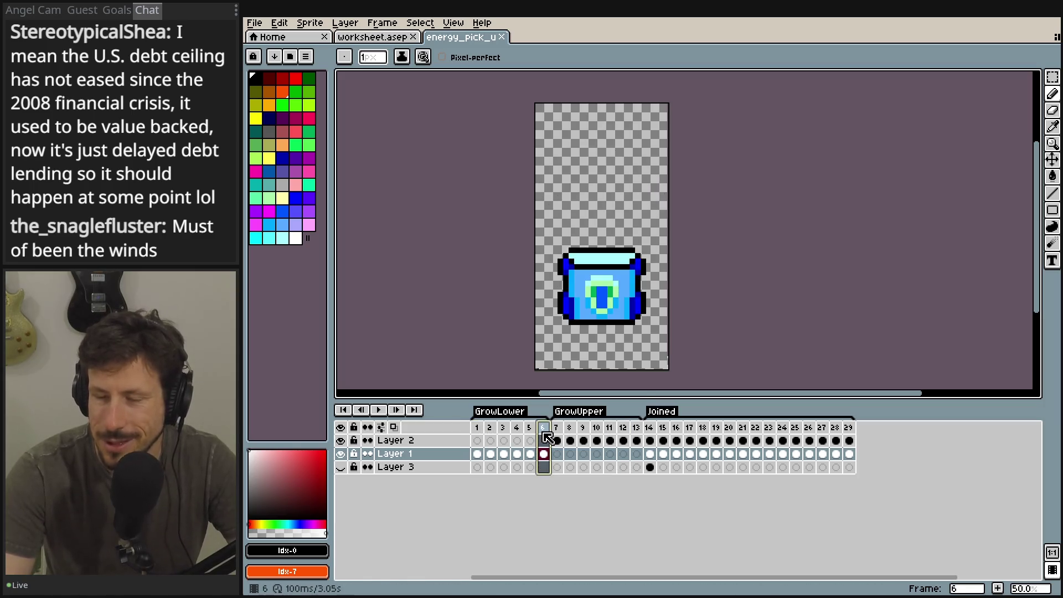
{"action": "left_click", "coordinate": [649, 428]}
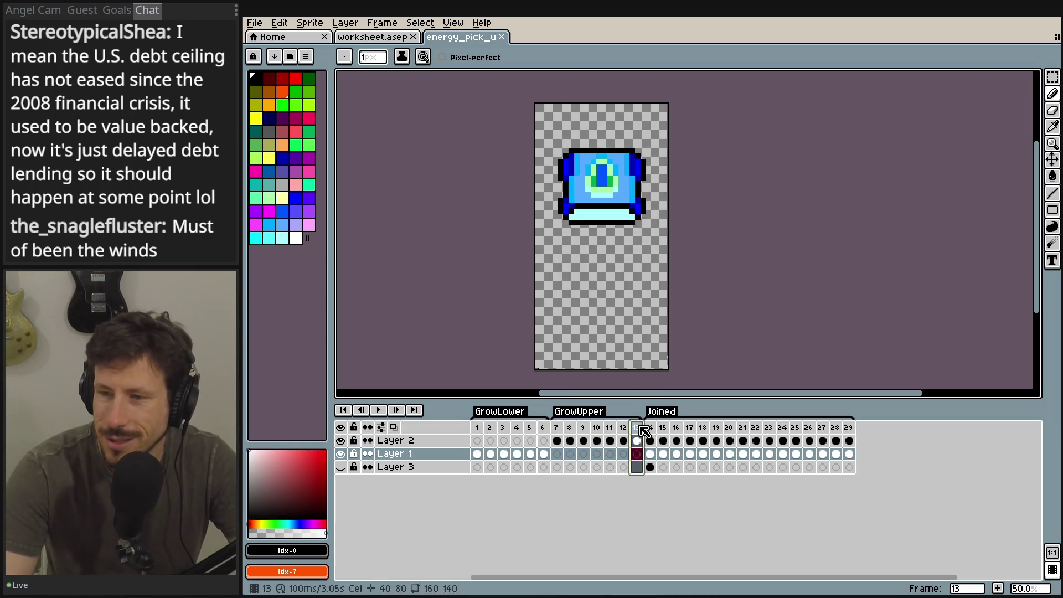
{"action": "left_click", "coordinate": [545, 428]}
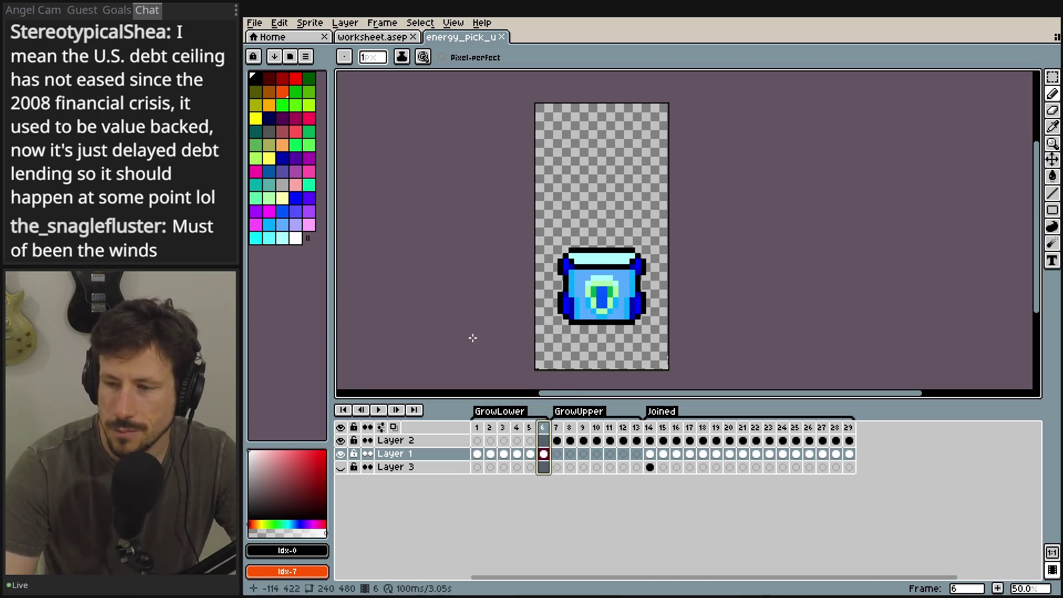
{"action": "left_click", "coordinate": [849, 428]}
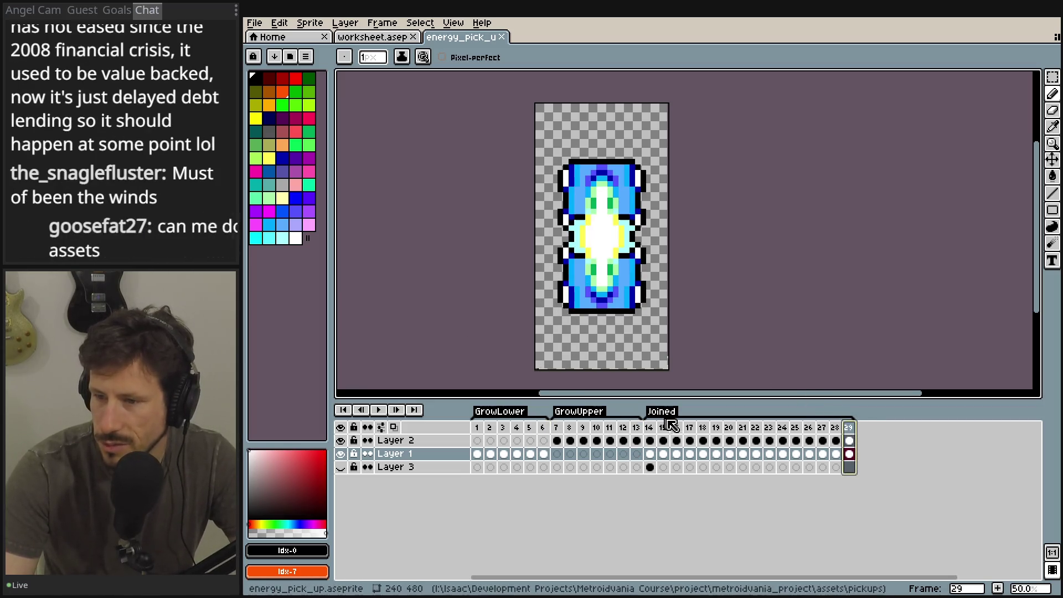
{"action": "left_click", "coordinate": [653, 428]}
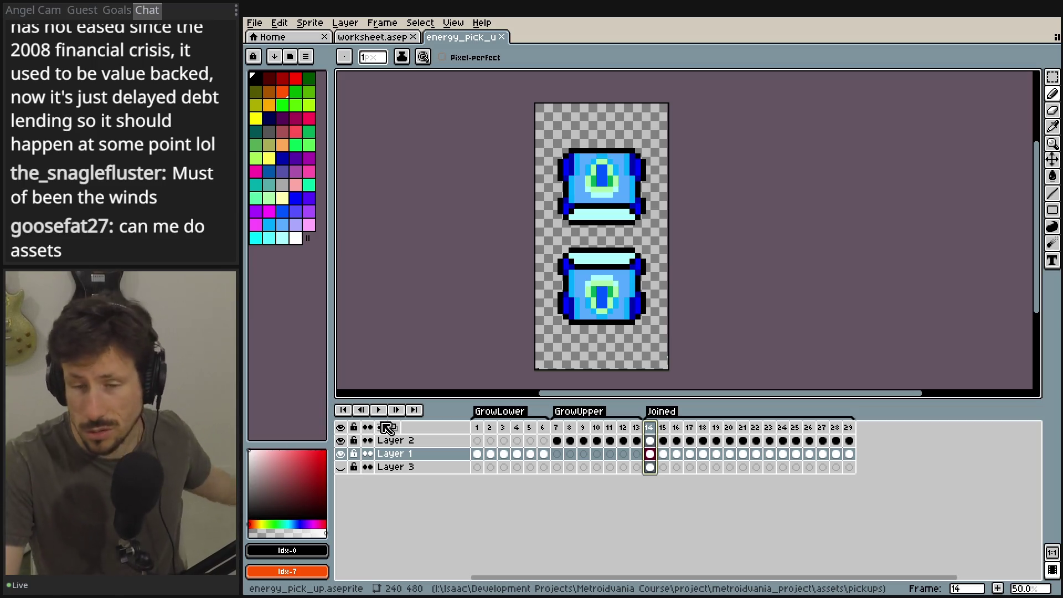
Step: Select frames 6 through 13 and play that range
{"action": "mouse_move", "coordinate": [631, 215]}
{"action": "left_mouse_down"}
{"action": "mouse_move", "coordinate": [706, 218]}
{"action": "mouse_move", "coordinate": [610, 190]}
{"action": "left_mouse_up"}
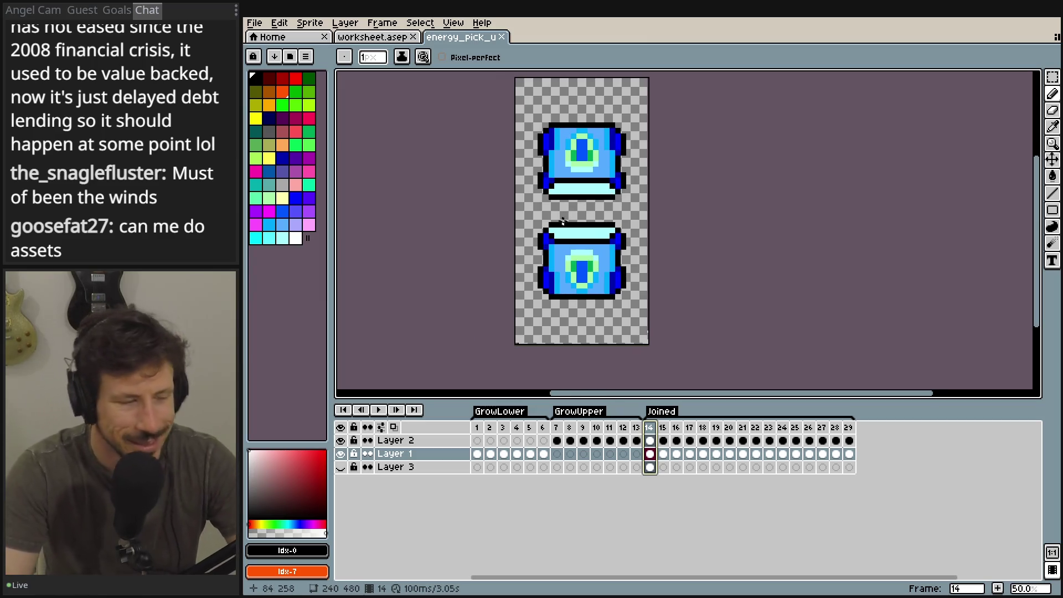
{"action": "left_click_drag", "start_coordinate": [563, 223], "coordinate": [600, 224]}
{"action": "scroll", "coordinate": [613, 219], "scroll_direction": "up", "scroll_amount": 1}
{"action": "scroll", "coordinate": [614, 219], "scroll_direction": "down", "scroll_amount": 1}
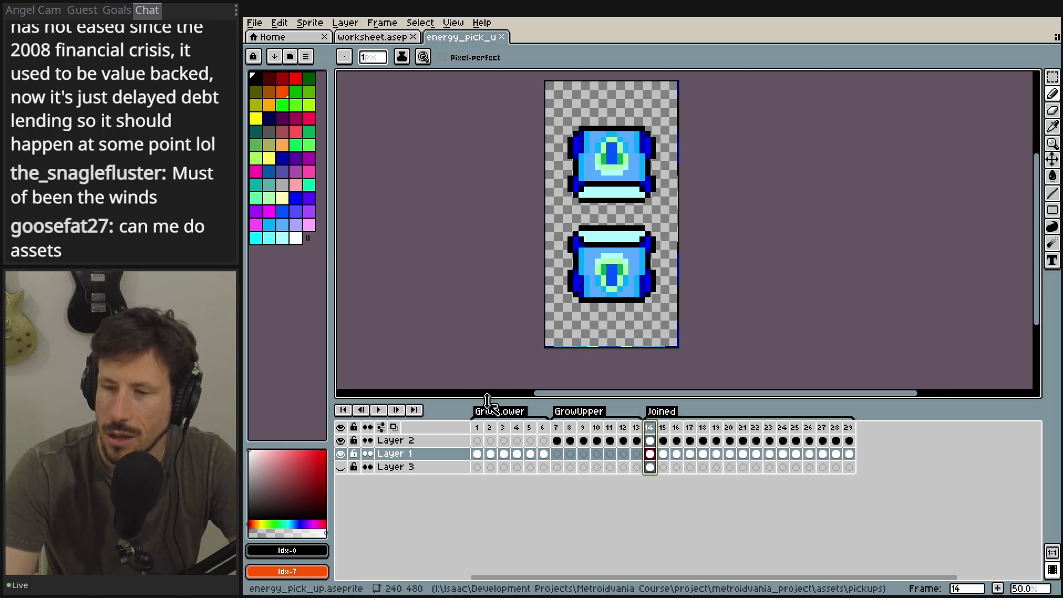
{"action": "left_click", "coordinate": [477, 427]}
{"action": "left_click_drag", "start_coordinate": [544, 427], "coordinate": [636, 427]}
{"action": "key", "text": "Return"}
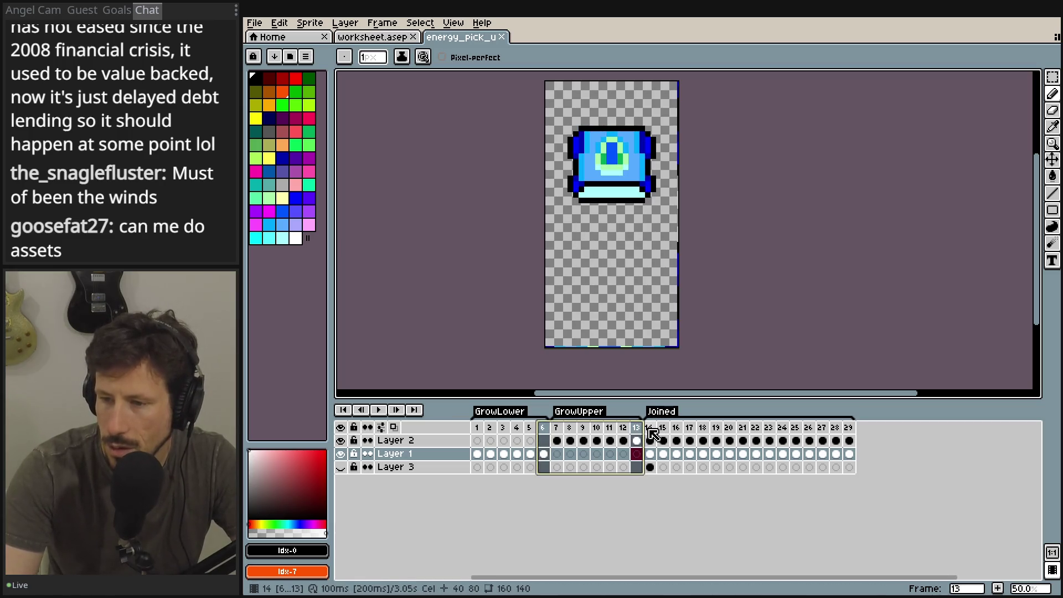
Step: Move the frame with both stacked energy icons to after frame 8 in the timeline
{"action": "left_click", "coordinate": [255, 23]}
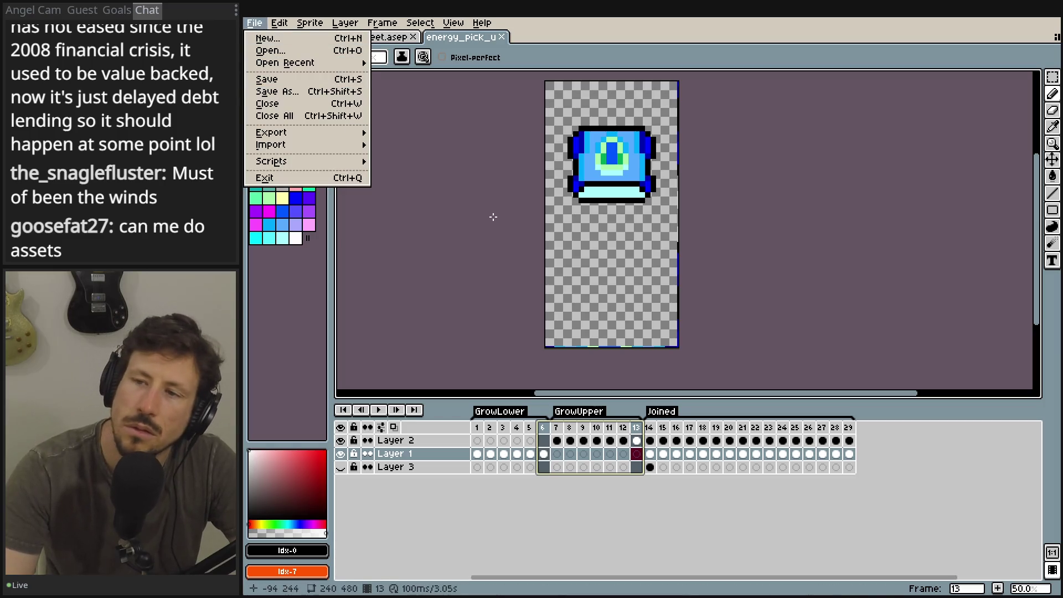
{"action": "left_click", "coordinate": [636, 430]}
{"action": "left_click", "coordinate": [637, 429]}
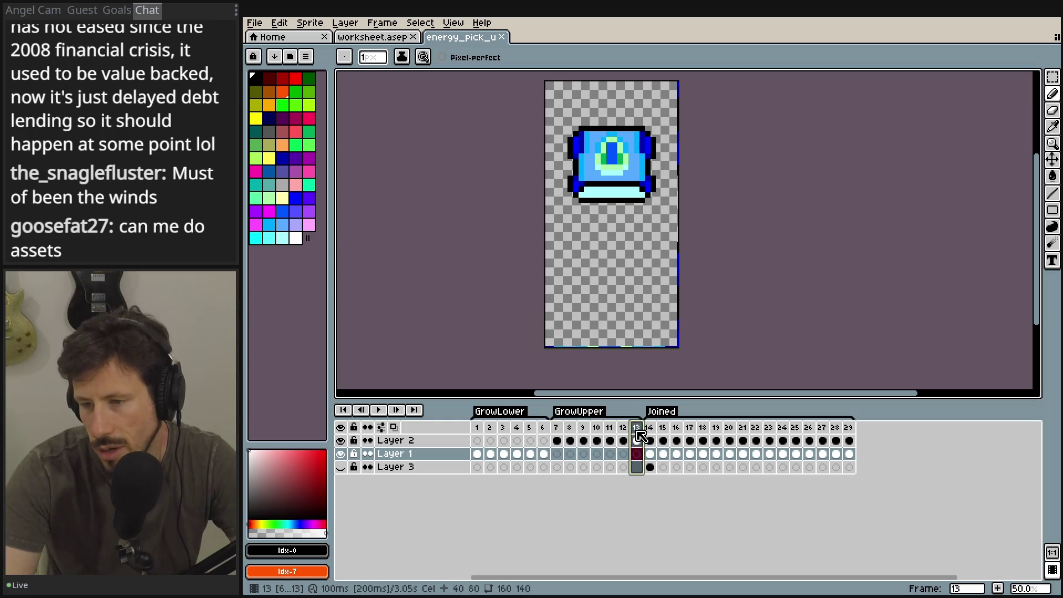
{"action": "key", "text": "Left"}
{"action": "key", "text": "Left"}
{"action": "key", "text": "Left"}
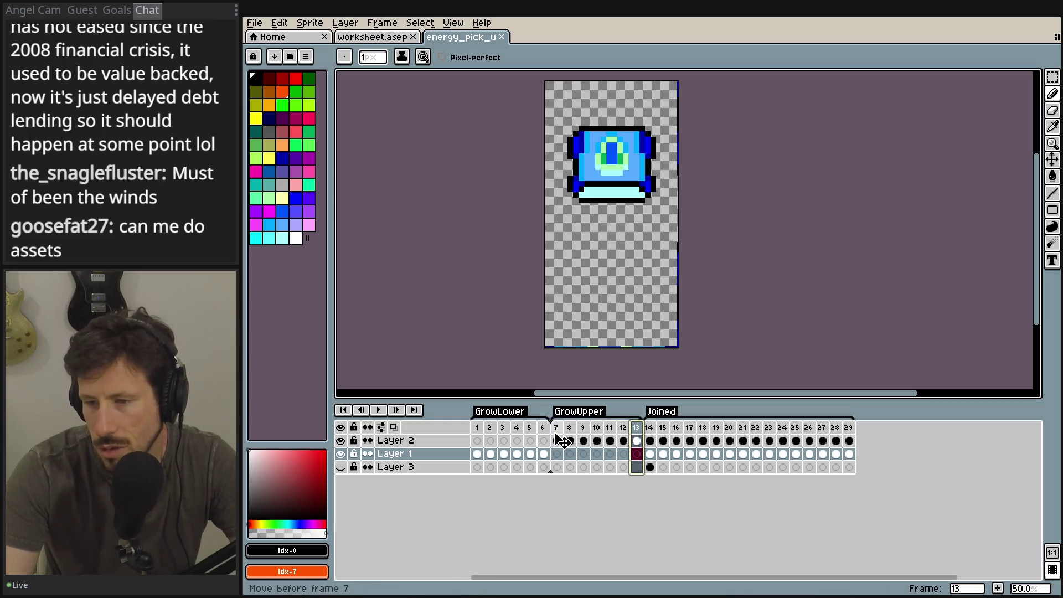
{"action": "left_click", "coordinate": [649, 427]}
{"action": "left_click_drag", "start_coordinate": [648, 437], "coordinate": [559, 441]}
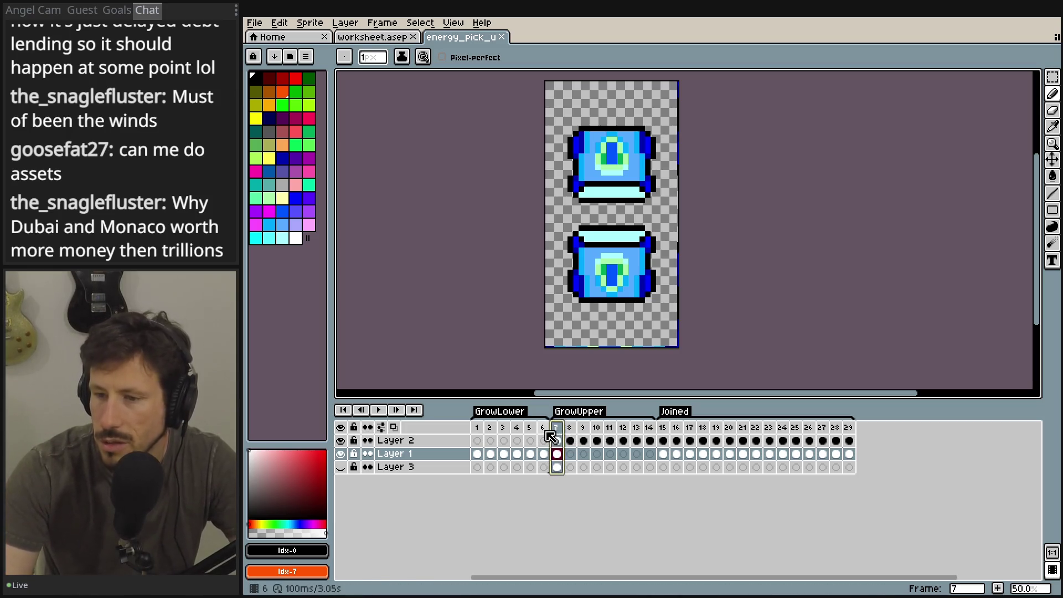
{"action": "key", "text": "ctrl+z"}
{"action": "key", "text": "ctrl+z"}
{"action": "key", "text": "Right"}
{"action": "key", "text": "Right"}
{"action": "key", "text": "Right"}
{"action": "key", "text": "Left"}
{"action": "key", "text": "Left"}
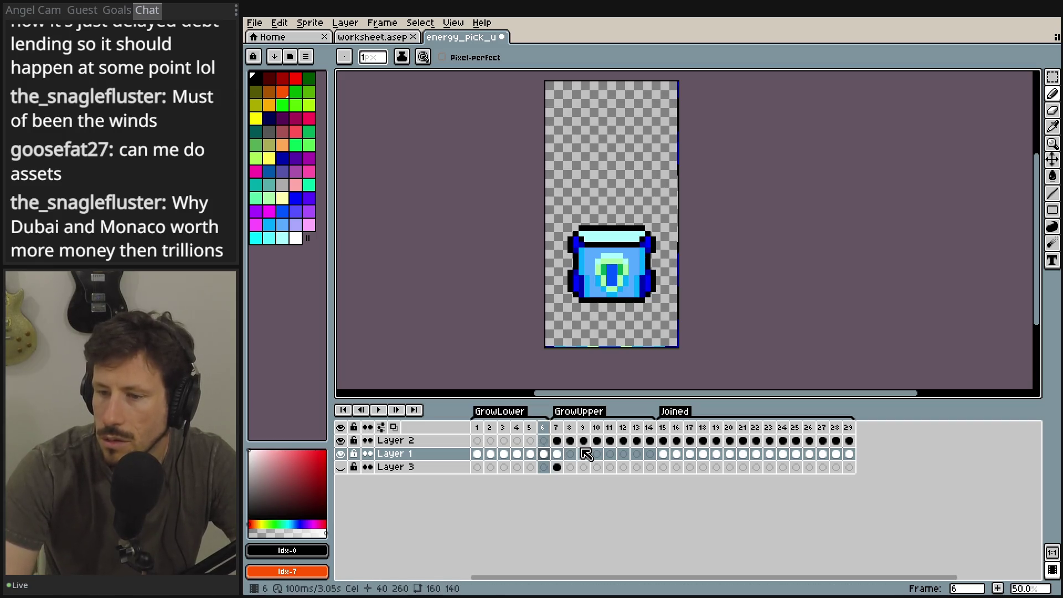
{"action": "mouse_move", "coordinate": [556, 428]}
{"action": "left_mouse_down"}
{"action": "mouse_move", "coordinate": [580, 438]}
{"action": "mouse_move", "coordinate": [573, 467]}
{"action": "mouse_move", "coordinate": [556, 440]}
{"action": "mouse_move", "coordinate": [570, 440]}
{"action": "left_mouse_up"}
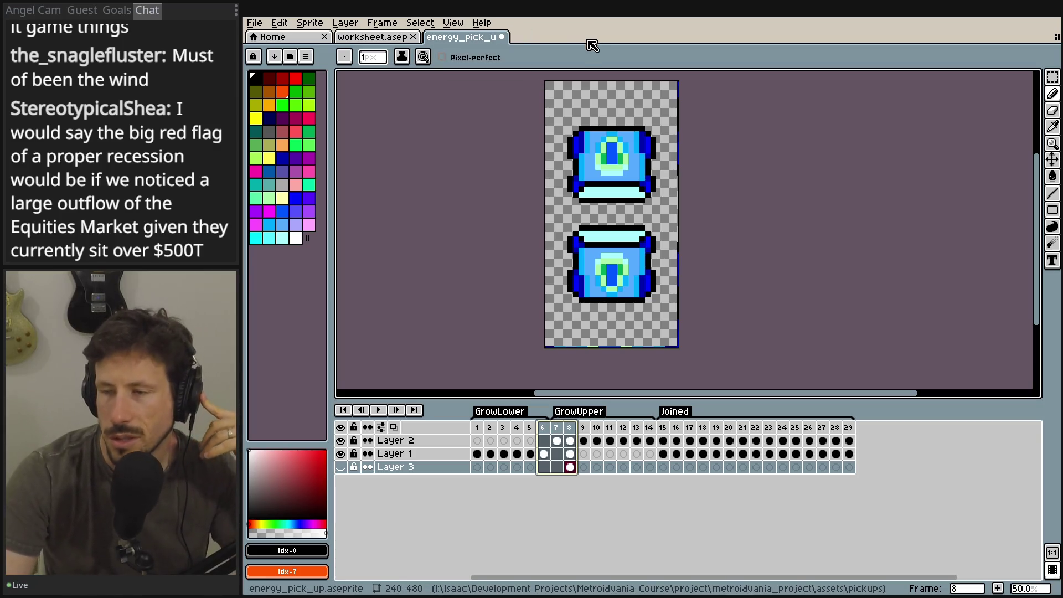
{"action": "scroll", "coordinate": [601, 133], "scroll_direction": "down", "scroll_amount": 1}
{"action": "scroll", "coordinate": [598, 130], "scroll_direction": "up", "scroll_amount": 3}
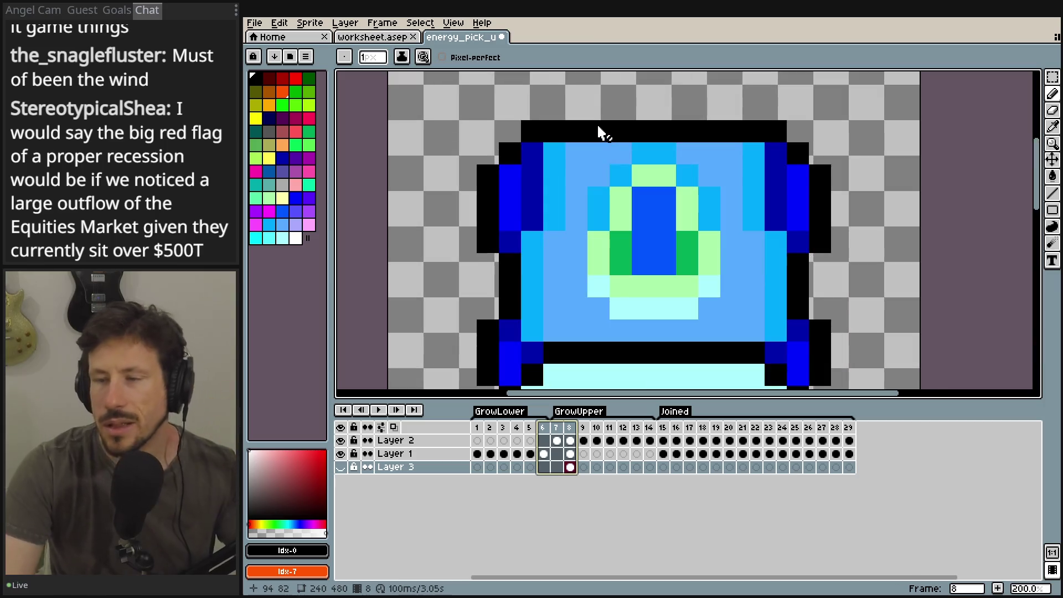
{"action": "scroll", "coordinate": [471, 161], "scroll_direction": "down", "scroll_amount": 3}
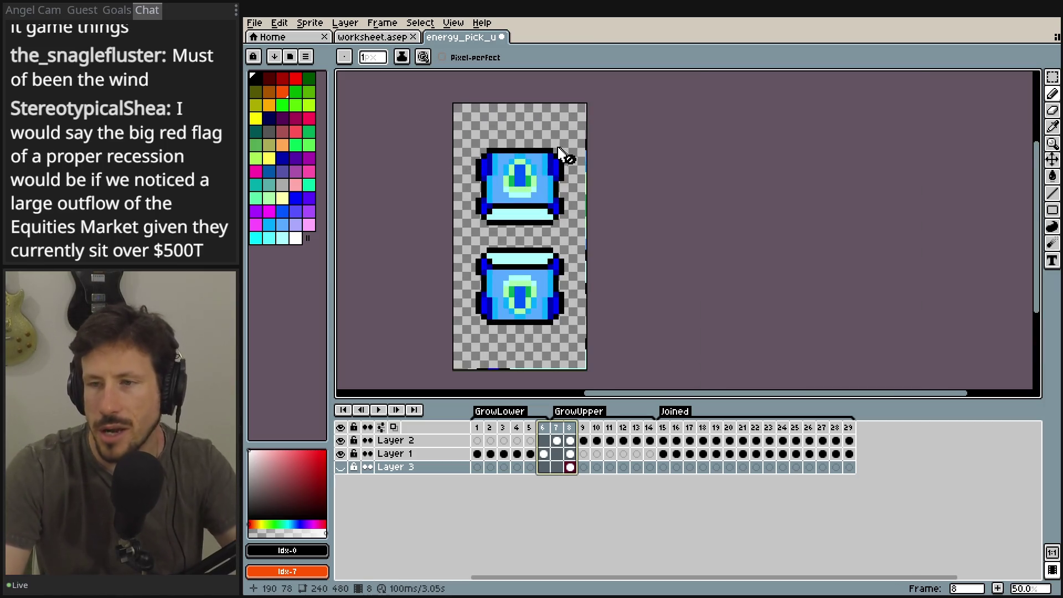
{"action": "scroll", "coordinate": [562, 139], "scroll_direction": "up", "scroll_amount": 3}
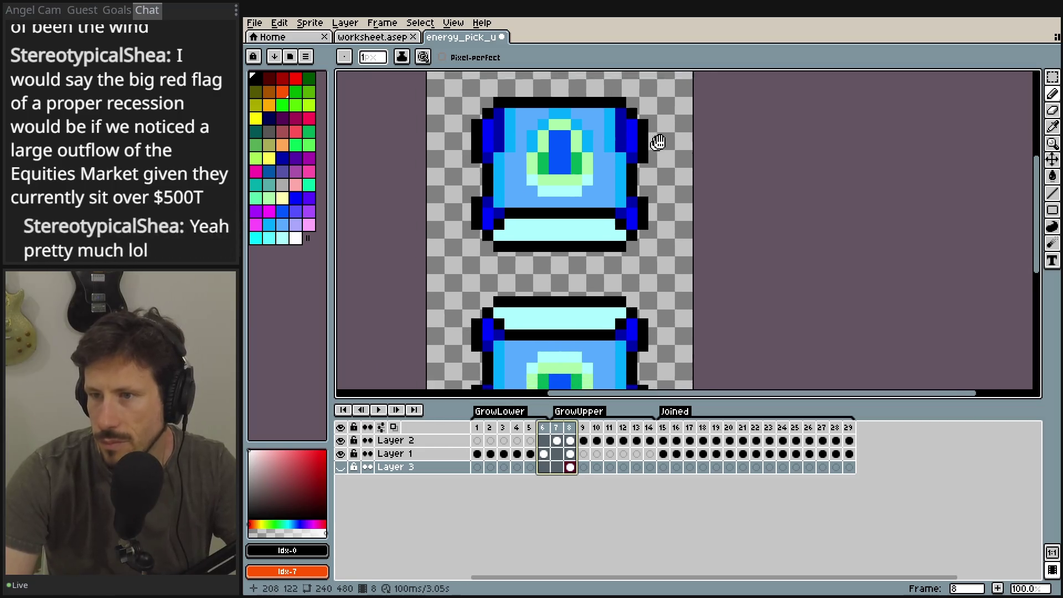
{"action": "scroll", "coordinate": [683, 142], "scroll_direction": "down", "scroll_amount": 1}
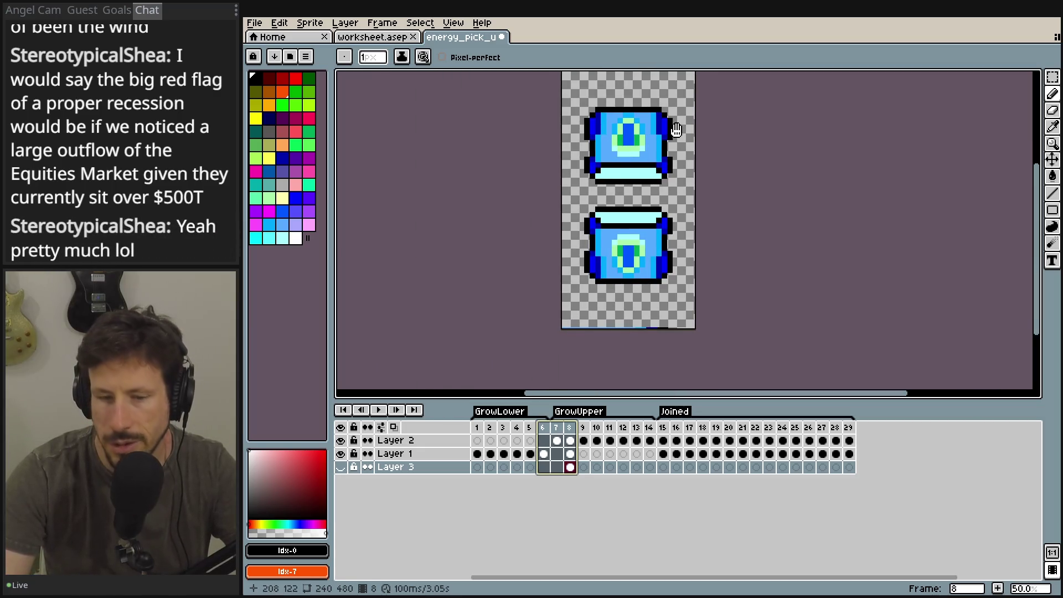
{"action": "scroll", "coordinate": [681, 140], "scroll_direction": "down", "scroll_amount": 1}
{"action": "scroll", "coordinate": [695, 155], "scroll_direction": "up", "scroll_amount": 1}
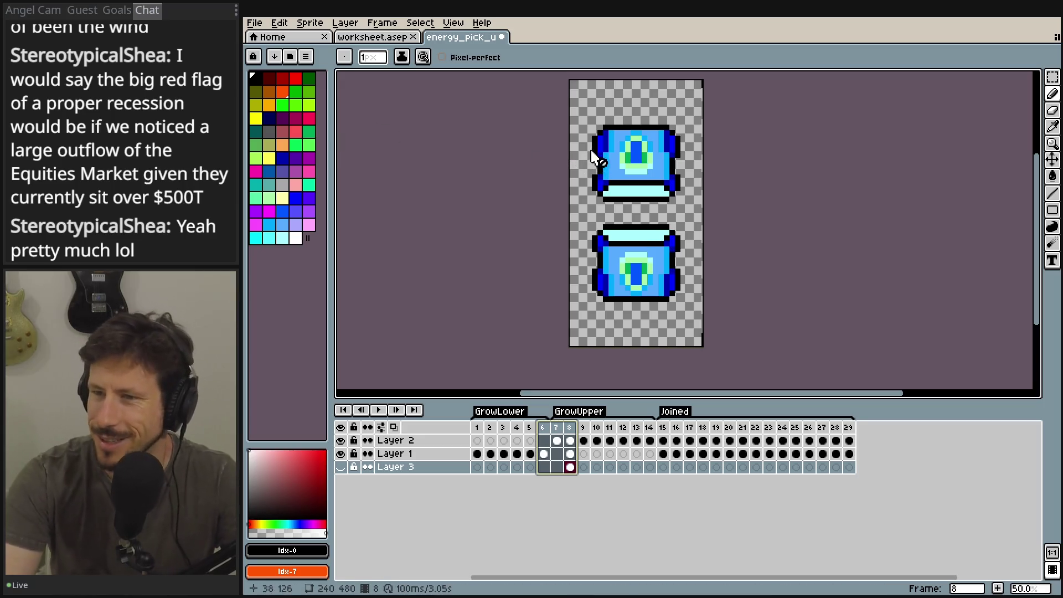
{"action": "scroll", "coordinate": [590, 161], "scroll_direction": "up", "scroll_amount": 2}
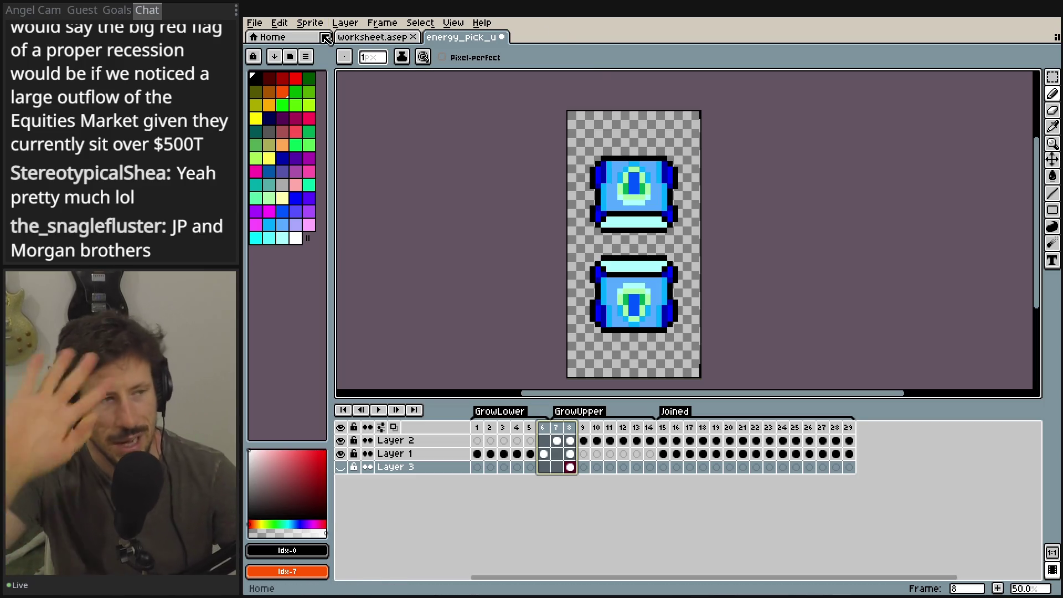
{"action": "left_click", "coordinate": [255, 23]}
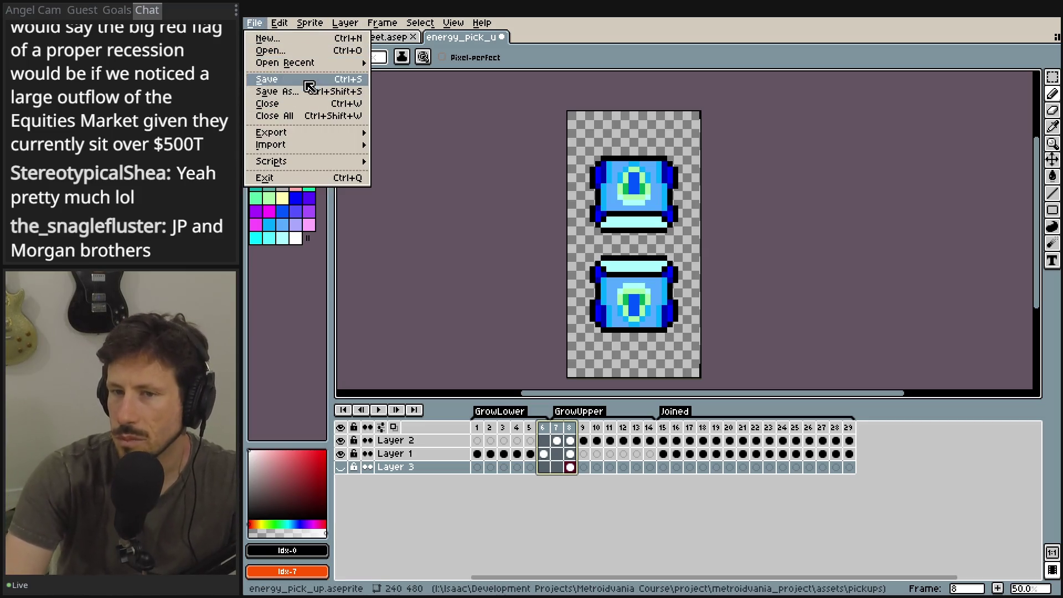
Step: Start File > Export Sprite Sheet and review the sheet layout options
{"action": "mouse_move", "coordinate": [321, 134]}
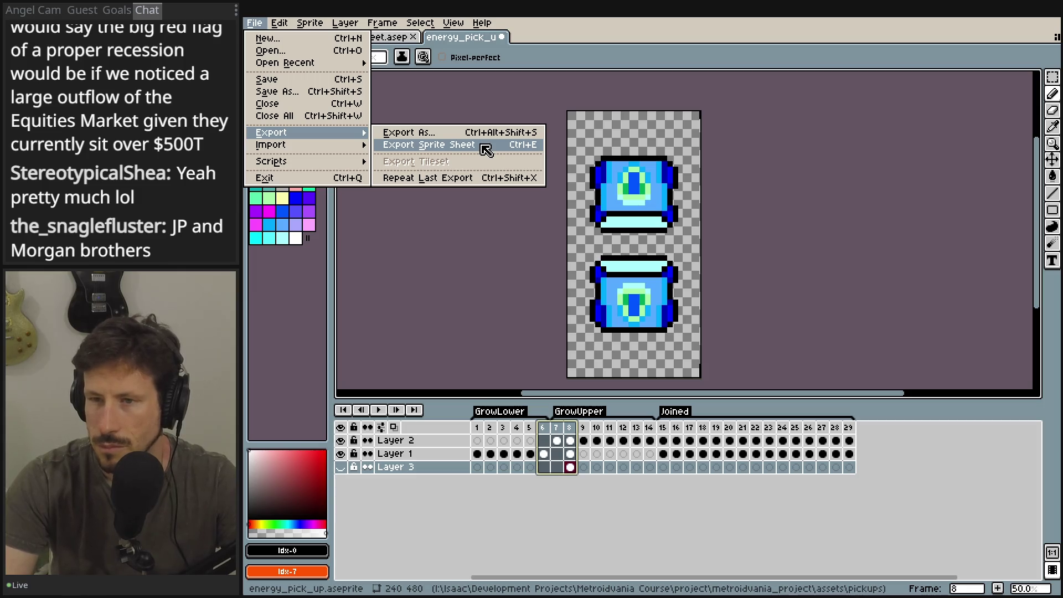
{"action": "left_click", "coordinate": [481, 146]}
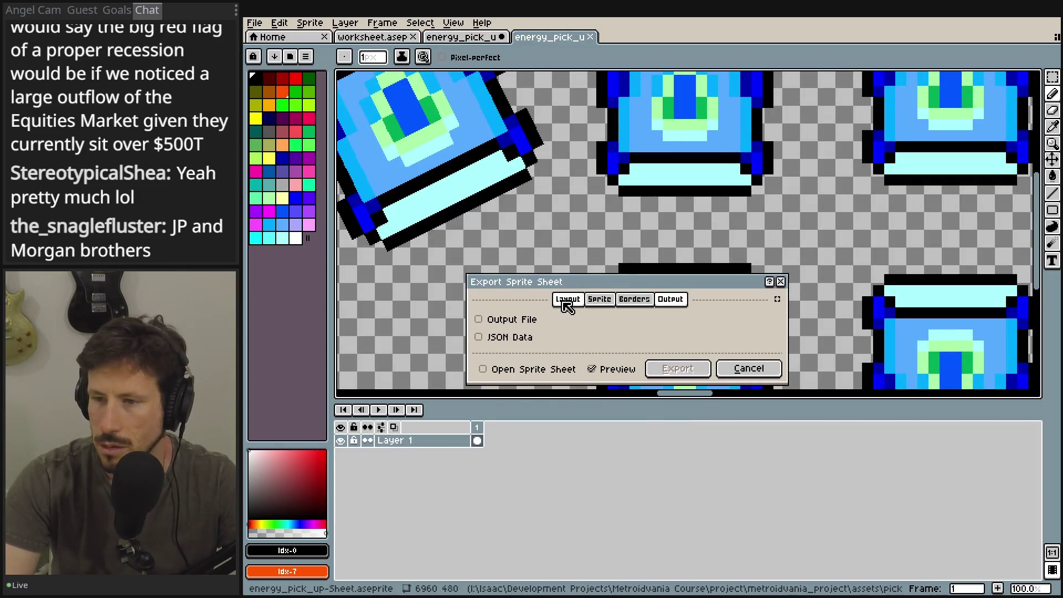
{"action": "left_click", "coordinate": [567, 300]}
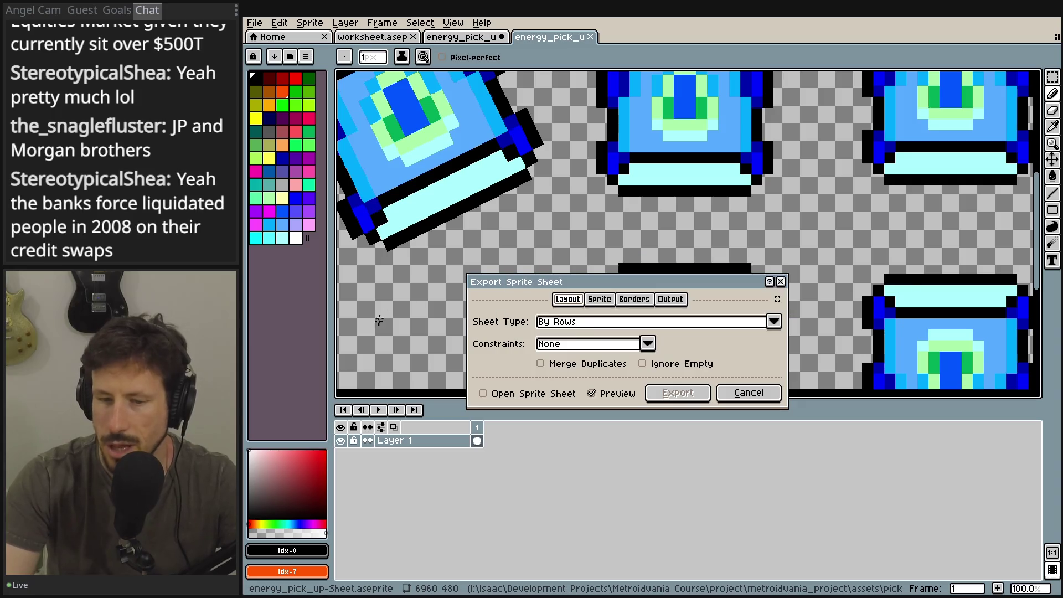
{"action": "left_click", "coordinate": [554, 322]}
Step: Set the sprite source to Visible layers and Selected frames
{"action": "left_click", "coordinate": [604, 300]}
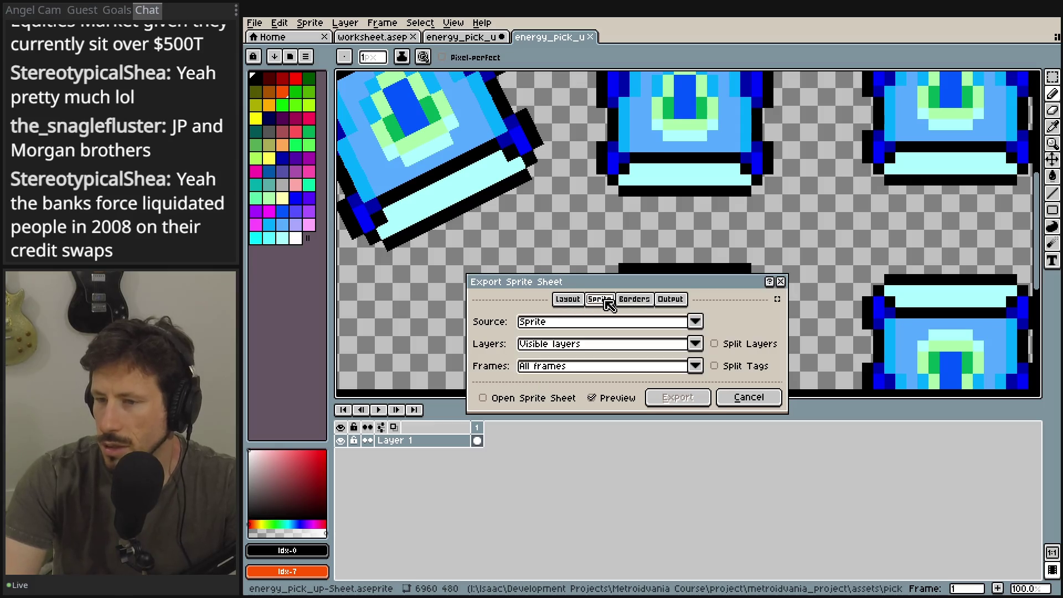
{"action": "left_click", "coordinate": [728, 352]}
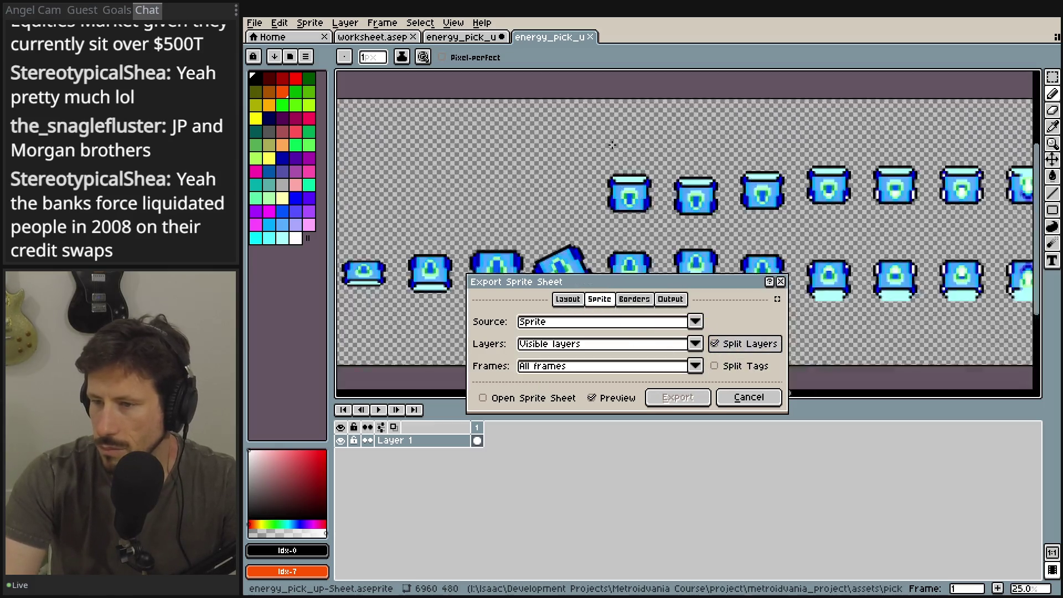
{"action": "left_click", "coordinate": [725, 344]}
{"action": "left_click", "coordinate": [670, 346]}
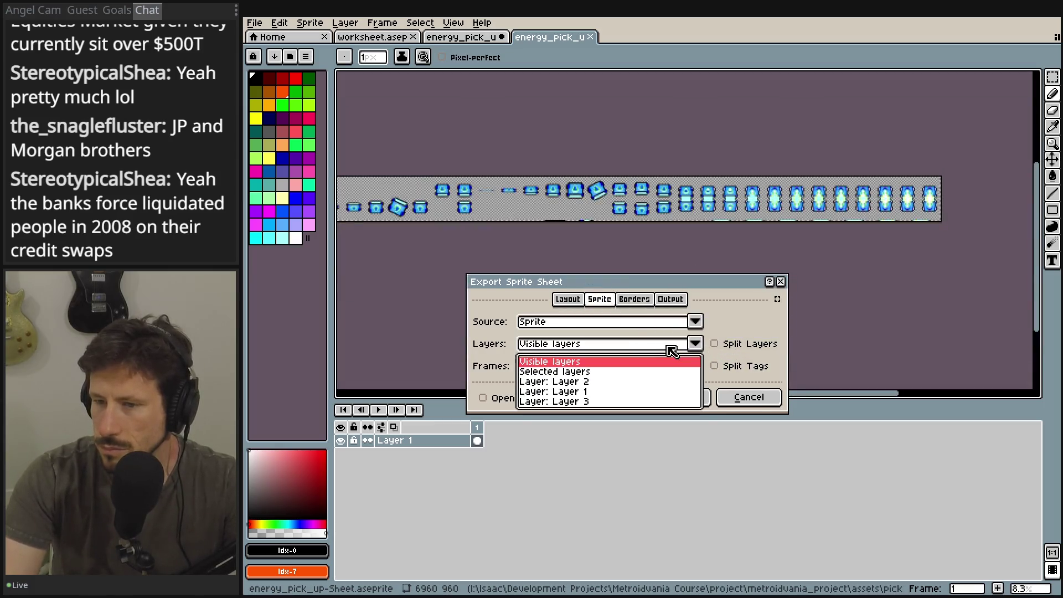
{"action": "left_click", "coordinate": [576, 371]}
{"action": "left_click", "coordinate": [591, 344]}
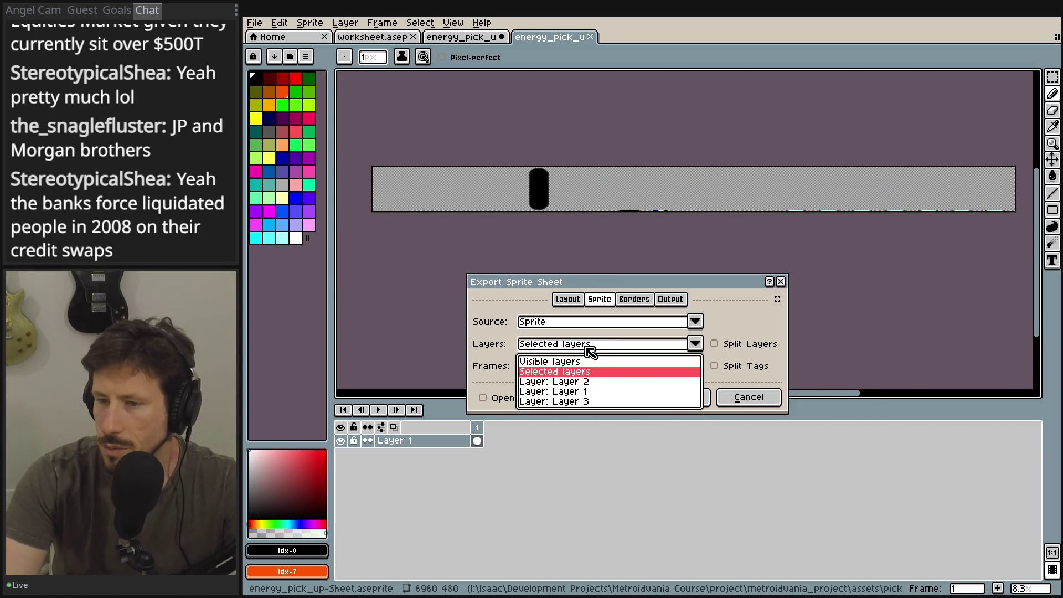
{"action": "left_click", "coordinate": [571, 361]}
{"action": "left_click", "coordinate": [560, 366]}
{"action": "left_click", "coordinate": [563, 392]}
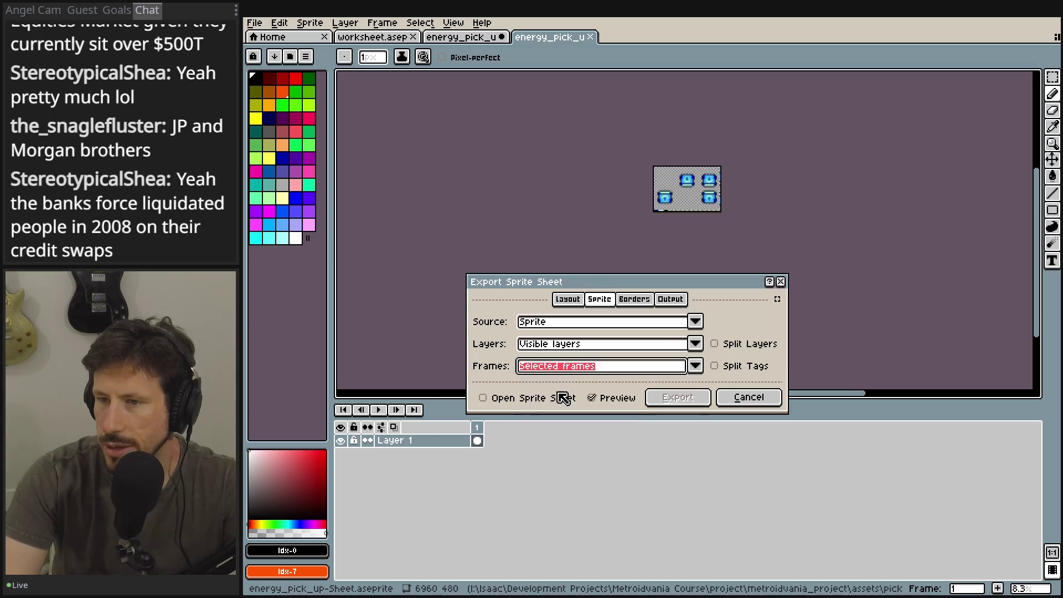
Step: Enable Output File in the export's output settings
{"action": "scroll", "coordinate": [687, 163], "scroll_direction": "up", "scroll_amount": 4}
{"action": "left_click_drag", "start_coordinate": [692, 166], "coordinate": [638, 146]}
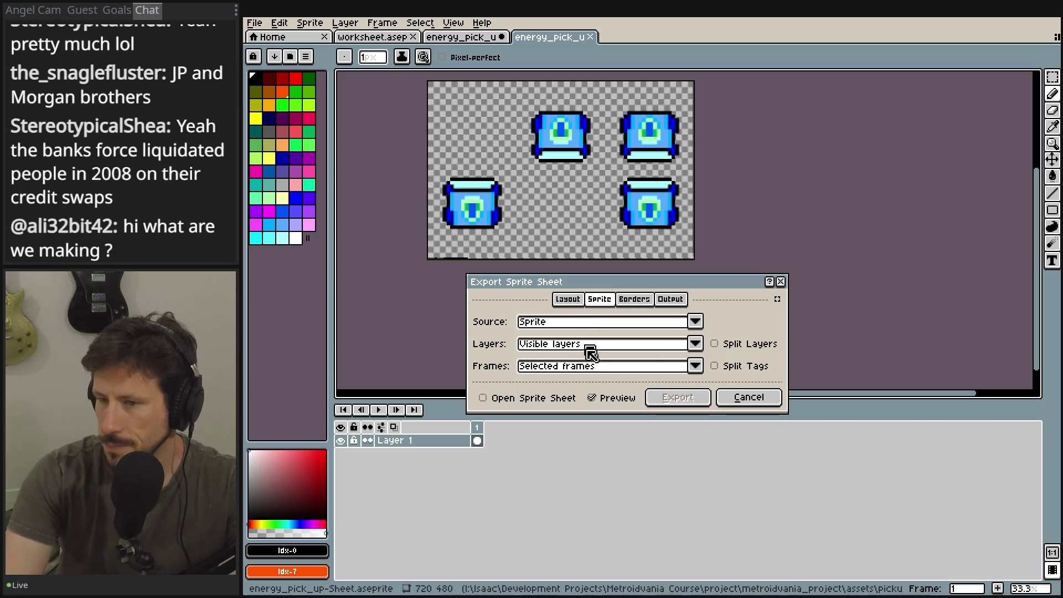
{"action": "left_click", "coordinate": [673, 305]}
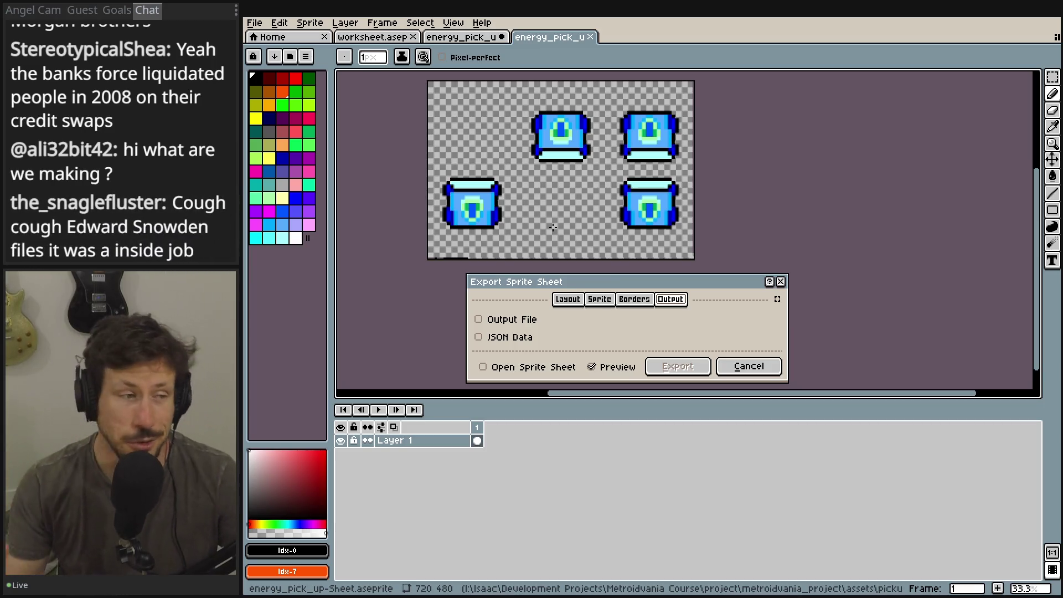
{"action": "left_click", "coordinate": [506, 320]}
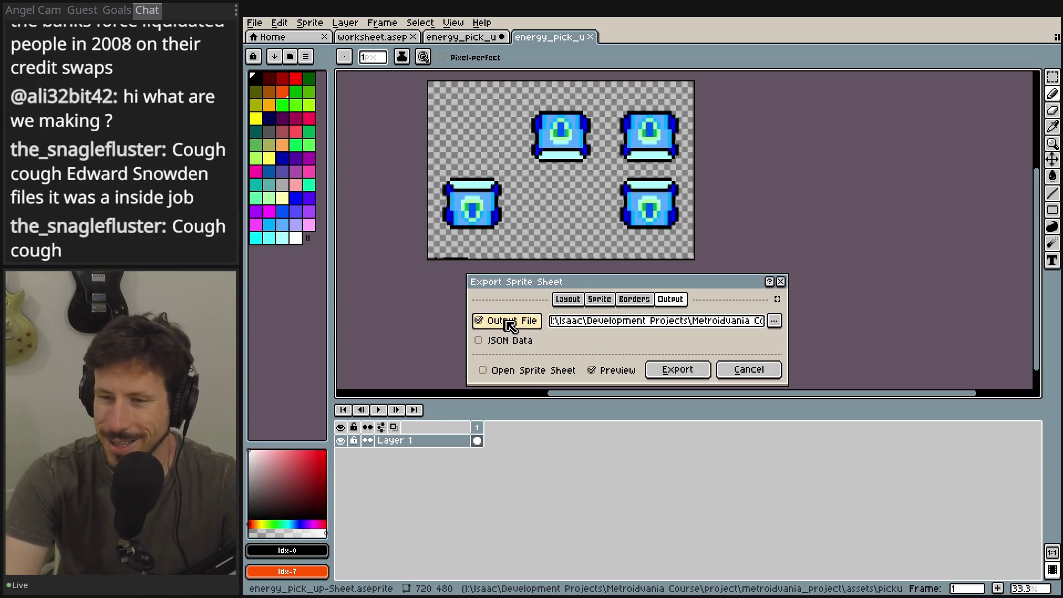
Step: Choose the assets/UI/in_game_menu folder as the sprite sheet's save location
{"action": "left_click", "coordinate": [774, 321]}
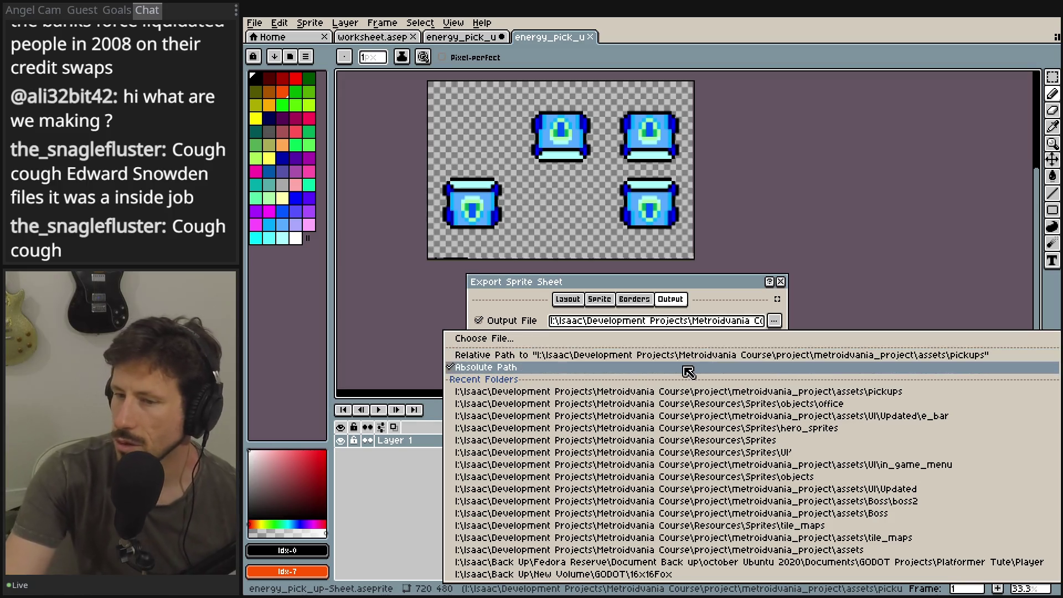
{"action": "left_click", "coordinate": [703, 344]}
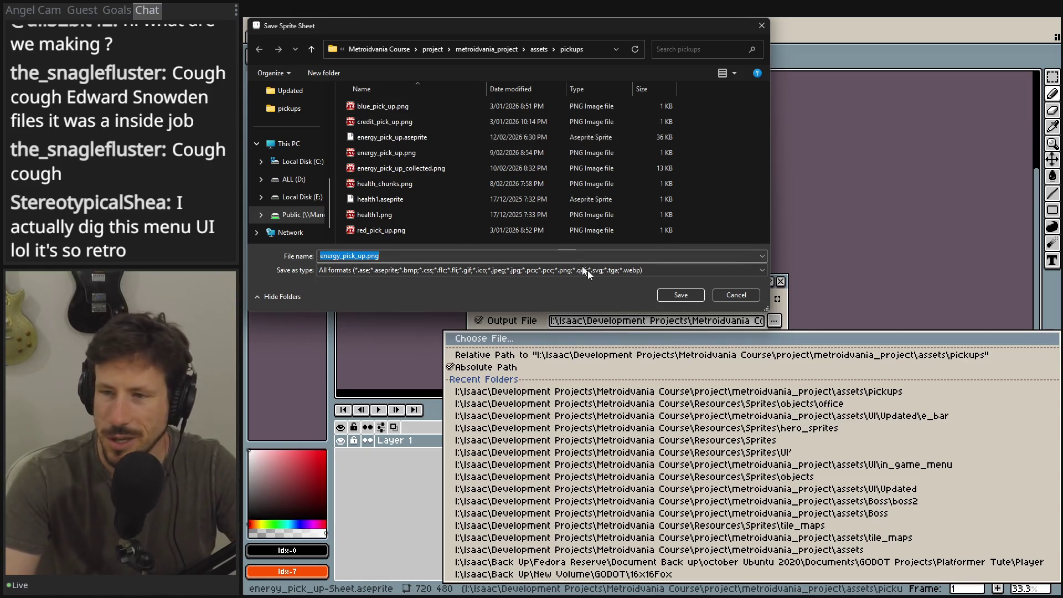
{"action": "mouse_move", "coordinate": [507, 25]}
{"action": "left_mouse_down"}
{"action": "mouse_move", "coordinate": [729, 324]}
{"action": "mouse_move", "coordinate": [596, 191]}
{"action": "mouse_move", "coordinate": [636, 264]}
{"action": "mouse_move", "coordinate": [651, 231]}
{"action": "mouse_move", "coordinate": [652, 261]}
{"action": "left_mouse_up"}
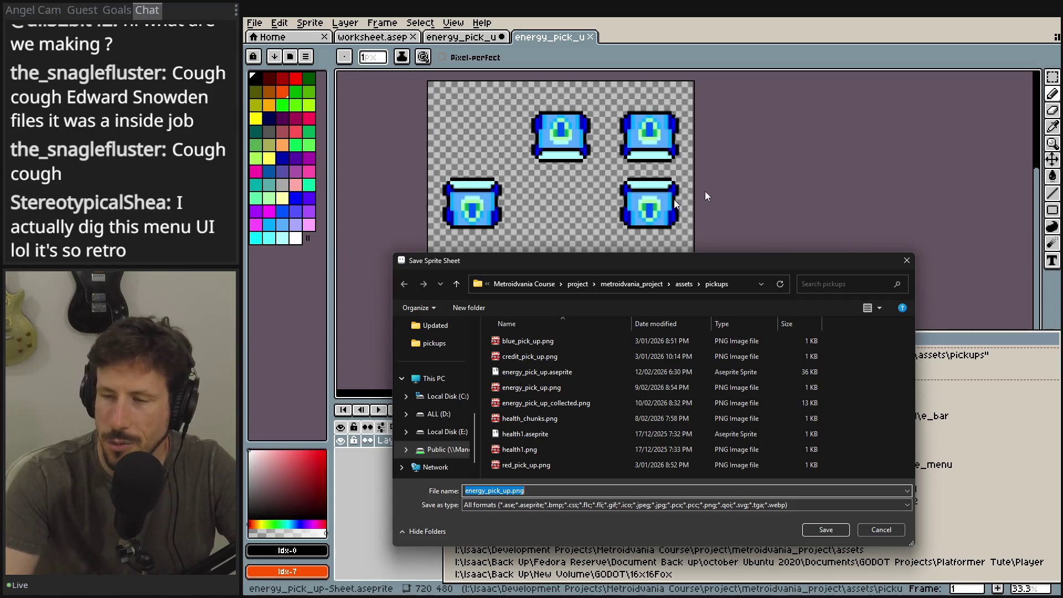
{"action": "mouse_move", "coordinate": [658, 265]}
{"action": "left_mouse_down"}
{"action": "mouse_move", "coordinate": [717, 218]}
{"action": "mouse_move", "coordinate": [641, 250]}
{"action": "left_mouse_up"}
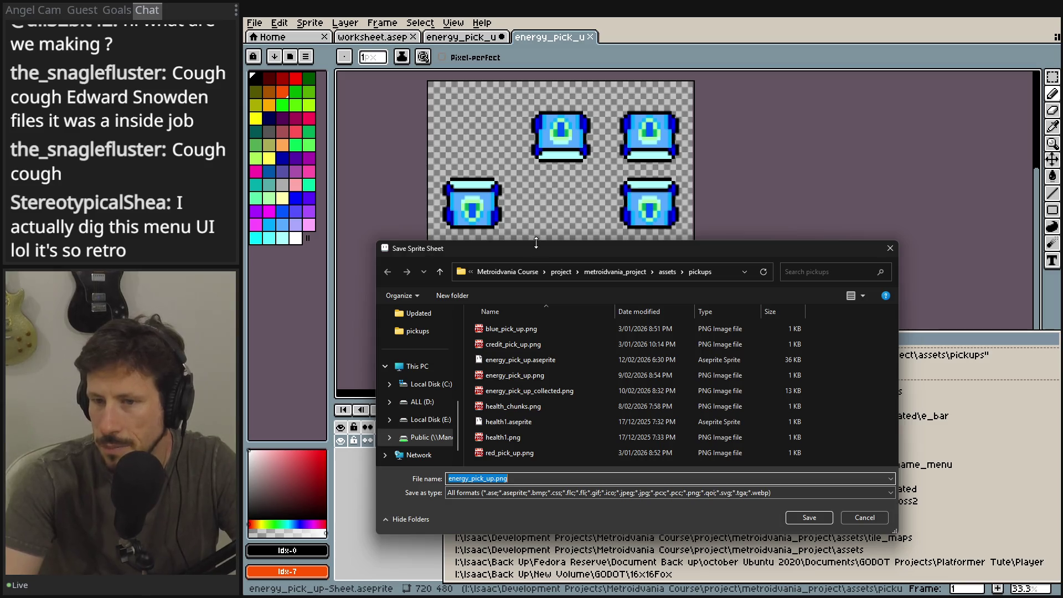
{"action": "left_click_drag", "start_coordinate": [531, 247], "coordinate": [517, 104]}
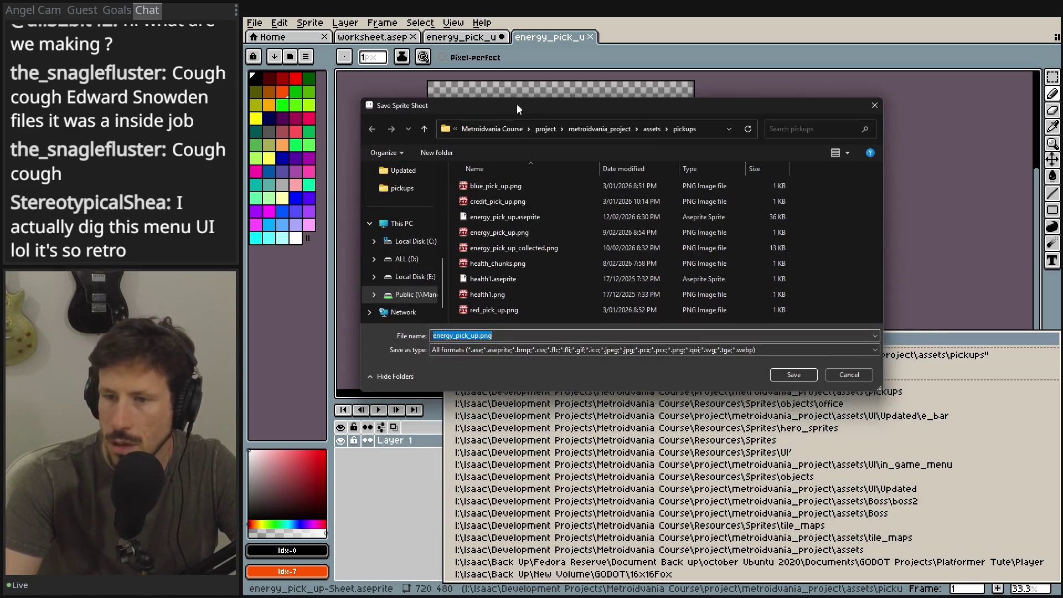
{"action": "left_click", "coordinate": [653, 129]}
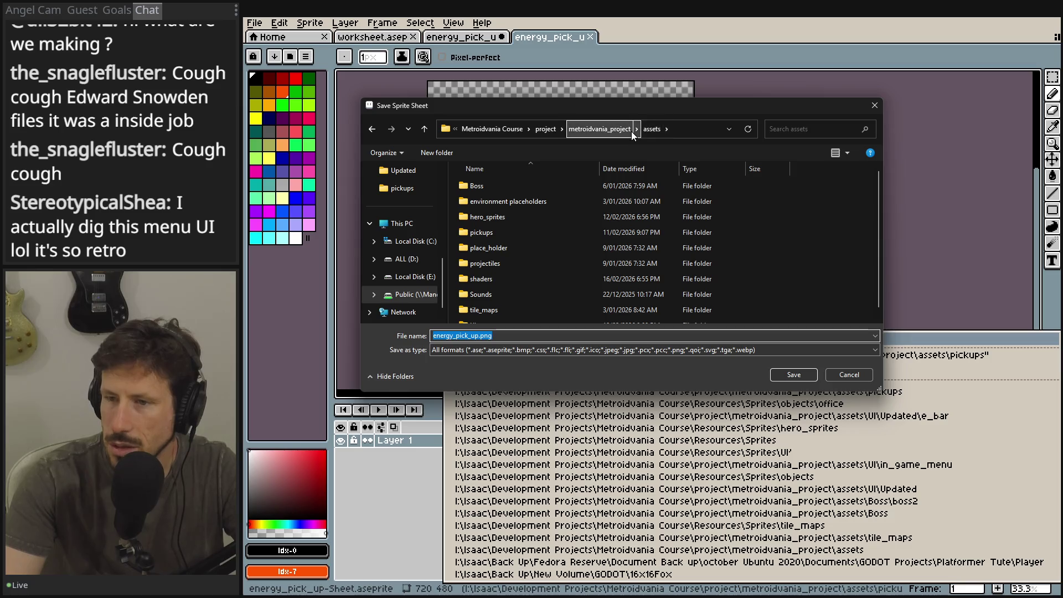
{"action": "scroll", "coordinate": [567, 228], "scroll_direction": "down", "scroll_amount": 1}
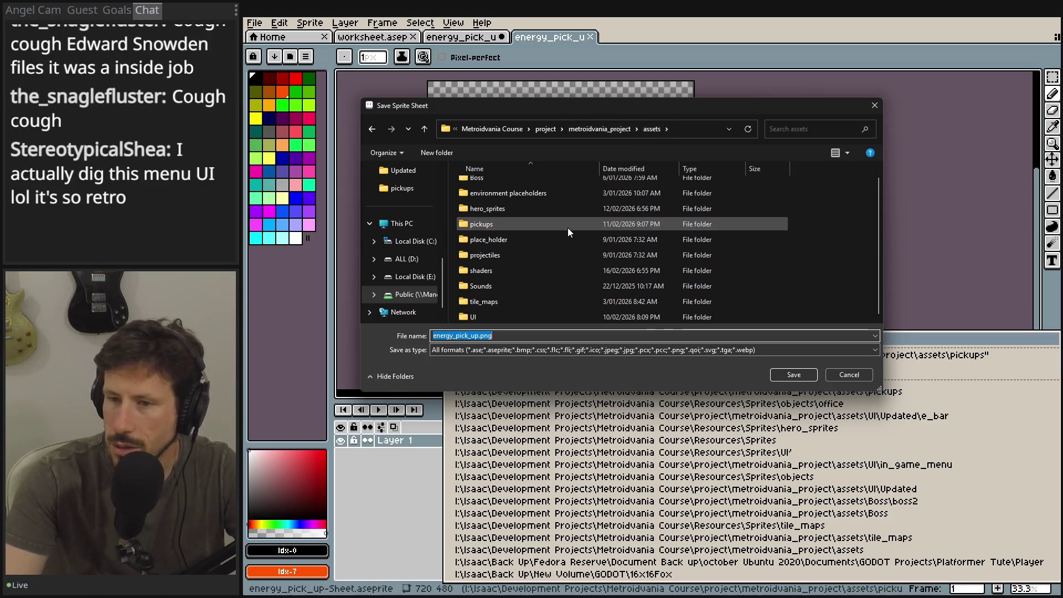
{"action": "double_click", "coordinate": [491, 312]}
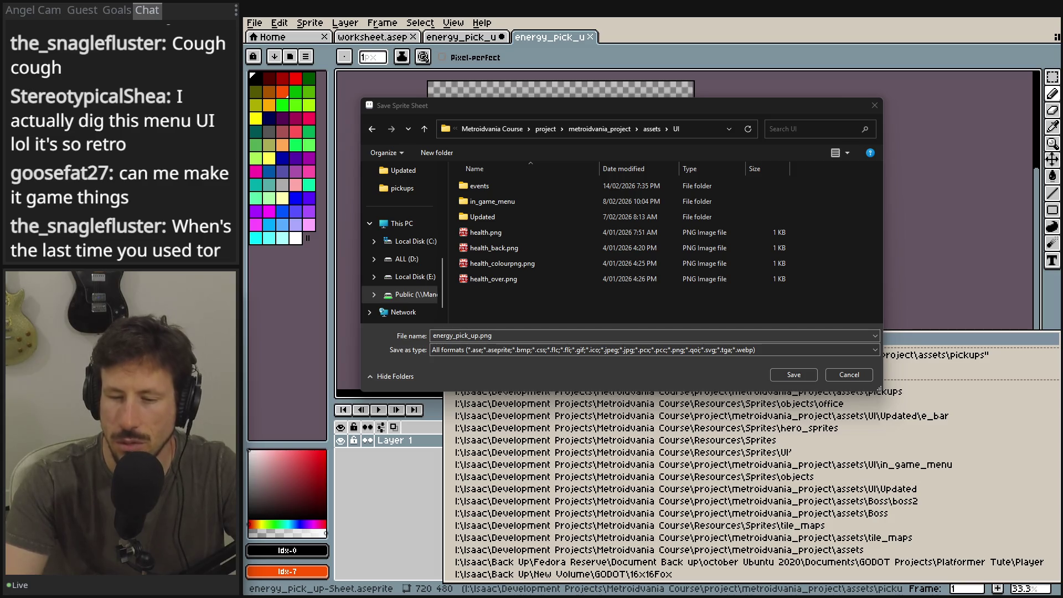
{"action": "left_click", "coordinate": [556, 307]}
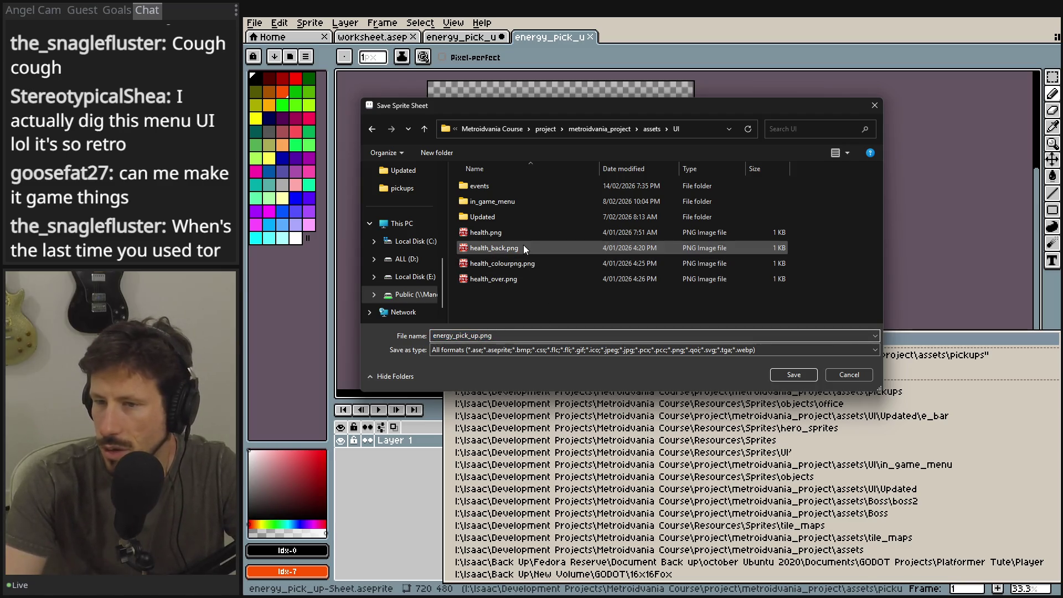
{"action": "double_click", "coordinate": [503, 201]}
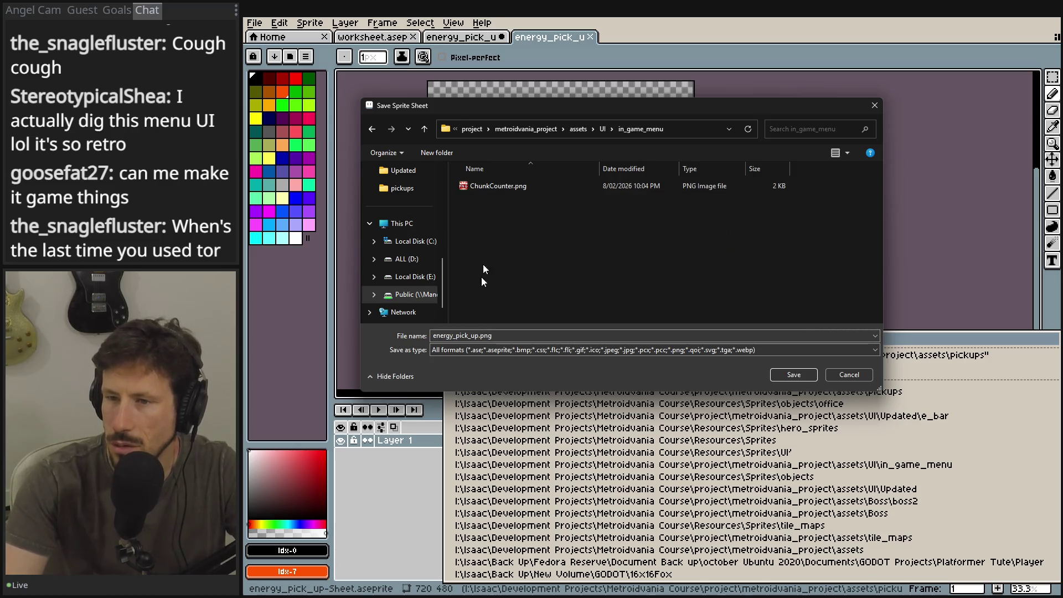
Step: Name the file energy_counter.png, save it, and export the sprite sheet
{"action": "left_click", "coordinate": [524, 335]}
{"action": "left_click", "coordinate": [480, 335]}
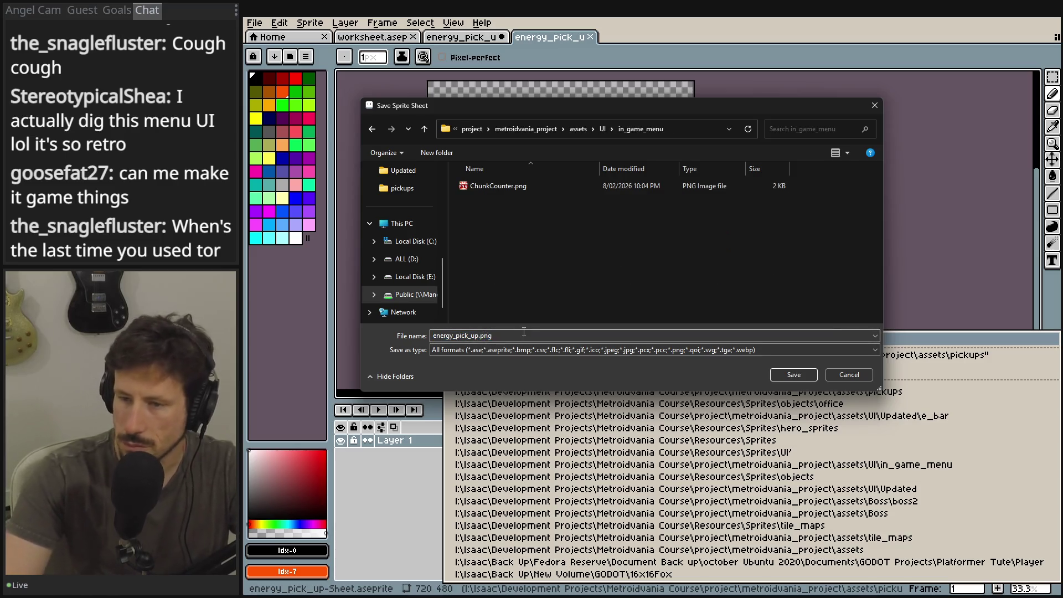
{"action": "key", "text": "BackSpace"}
{"action": "key", "text": "BackSpace"}
{"action": "key", "text": "BackSpace"}
{"action": "type", "text": "counter"}
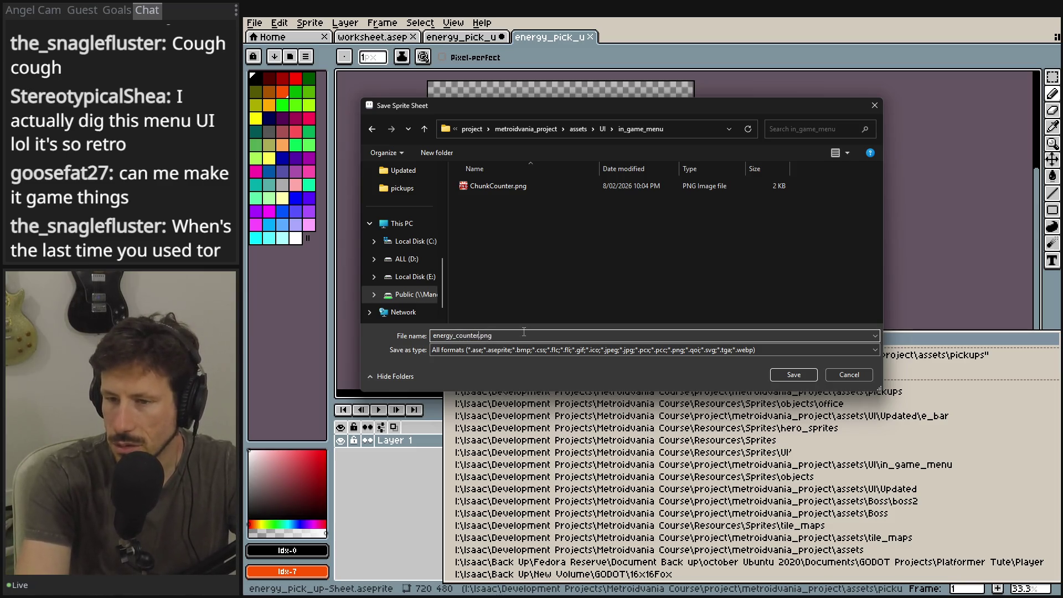
{"action": "key", "text": "Return"}
{"action": "left_click", "coordinate": [674, 370]}
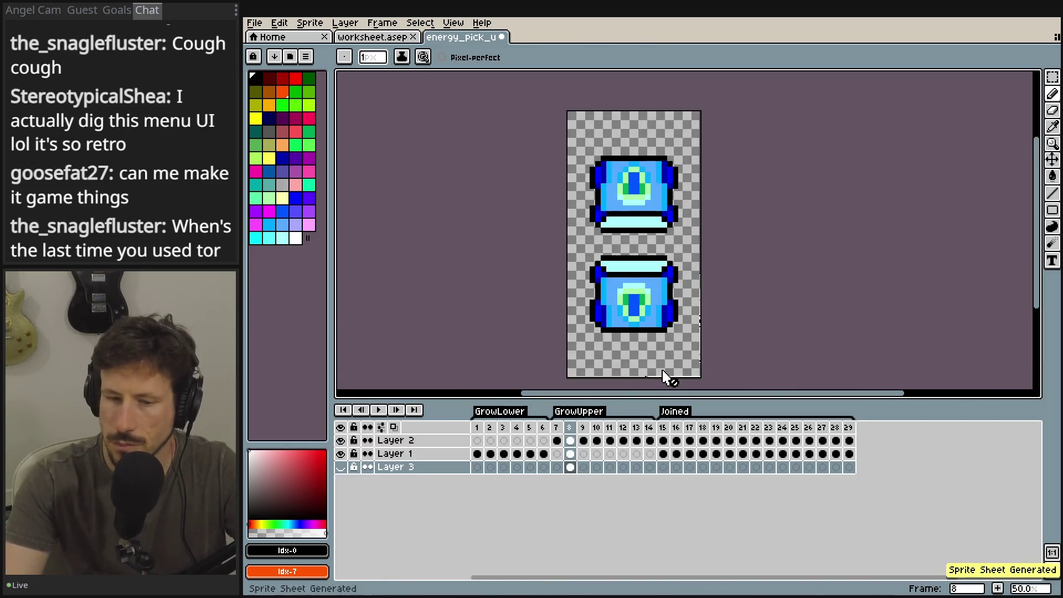
Step: Switch from Aseprite back to the Godot editor with Alt+Tab
{"action": "scroll", "coordinate": [635, 221], "scroll_direction": "down", "scroll_amount": 1}
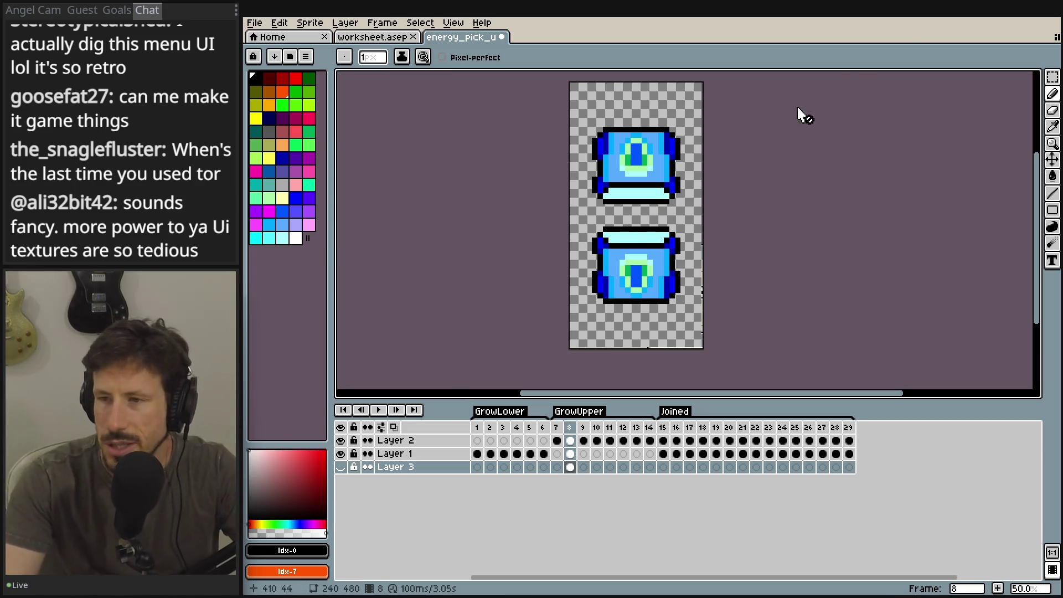
{"action": "key", "text": "alt+Tab"}
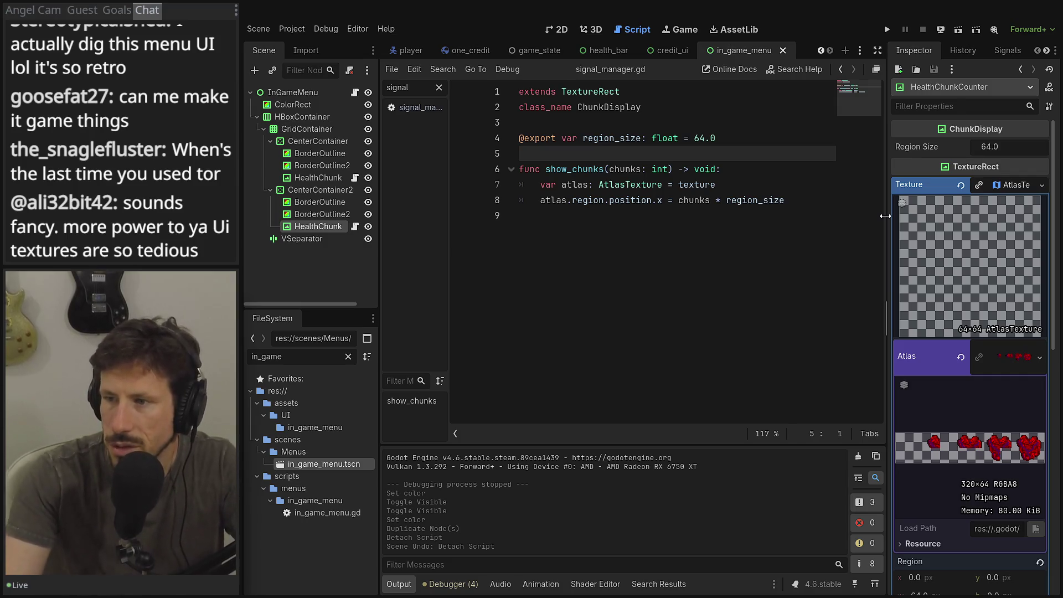
Step: Resize the script editor and Inspector, then clear the in_game FileSystem filter
{"action": "left_click_drag", "start_coordinate": [885, 216], "coordinate": [900, 216]}
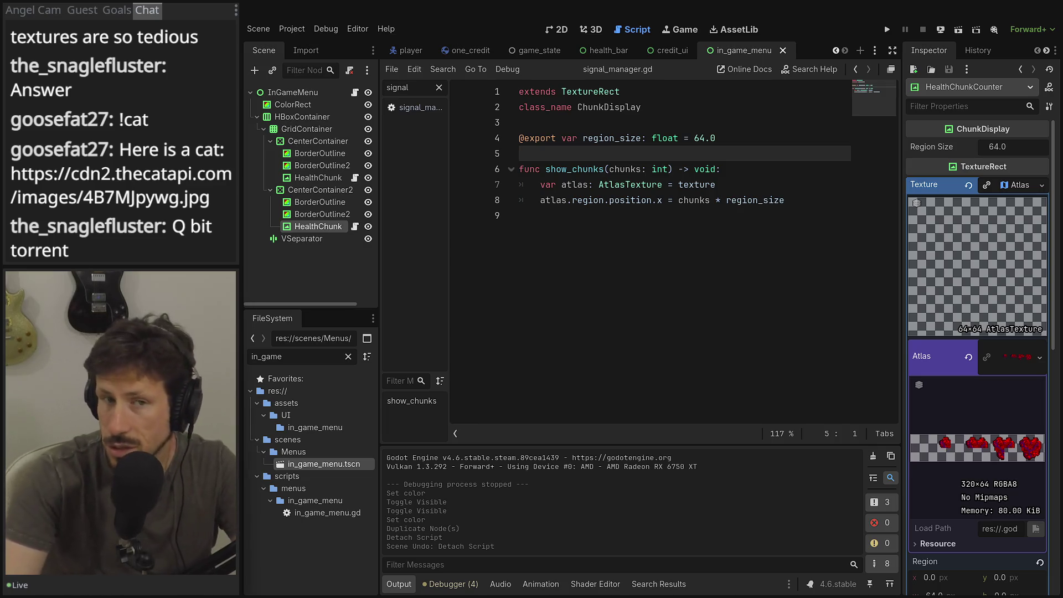
{"action": "left_click", "coordinate": [644, 362]}
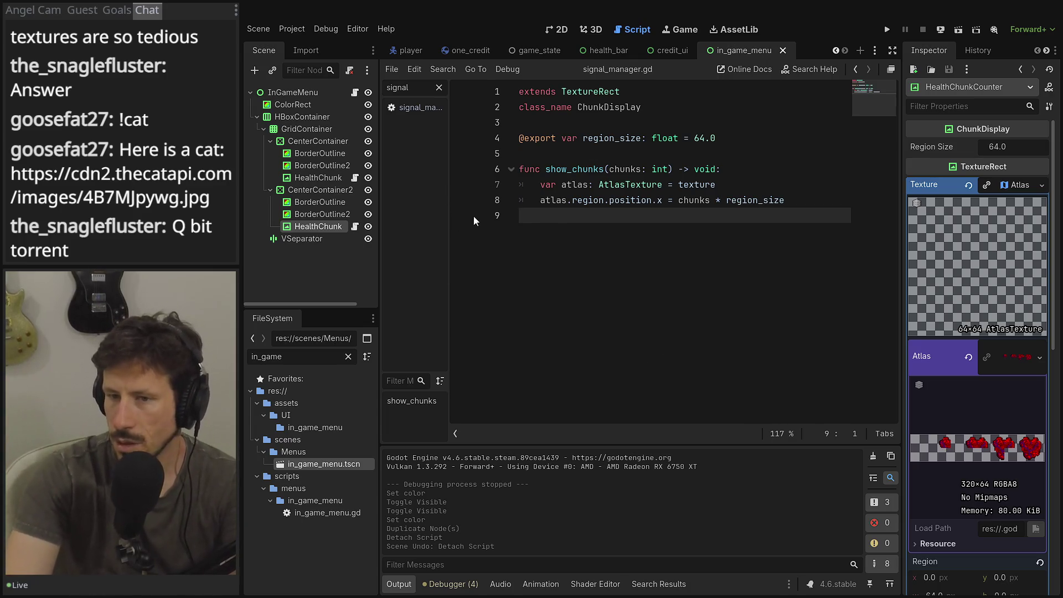
{"action": "left_click_drag", "start_coordinate": [899, 197], "coordinate": [873, 197]}
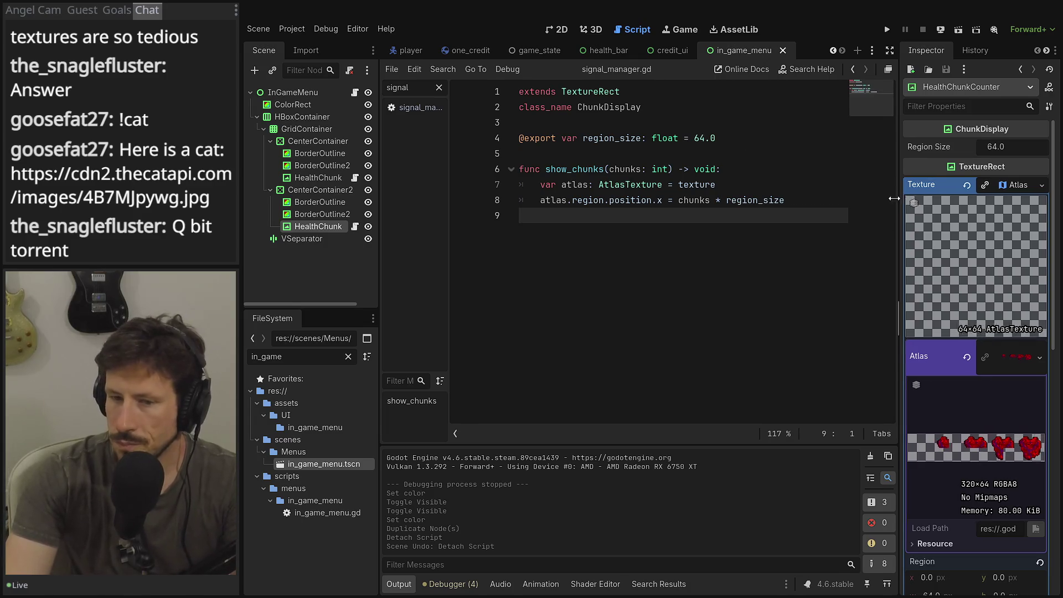
{"action": "left_click", "coordinate": [352, 358]}
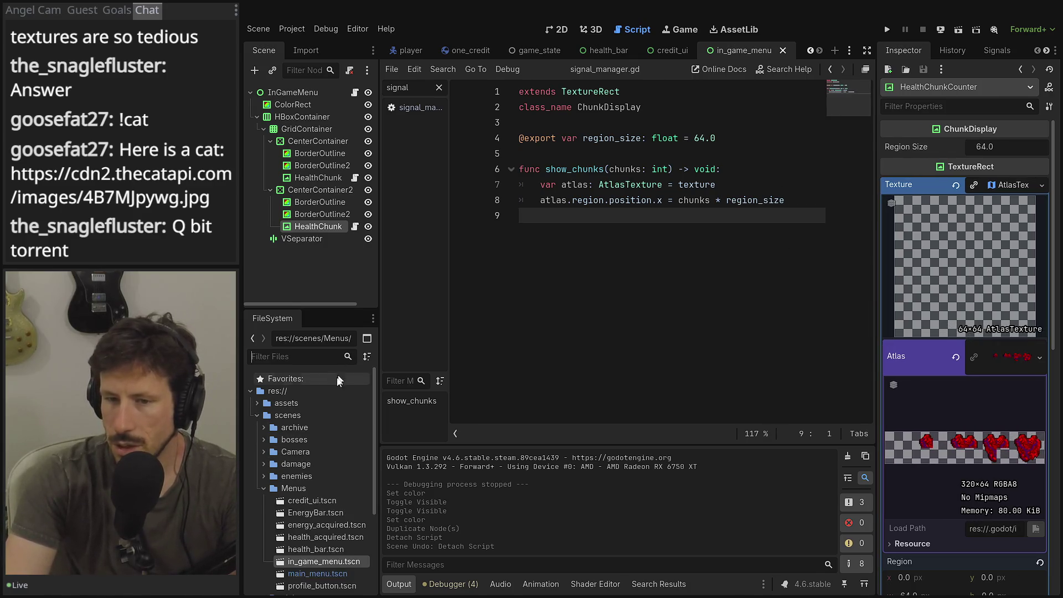
Step: Collapse the scenes and pickups folders and expand assets in the FileSystem dock
{"action": "scroll", "coordinate": [261, 484], "scroll_direction": "up", "scroll_amount": 5}
{"action": "left_click", "coordinate": [262, 488]}
{"action": "left_click", "coordinate": [258, 415]}
{"action": "left_click", "coordinate": [257, 403]}
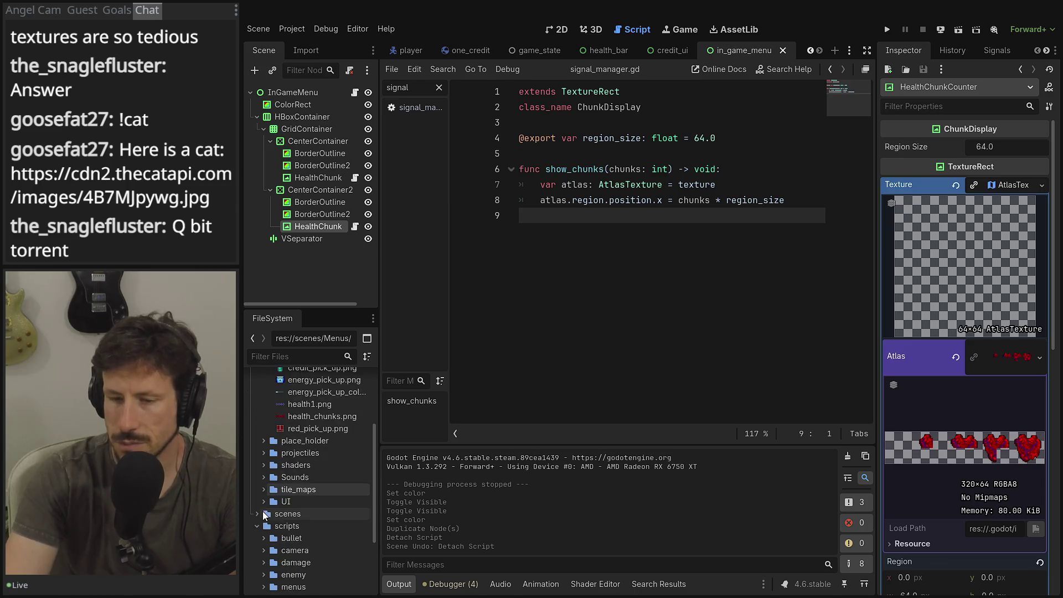
{"action": "scroll", "coordinate": [262, 510], "scroll_direction": "down", "scroll_amount": 3}
{"action": "scroll", "coordinate": [258, 427], "scroll_direction": "up", "scroll_amount": 3}
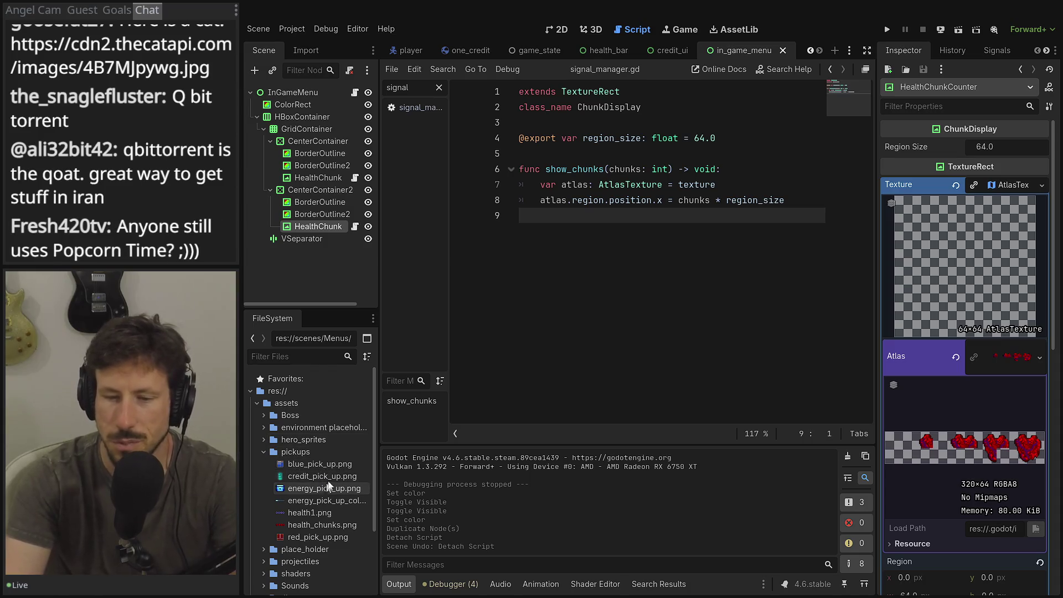
{"action": "mouse_move", "coordinate": [333, 474]}
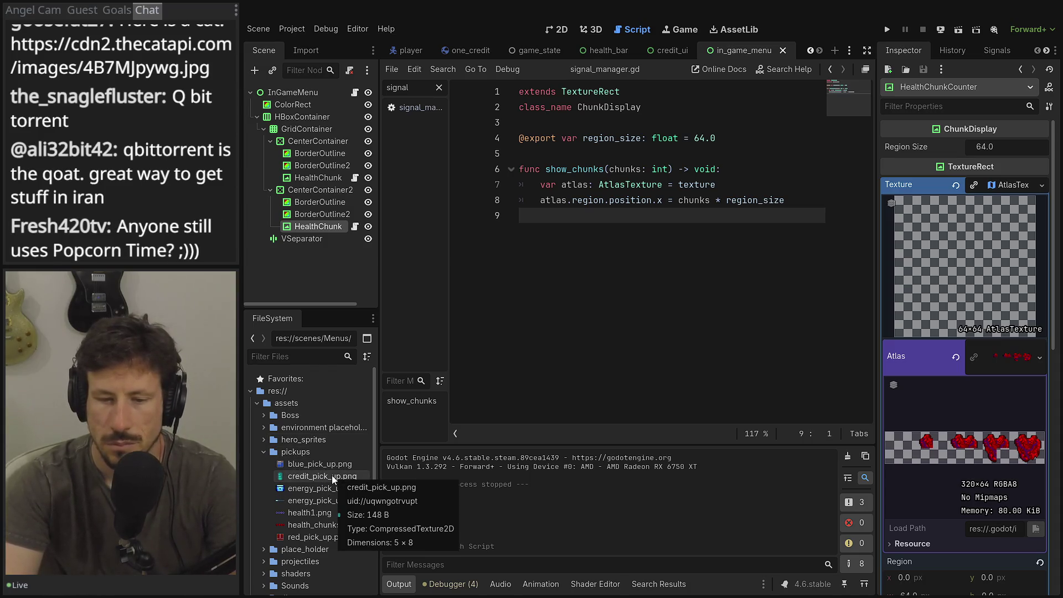
{"action": "left_click", "coordinate": [264, 452]}
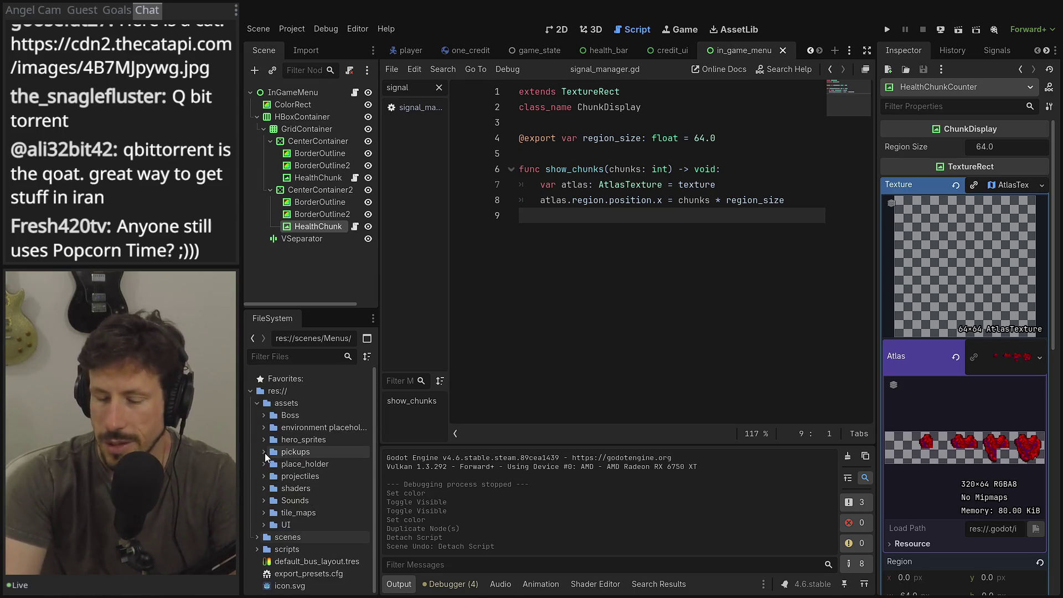
Step: Open assets > UI > in_game_menu and drop energy_counter.png onto the AtlasTexture's Atlas slot
{"action": "left_click", "coordinate": [263, 525]}
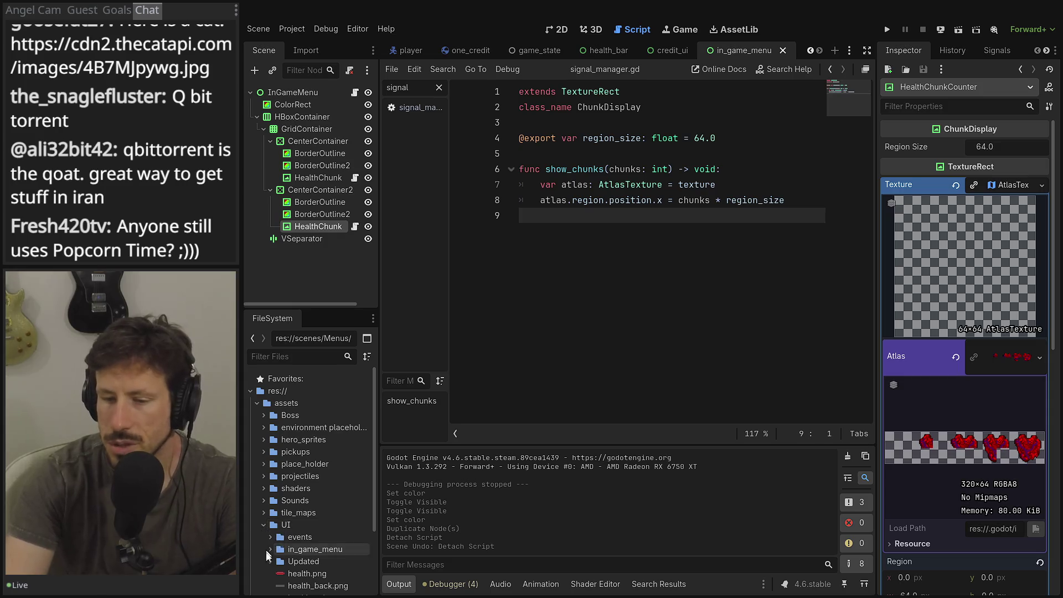
{"action": "scroll", "coordinate": [266, 509], "scroll_direction": "down", "scroll_amount": 3}
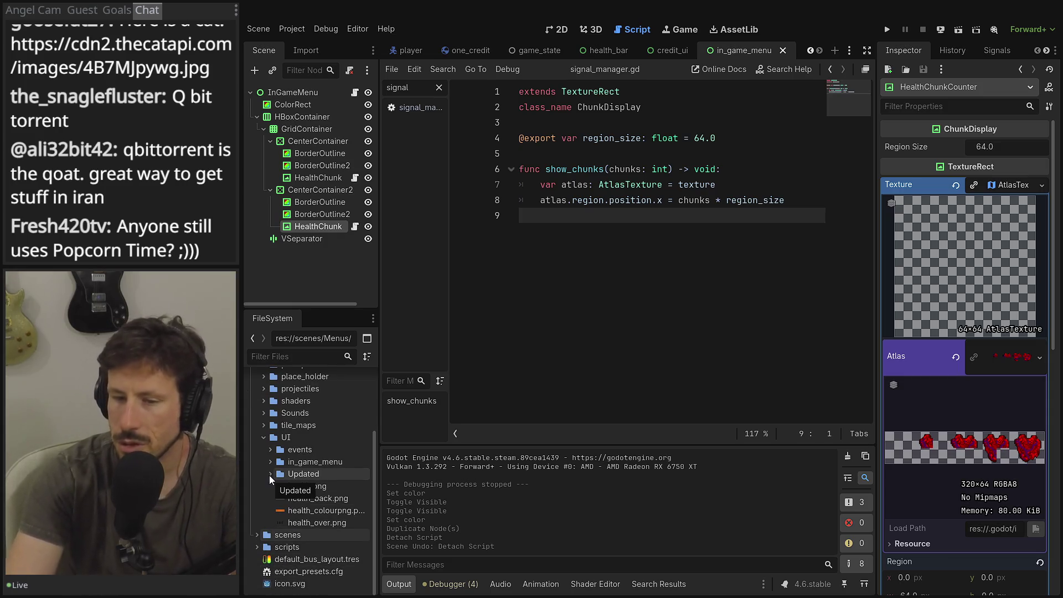
{"action": "left_click", "coordinate": [270, 450]}
{"action": "left_click", "coordinate": [269, 449]}
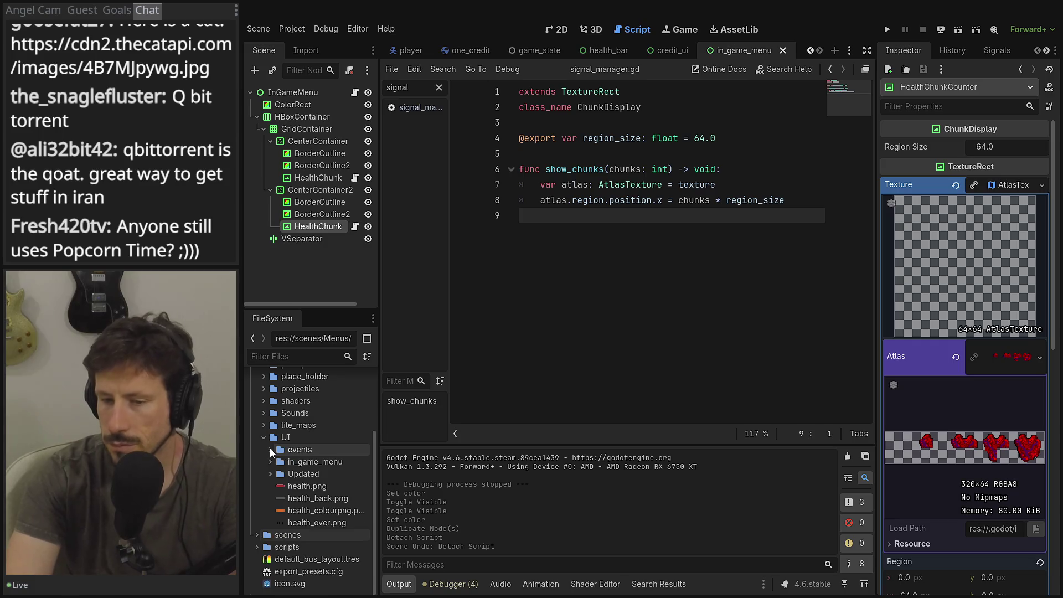
{"action": "left_click", "coordinate": [270, 460]}
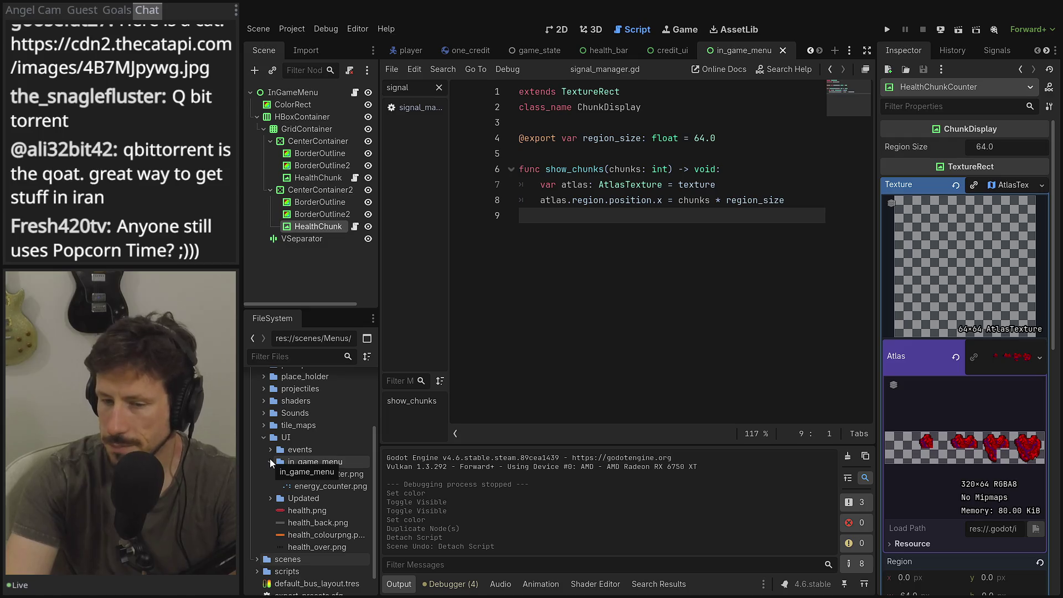
{"action": "mouse_move", "coordinate": [302, 486]}
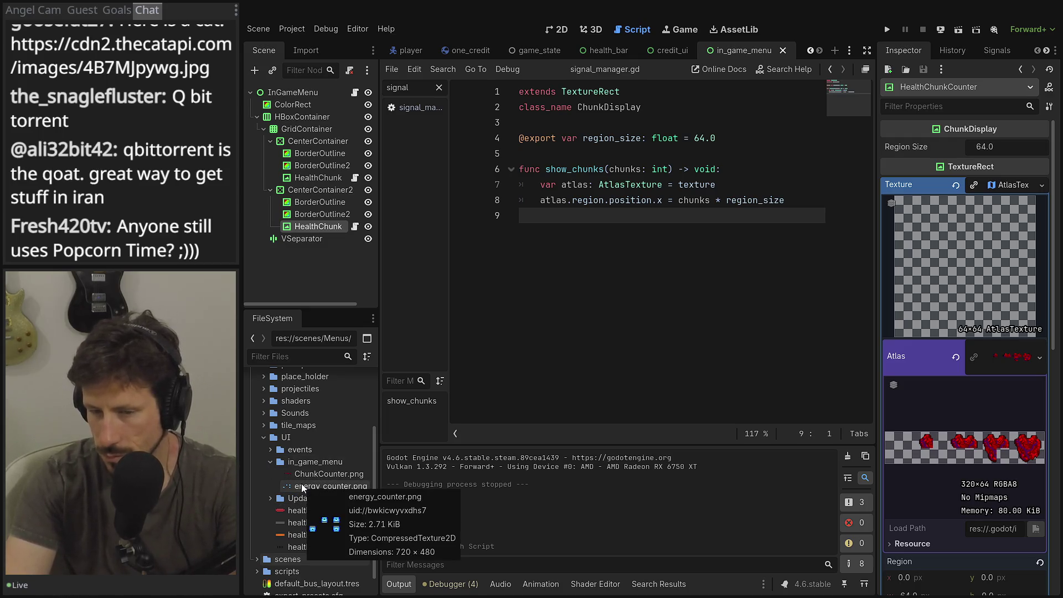
{"action": "left_click_drag", "start_coordinate": [301, 483], "coordinate": [1014, 357]}
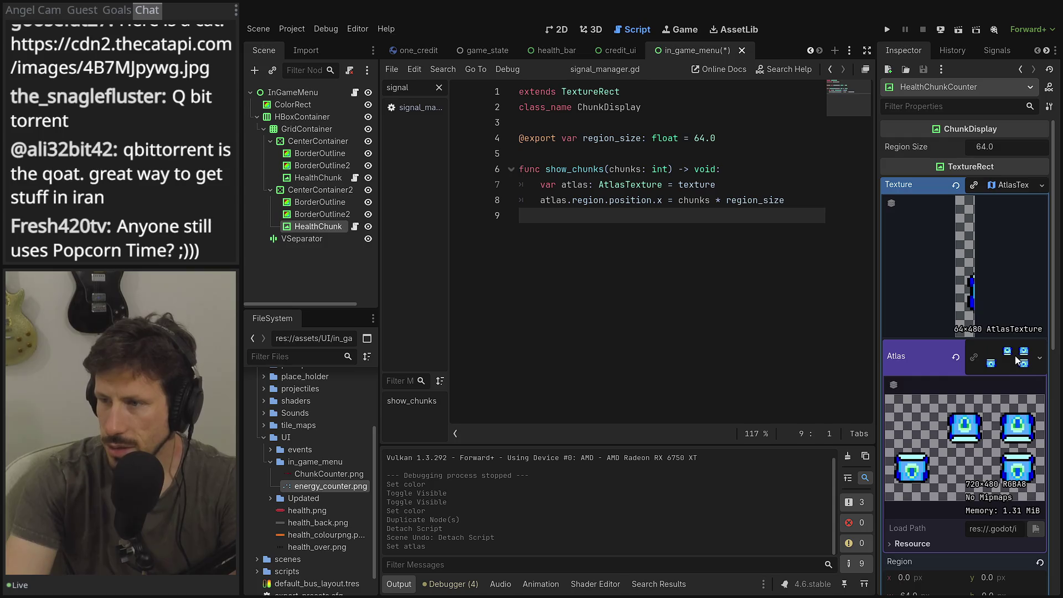
Step: Collapse the atlas image preview and revert the texture's Region to its default
{"action": "scroll", "coordinate": [990, 360], "scroll_direction": "down", "scroll_amount": 3}
{"action": "scroll", "coordinate": [990, 360], "scroll_direction": "up", "scroll_amount": 3}
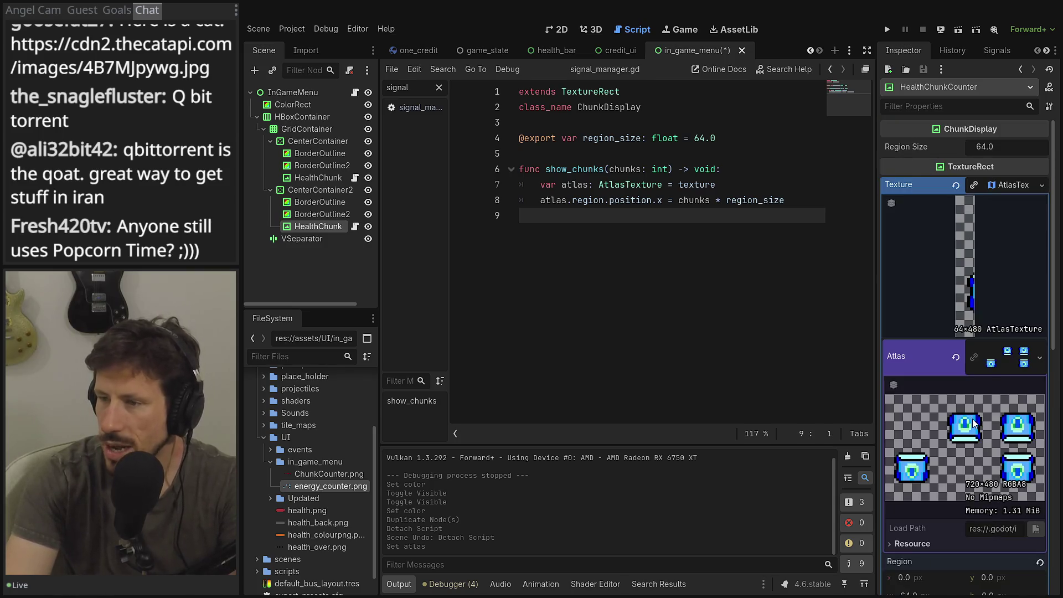
{"action": "left_click", "coordinate": [991, 363]}
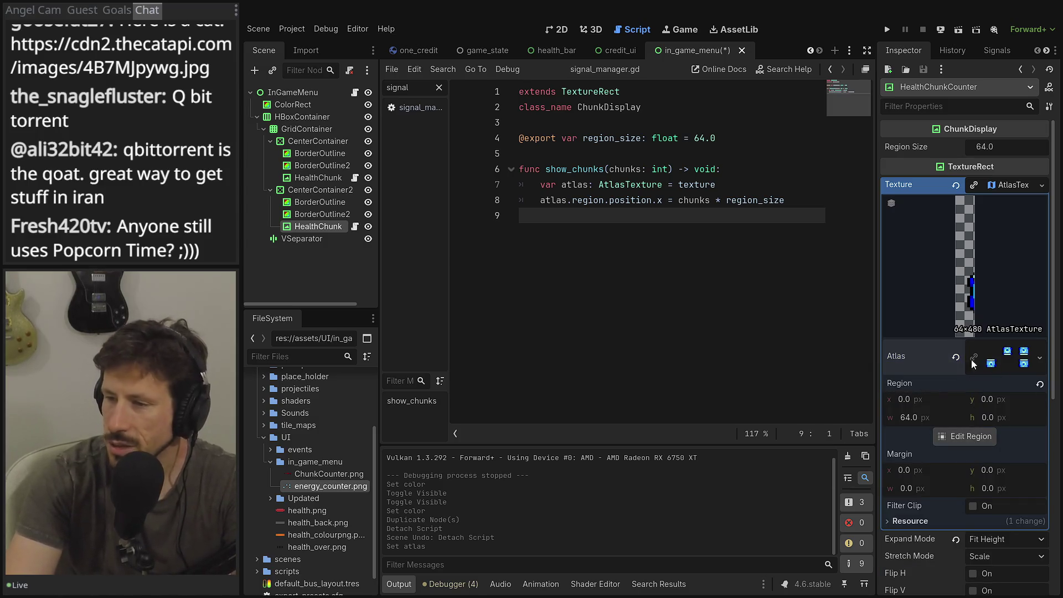
{"action": "left_click", "coordinate": [1039, 384]}
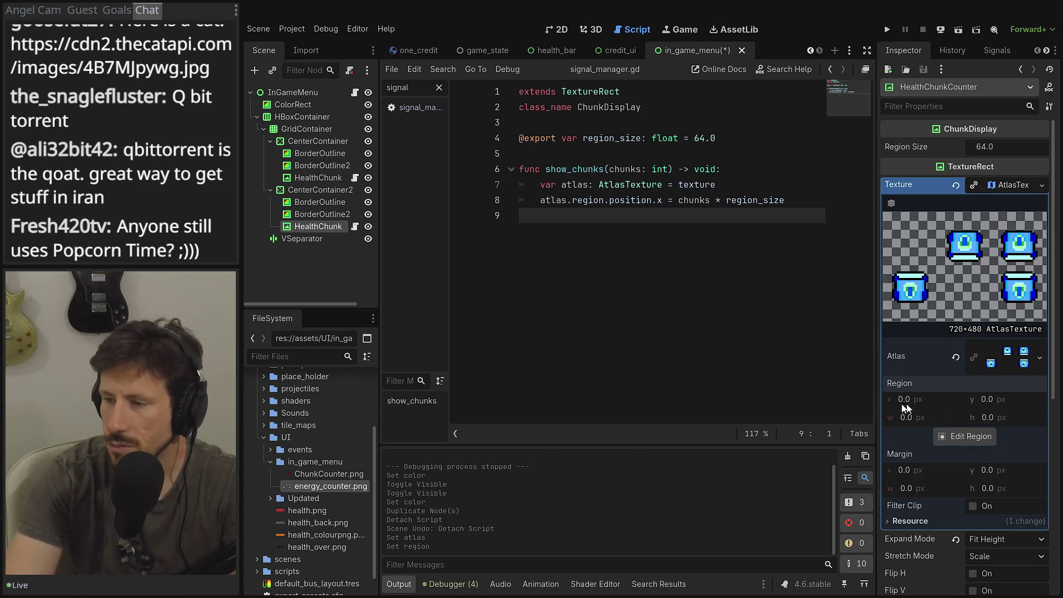
Step: Draw a 240×480 region over the left column of energy_counter.png in the region editor
{"action": "left_click", "coordinate": [960, 437]}
{"action": "scroll", "coordinate": [484, 304], "scroll_direction": "down", "scroll_amount": 3}
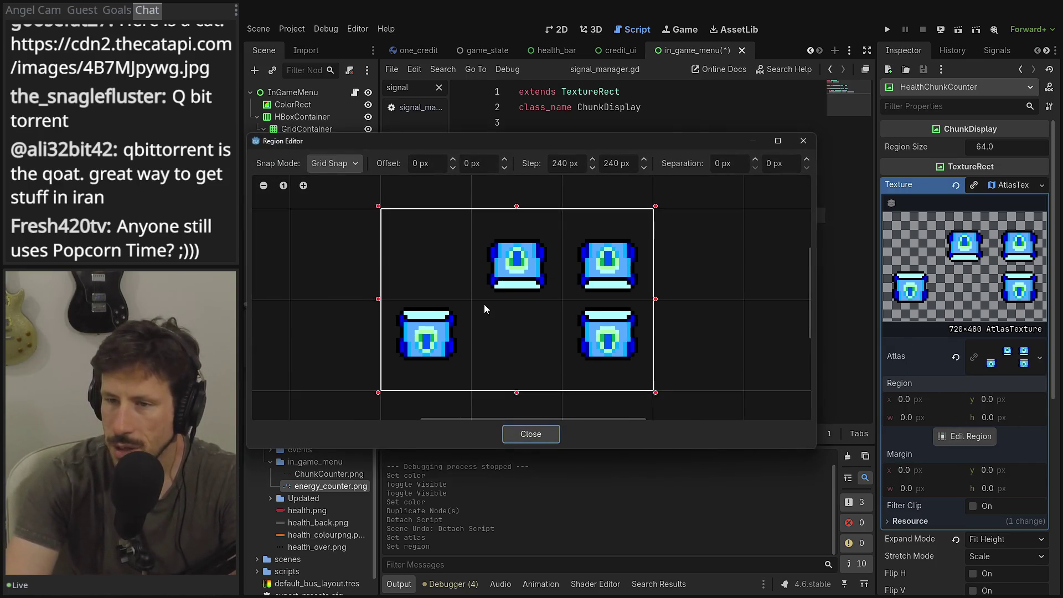
{"action": "mouse_move", "coordinate": [429, 267]}
{"action": "left_mouse_down"}
{"action": "mouse_move", "coordinate": [481, 350]}
{"action": "mouse_move", "coordinate": [480, 375]}
{"action": "left_mouse_up"}
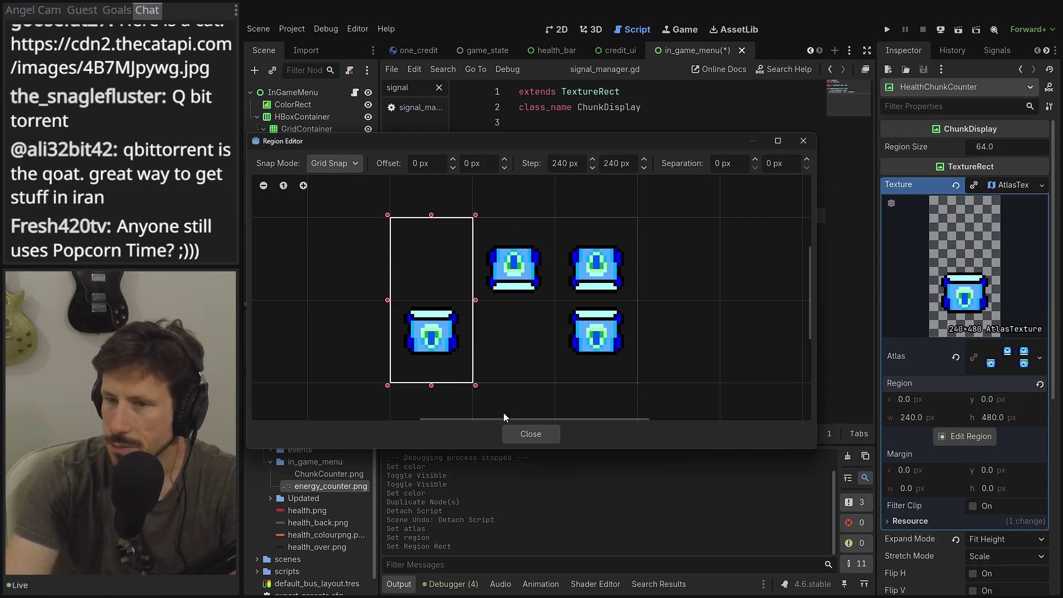
{"action": "mouse_move", "coordinate": [497, 293]}
{"action": "left_mouse_down"}
{"action": "mouse_move", "coordinate": [517, 309]}
{"action": "mouse_move", "coordinate": [517, 358]}
{"action": "left_mouse_up"}
{"action": "mouse_move", "coordinate": [584, 259]}
{"action": "left_mouse_down"}
{"action": "mouse_move", "coordinate": [585, 337]}
{"action": "mouse_move", "coordinate": [629, 373]}
{"action": "left_mouse_up"}
{"action": "mouse_move", "coordinate": [476, 360]}
{"action": "left_mouse_down"}
{"action": "mouse_move", "coordinate": [427, 354]}
{"action": "mouse_move", "coordinate": [474, 402]}
{"action": "left_mouse_up"}
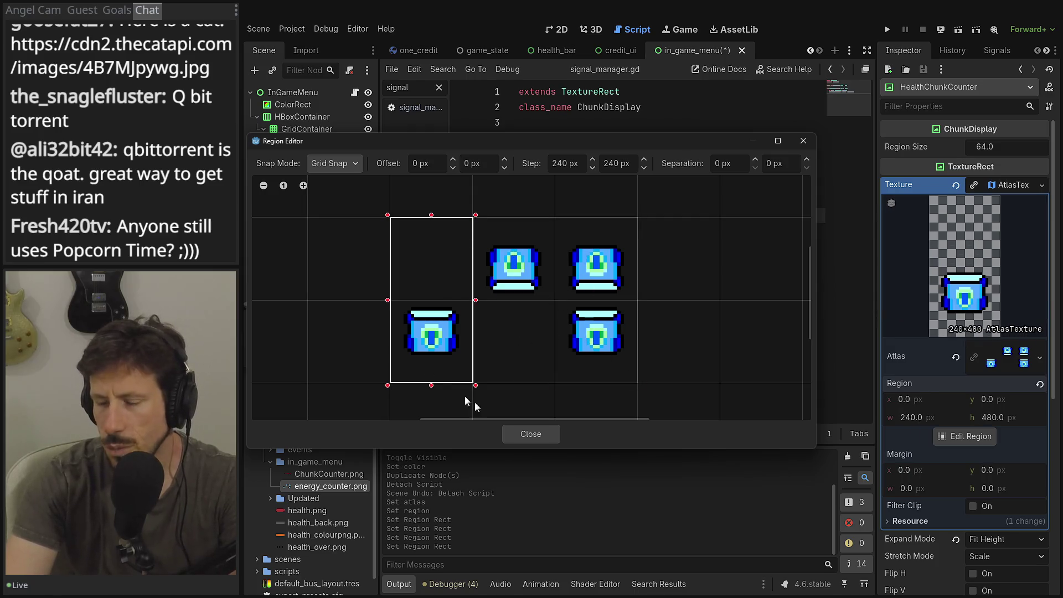
{"action": "left_click", "coordinate": [544, 435]}
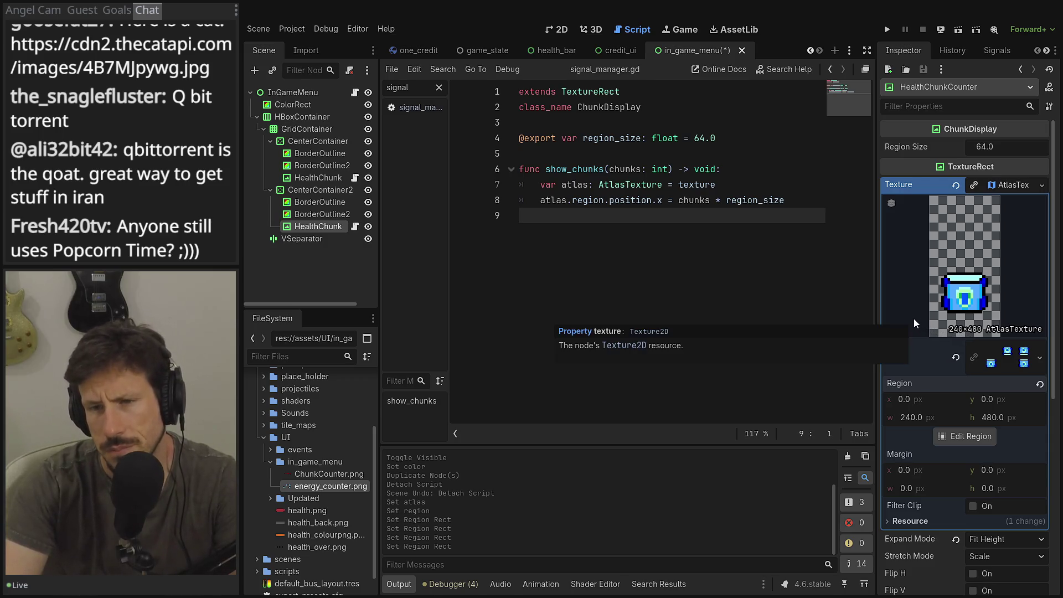
{"action": "scroll", "coordinate": [934, 452], "scroll_direction": "down", "scroll_amount": 5}
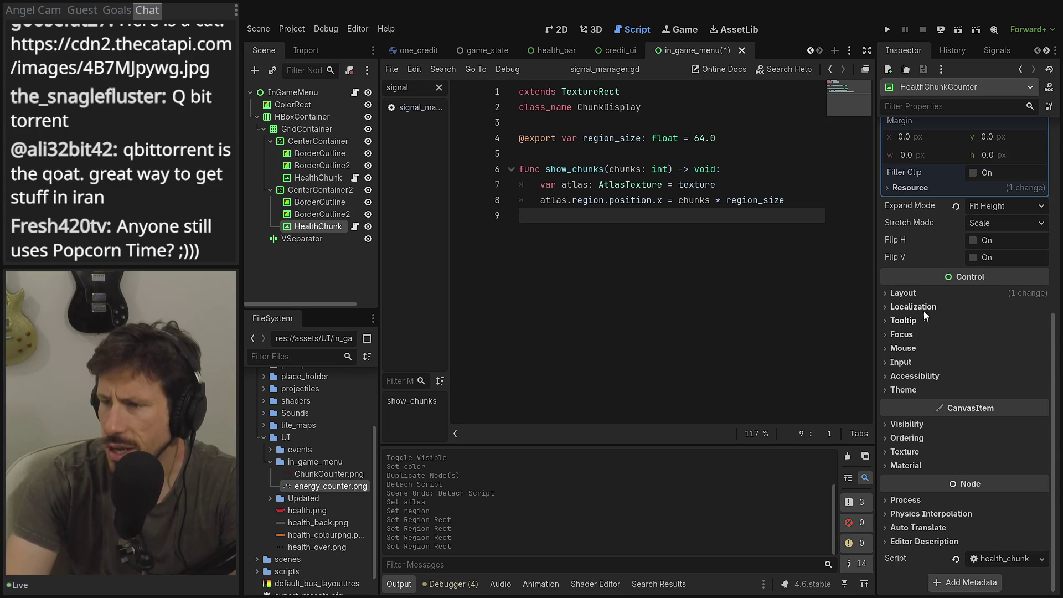
{"action": "left_click", "coordinate": [921, 293]}
{"action": "left_click", "coordinate": [909, 416]}
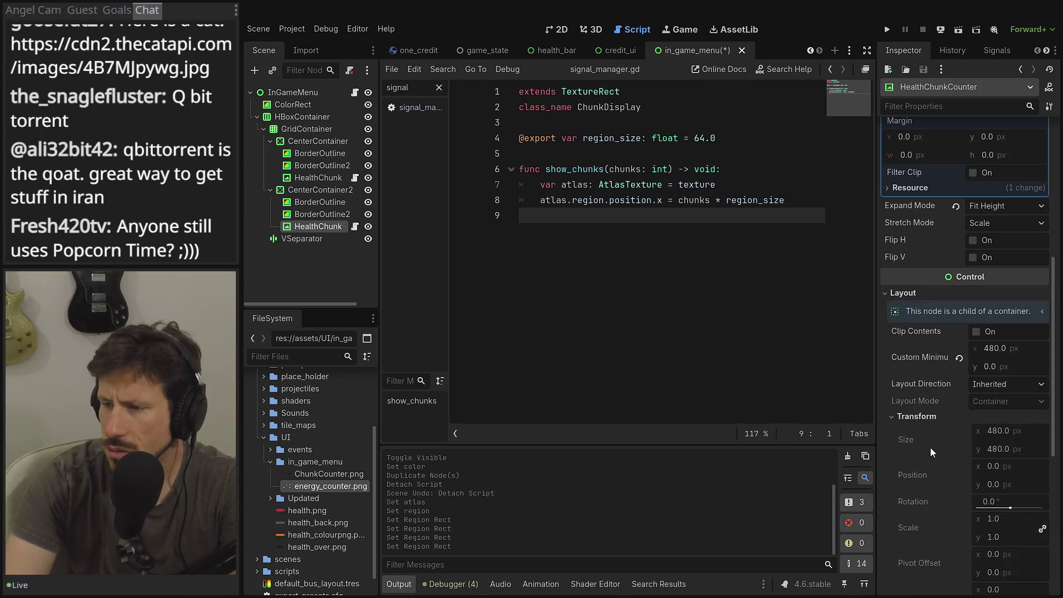
{"action": "scroll", "coordinate": [930, 449], "scroll_direction": "down", "scroll_amount": 1}
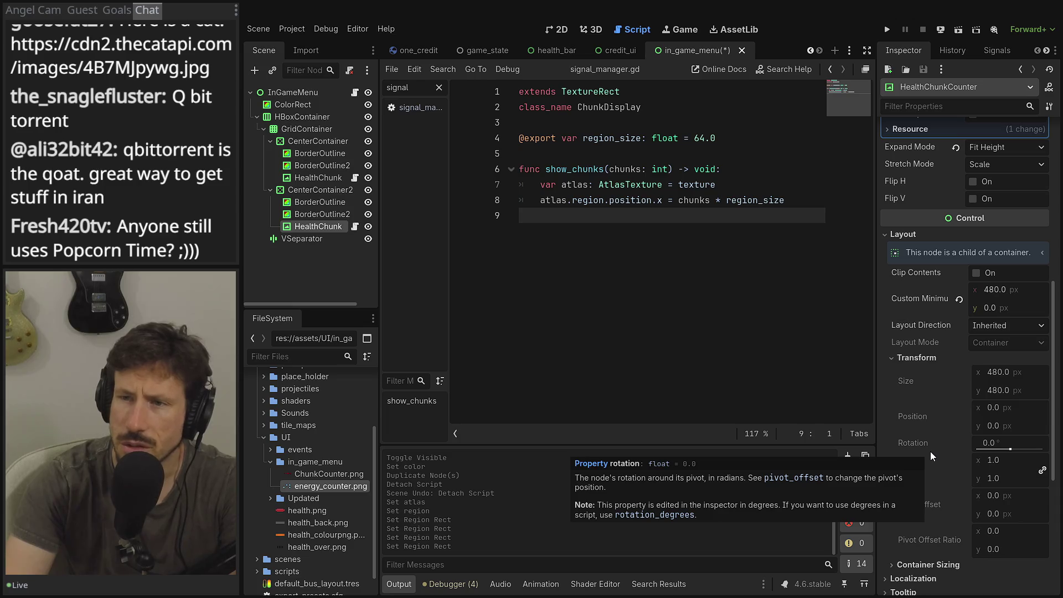
{"action": "scroll", "coordinate": [930, 451], "scroll_direction": "up", "scroll_amount": 7}
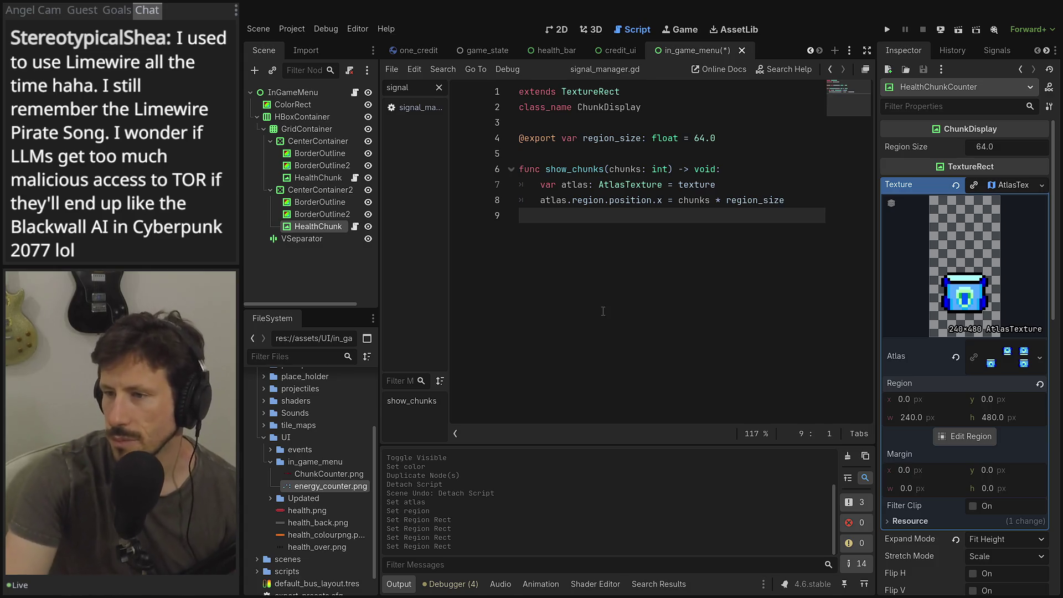
Step: Widen the Inspector beside the ChunkDisplay script, briefly selecting 'chunks' on line 8
{"action": "left_click", "coordinate": [758, 200]}
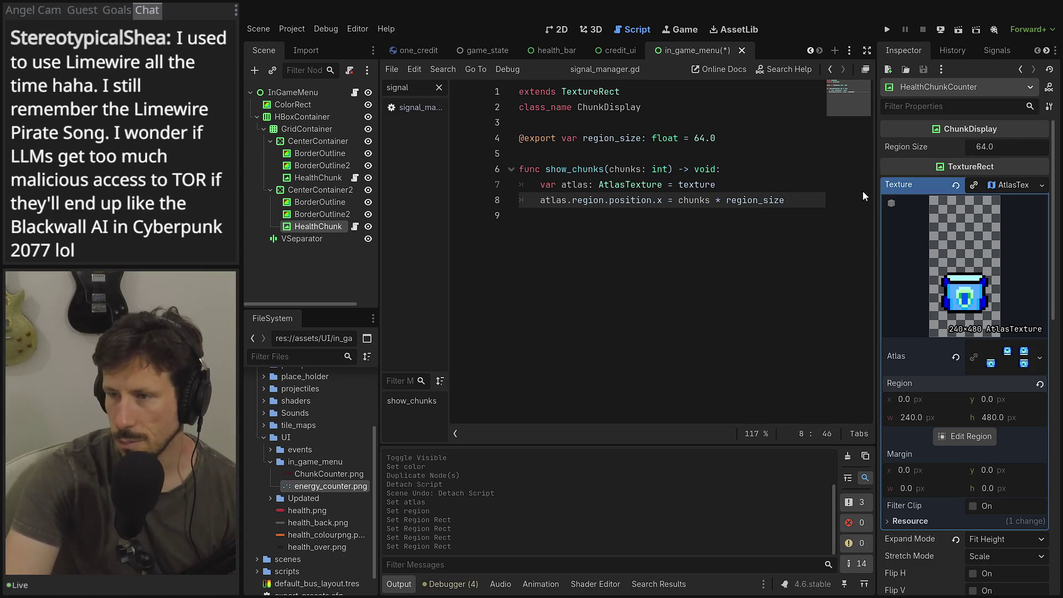
{"action": "mouse_move", "coordinate": [877, 215]}
{"action": "left_mouse_down"}
{"action": "mouse_move", "coordinate": [788, 224]}
{"action": "mouse_move", "coordinate": [866, 226]}
{"action": "left_mouse_up"}
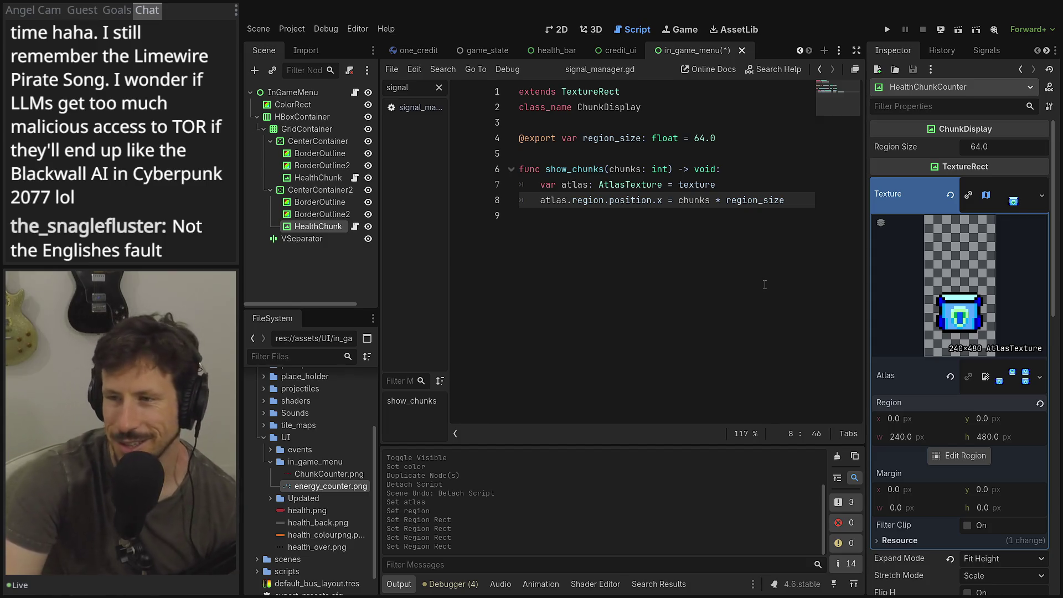
{"action": "double_click", "coordinate": [690, 200]}
{"action": "left_click", "coordinate": [781, 198]}
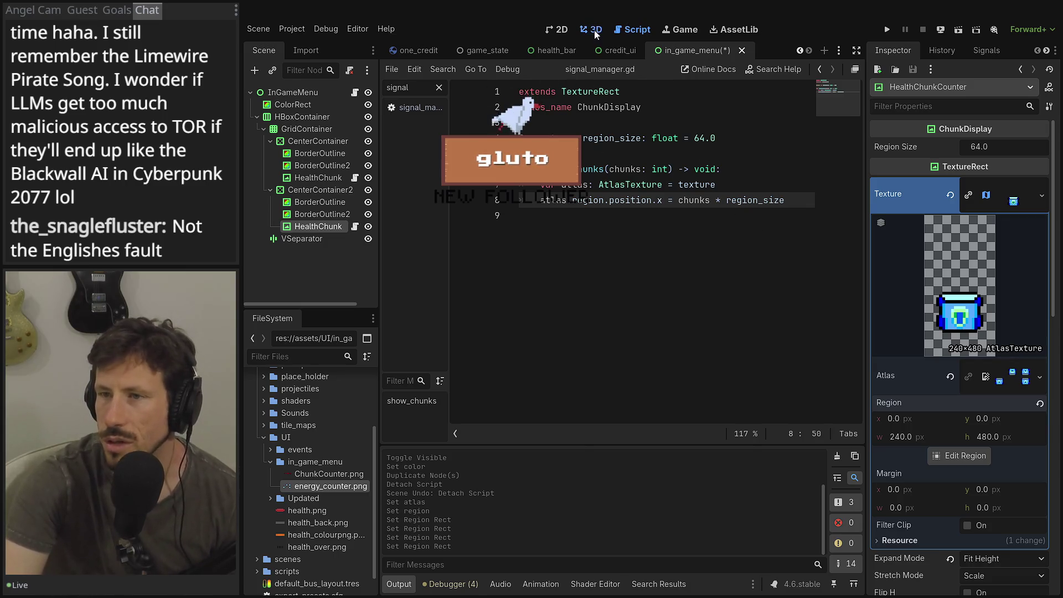
Step: Switch to the 2D view, undo the region edits, and make HealthChunkCounter's AtlasTexture unique
{"action": "left_click", "coordinate": [559, 29]}
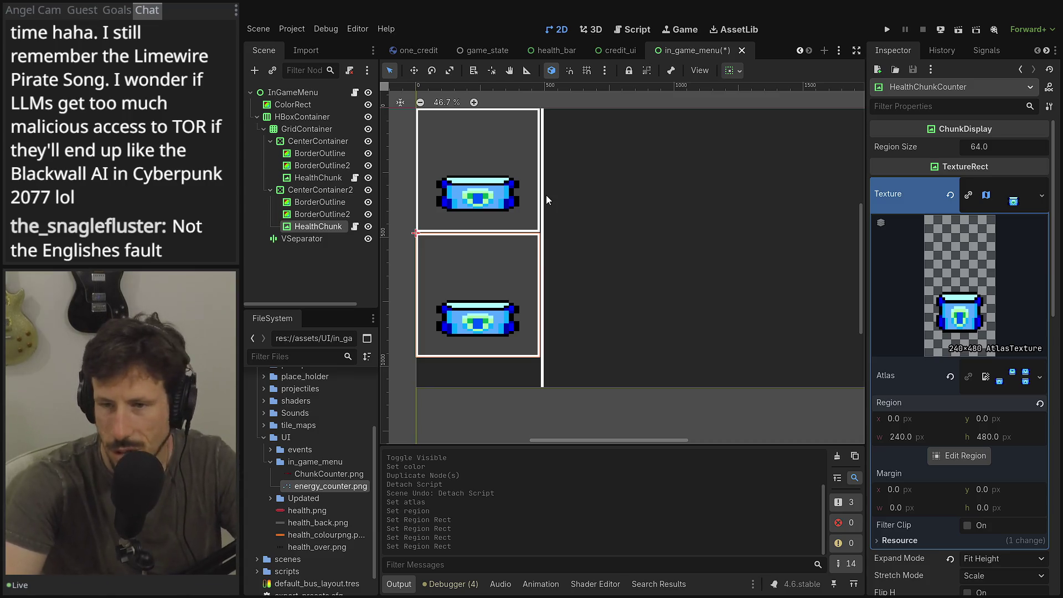
{"action": "key", "text": "ctrl+z"}
{"action": "key", "text": "ctrl+z"}
{"action": "key", "text": "ctrl+z"}
{"action": "key", "text": "ctrl+z"}
{"action": "key", "text": "ctrl+z"}
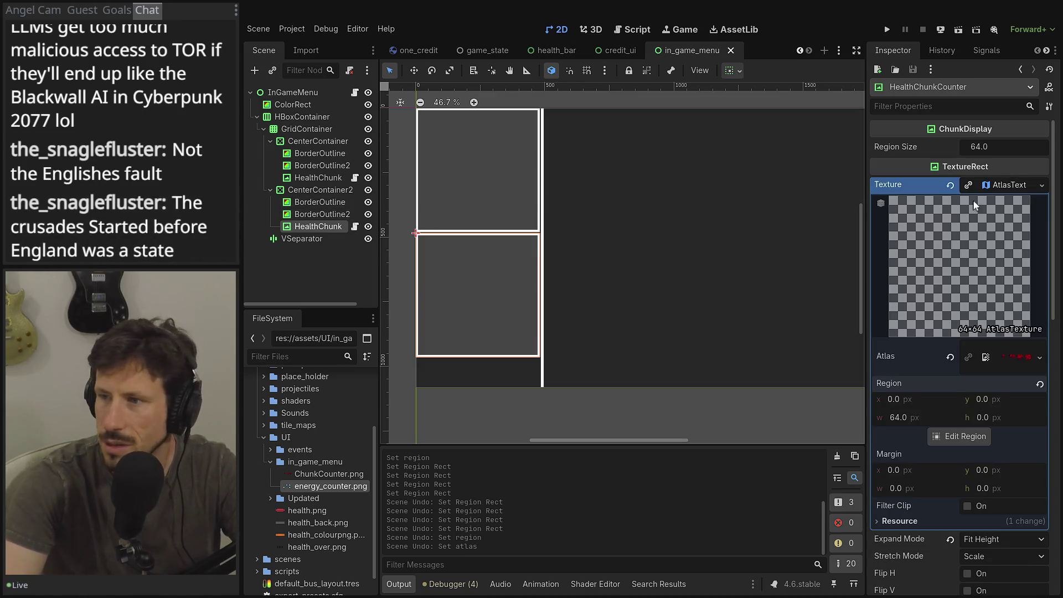
{"action": "left_click", "coordinate": [1034, 185]}
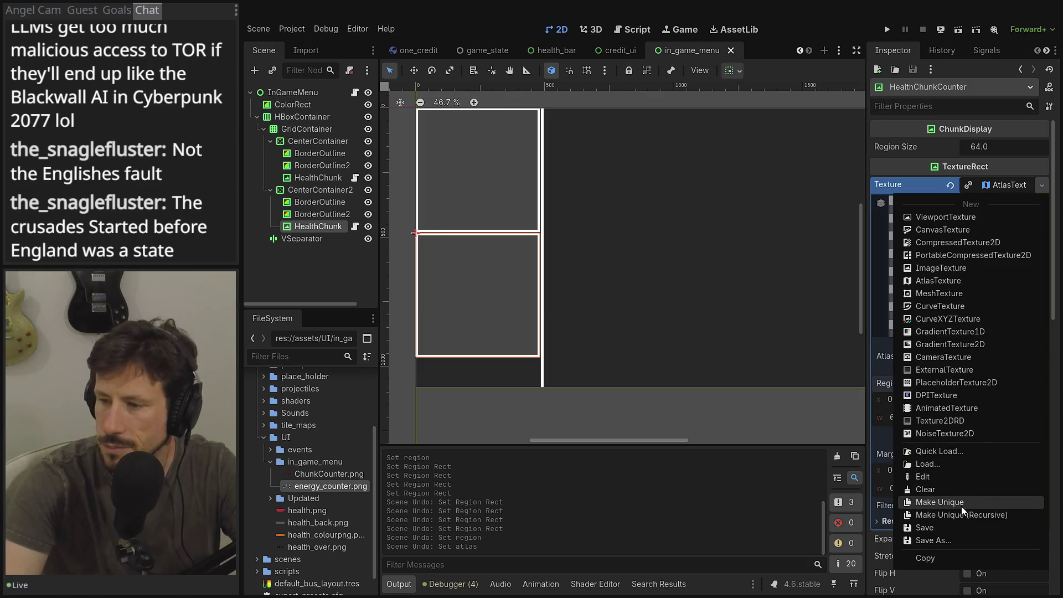
{"action": "left_click", "coordinate": [961, 506]}
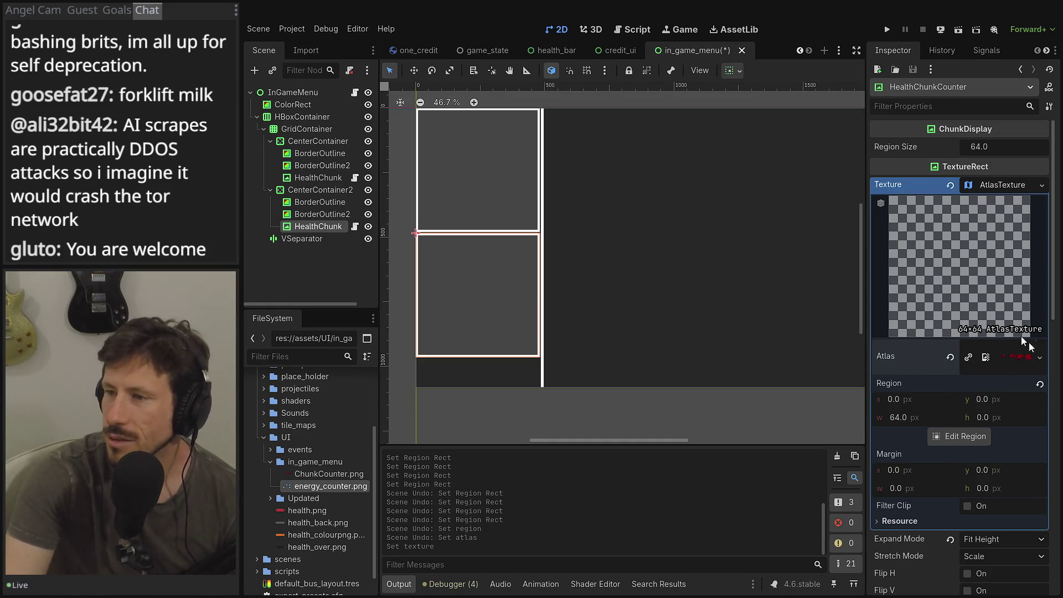
Step: Assign energy_counter.png as the unique texture's atlas and frame a 240×480 region at 0,0
{"action": "mouse_move", "coordinate": [335, 486]}
{"action": "left_mouse_down"}
{"action": "mouse_move", "coordinate": [1002, 360]}
{"action": "mouse_move", "coordinate": [1013, 380]}
{"action": "mouse_move", "coordinate": [1022, 350]}
{"action": "left_mouse_up"}
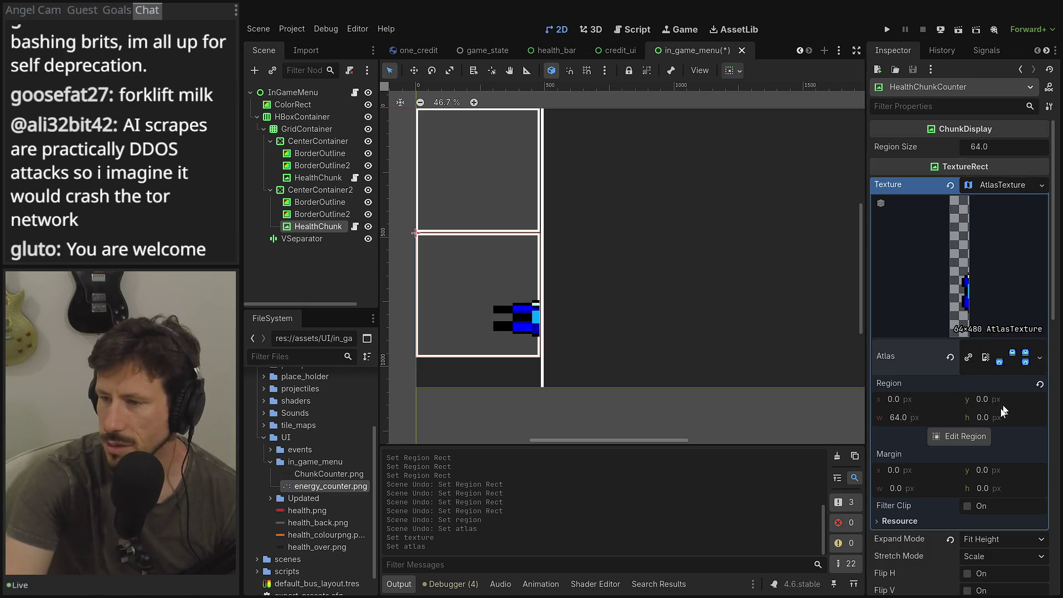
{"action": "left_click", "coordinate": [959, 436]}
{"action": "mouse_move", "coordinate": [410, 297]}
{"action": "left_mouse_down"}
{"action": "mouse_move", "coordinate": [526, 306]}
{"action": "mouse_move", "coordinate": [480, 311]}
{"action": "left_mouse_up"}
{"action": "mouse_move", "coordinate": [490, 213]}
{"action": "left_mouse_down"}
{"action": "mouse_move", "coordinate": [463, 336]}
{"action": "mouse_move", "coordinate": [411, 374]}
{"action": "left_mouse_up"}
{"action": "left_click", "coordinate": [528, 435]}
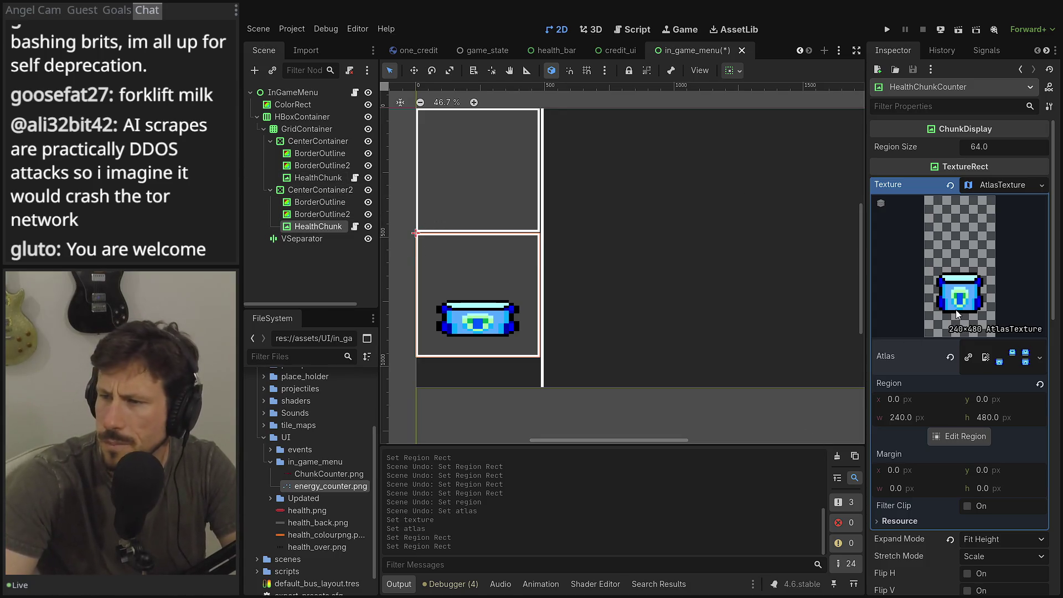
{"action": "left_click", "coordinate": [347, 190]}
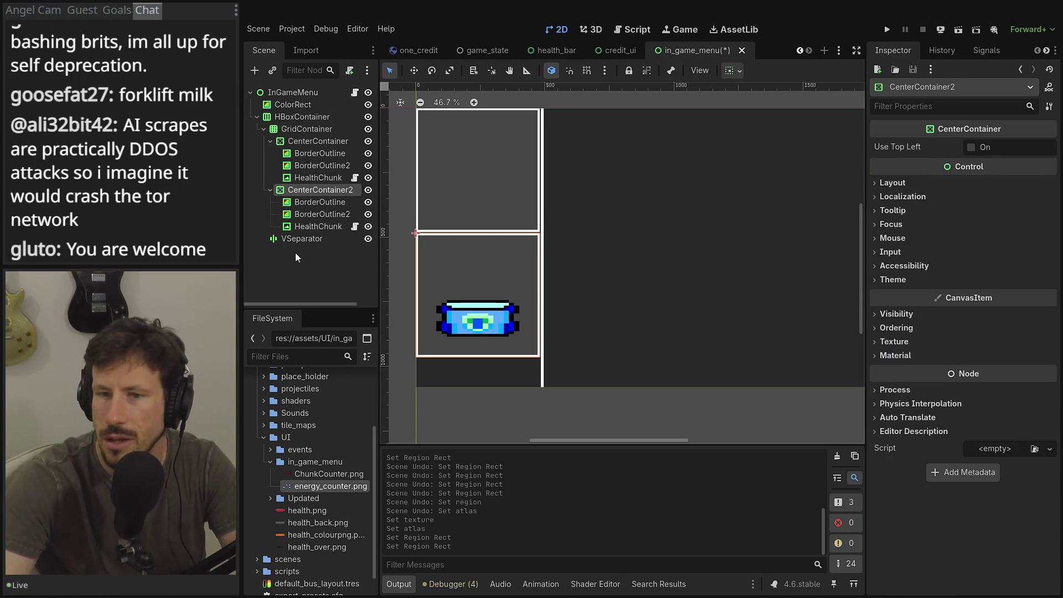
{"action": "left_click", "coordinate": [300, 239]}
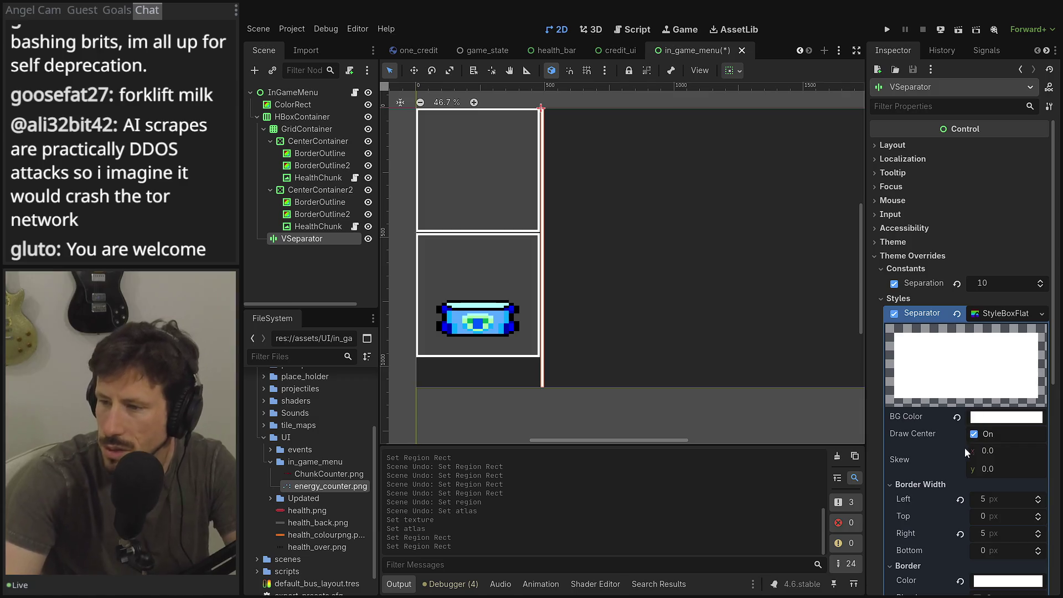
{"action": "scroll", "coordinate": [966, 444], "scroll_direction": "down", "scroll_amount": 6}
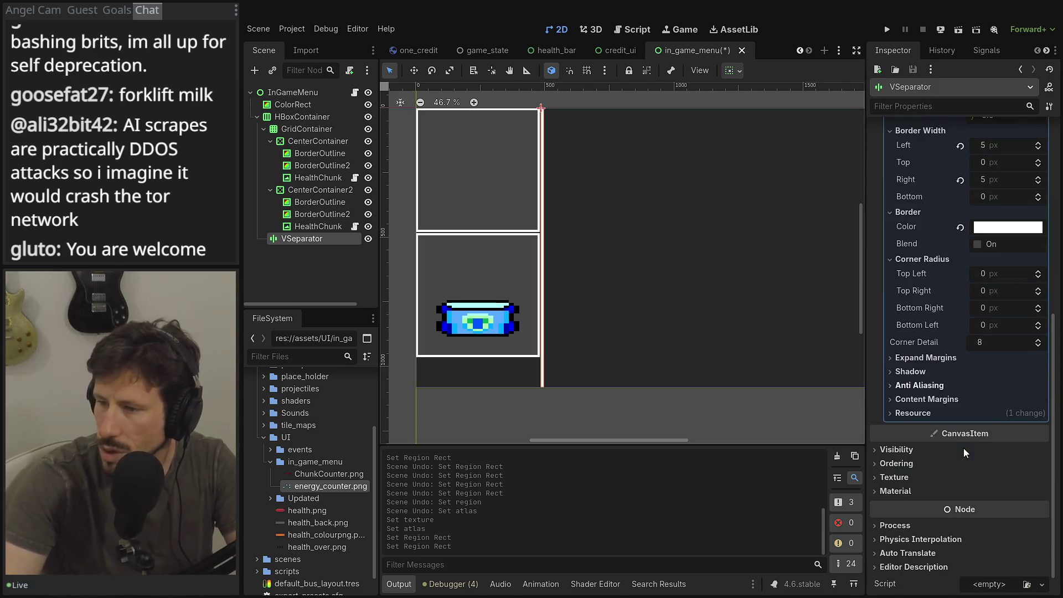
{"action": "left_click", "coordinate": [955, 405]}
{"action": "left_click", "coordinate": [955, 405]}
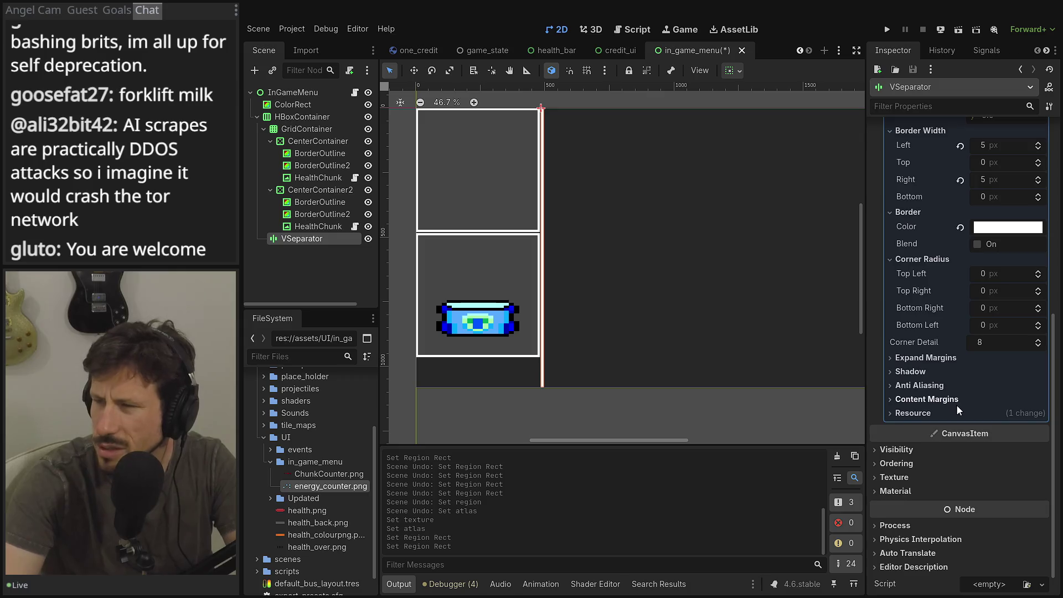
{"action": "scroll", "coordinate": [955, 404], "scroll_direction": "up", "scroll_amount": 6}
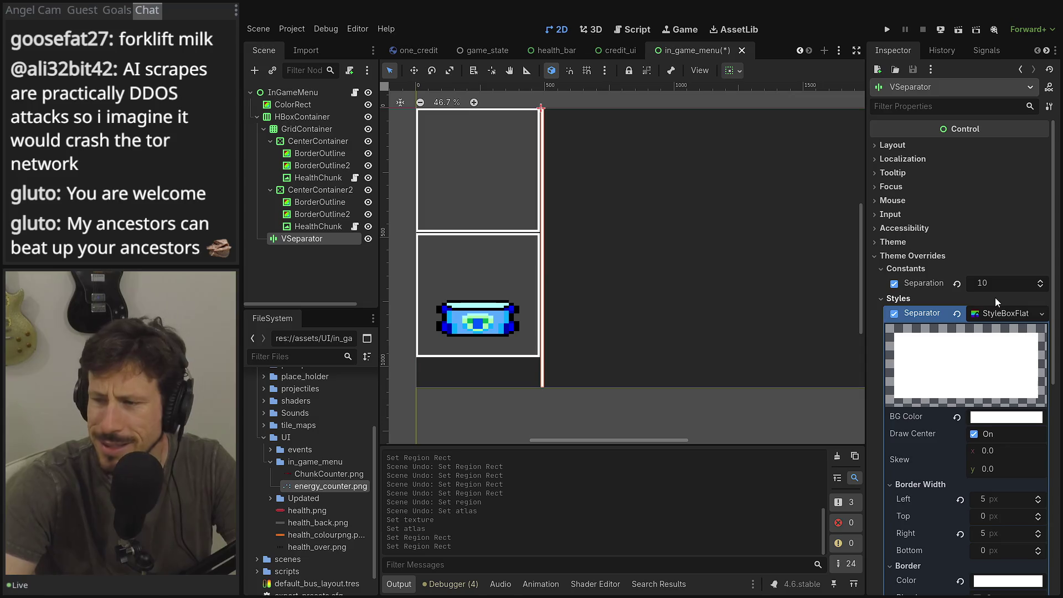
{"action": "left_click", "coordinate": [994, 312]}
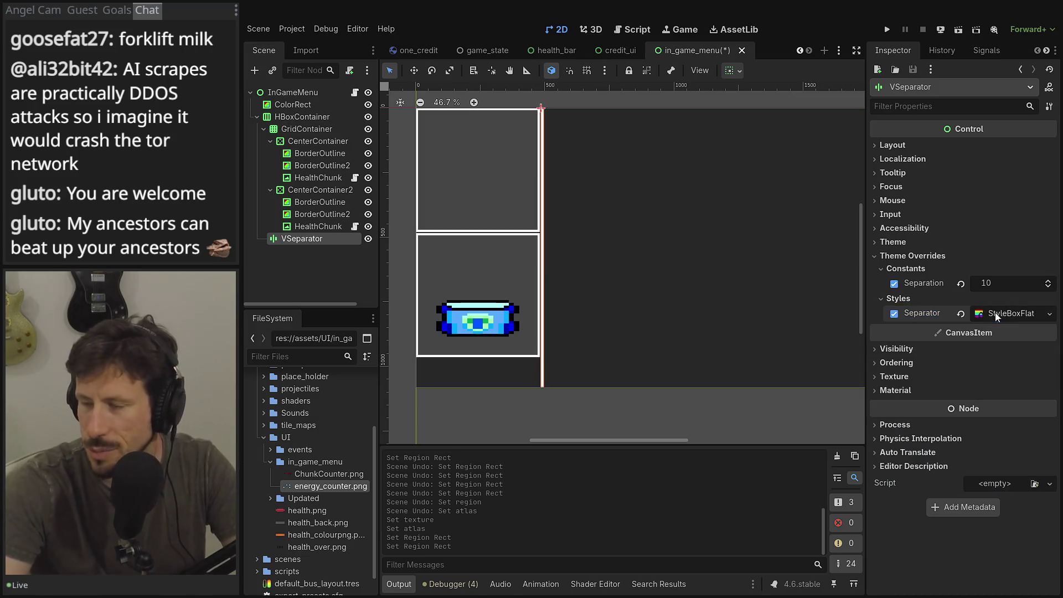
{"action": "left_click_drag", "start_coordinate": [1008, 280], "coordinate": [1016, 280]}
{"action": "key", "text": "ctrl+z"}
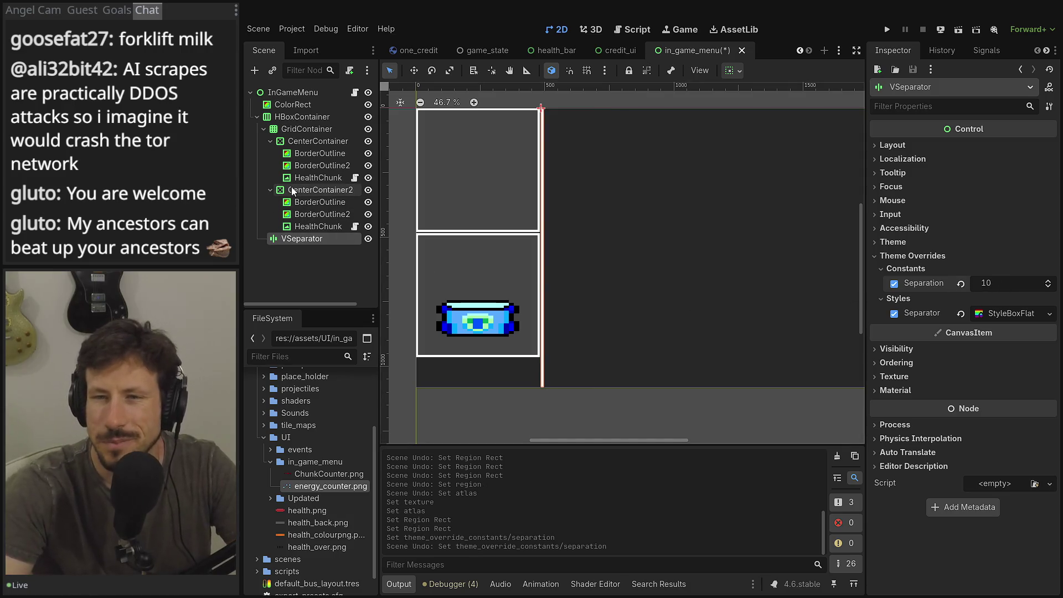
{"action": "left_click", "coordinate": [295, 138]}
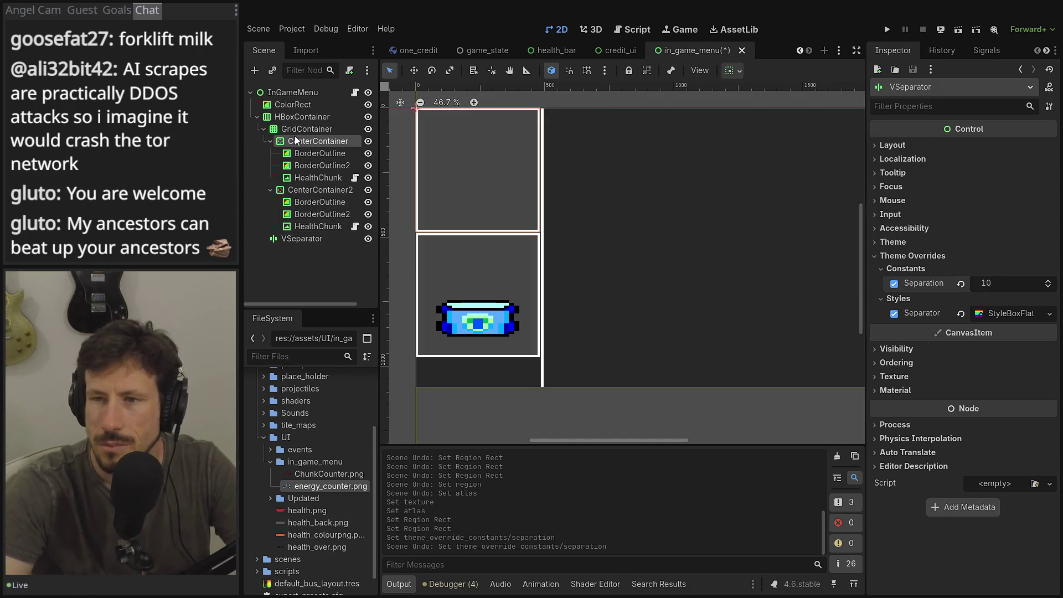
{"action": "left_click", "coordinate": [293, 190]}
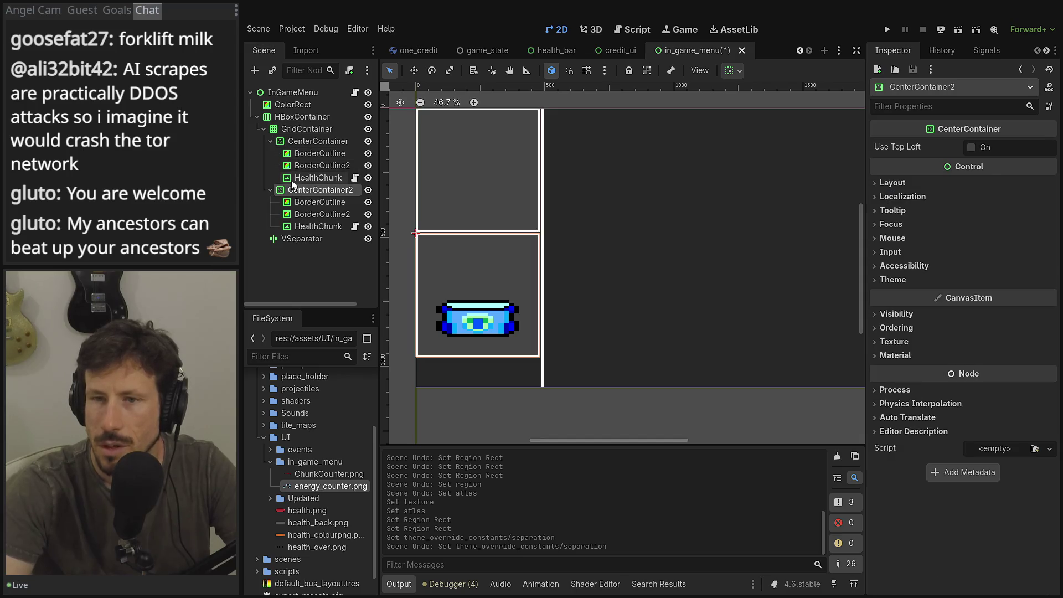
{"action": "left_click", "coordinate": [287, 134]}
{"action": "left_click", "coordinate": [289, 116]}
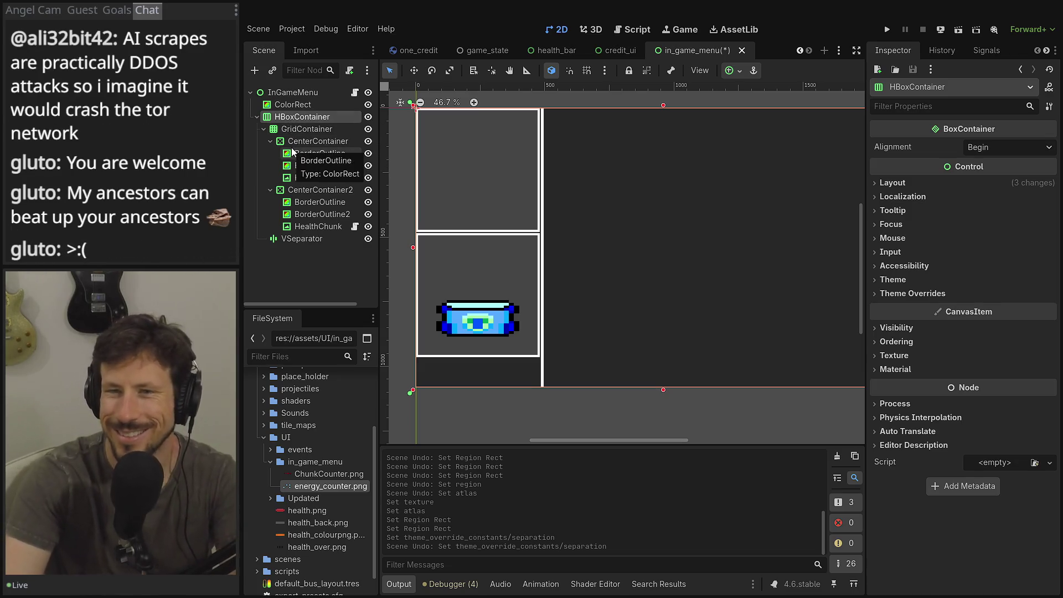
{"action": "left_click", "coordinate": [302, 140]}
{"action": "left_click", "coordinate": [313, 188]}
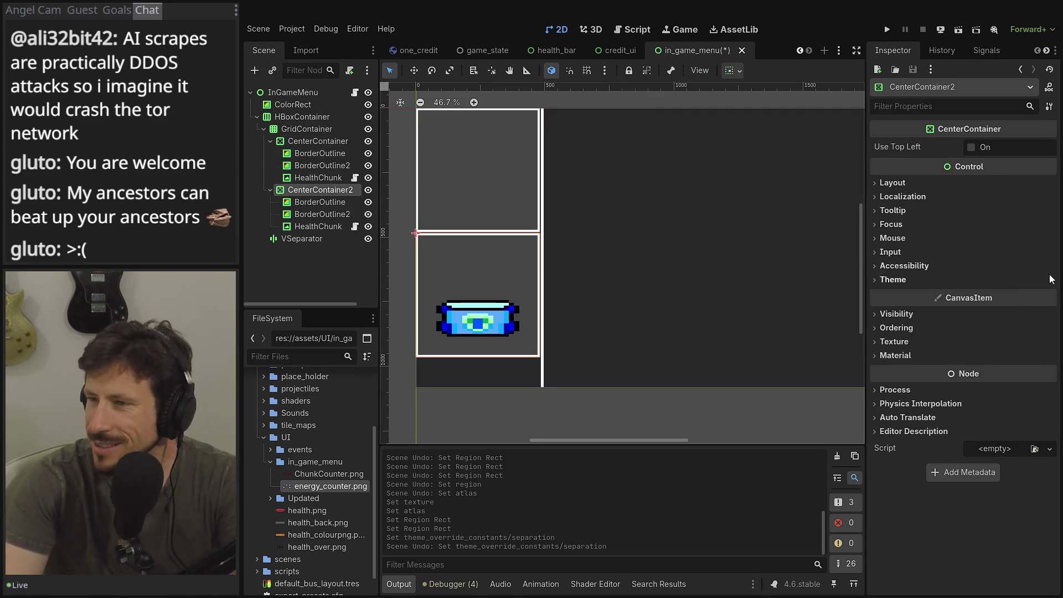
{"action": "left_click", "coordinate": [343, 227]}
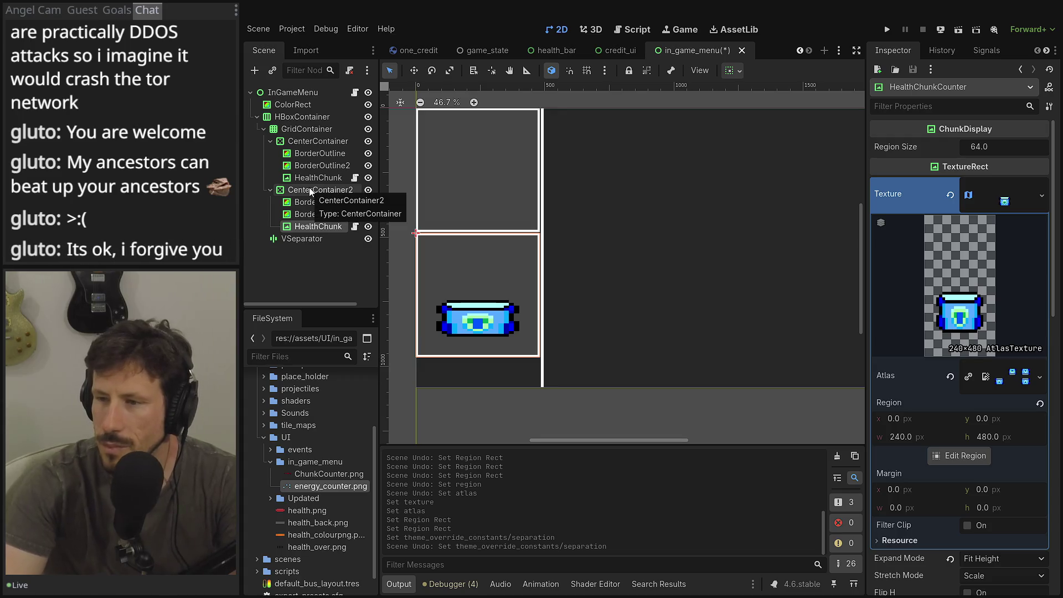
Step: Try the Expand Mode options (Fit Width, Keep Size, Ignore Size, Fit Width/Height Proportional) on the health texture
{"action": "left_click", "coordinate": [1041, 195]}
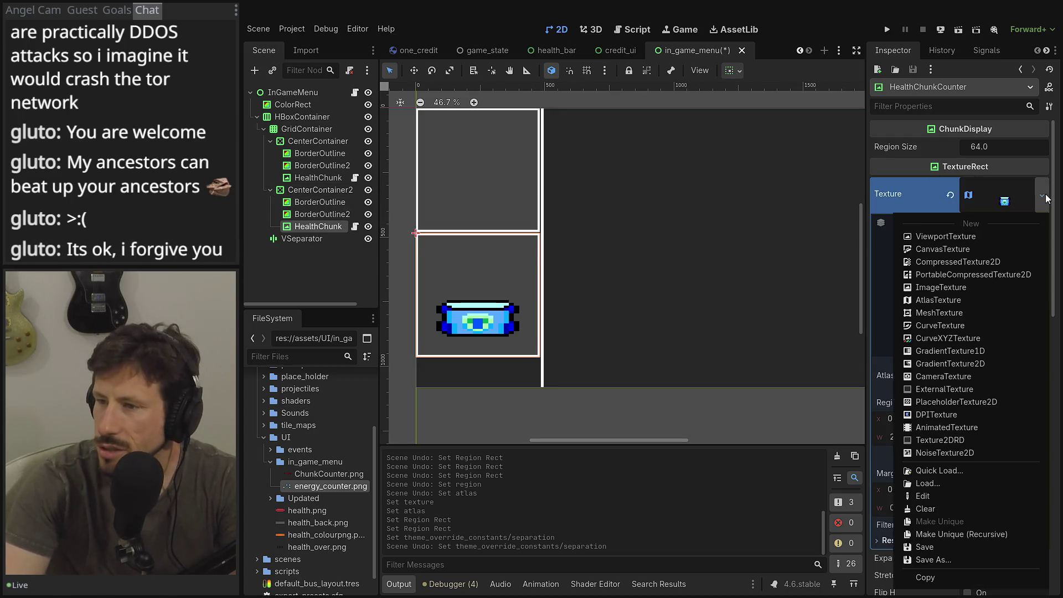
{"action": "left_click", "coordinate": [1043, 199]}
{"action": "scroll", "coordinate": [969, 367], "scroll_direction": "down", "scroll_amount": 5}
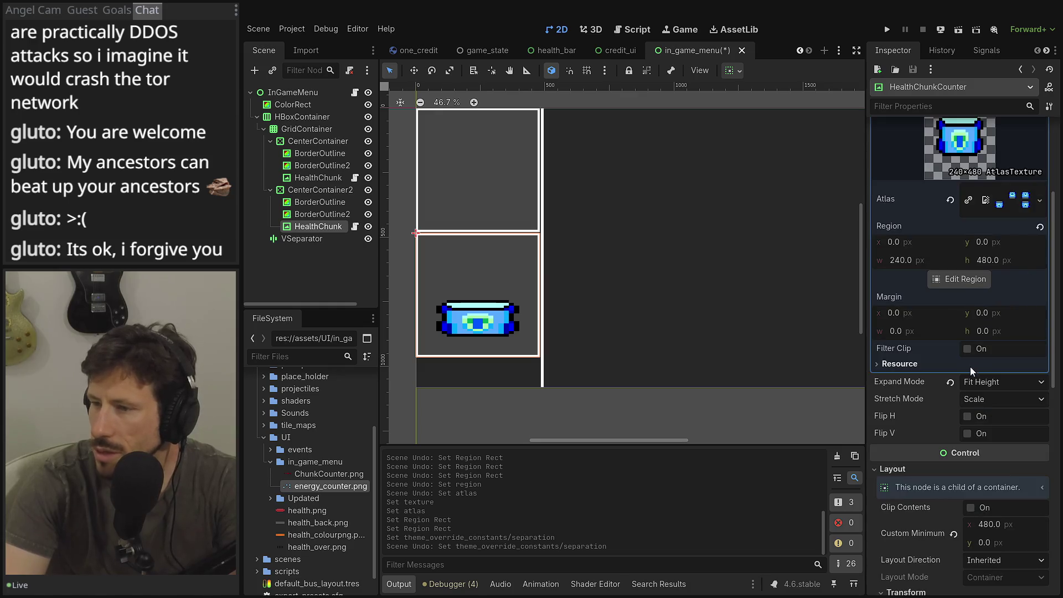
{"action": "left_click", "coordinate": [974, 377]}
{"action": "left_click", "coordinate": [980, 424]}
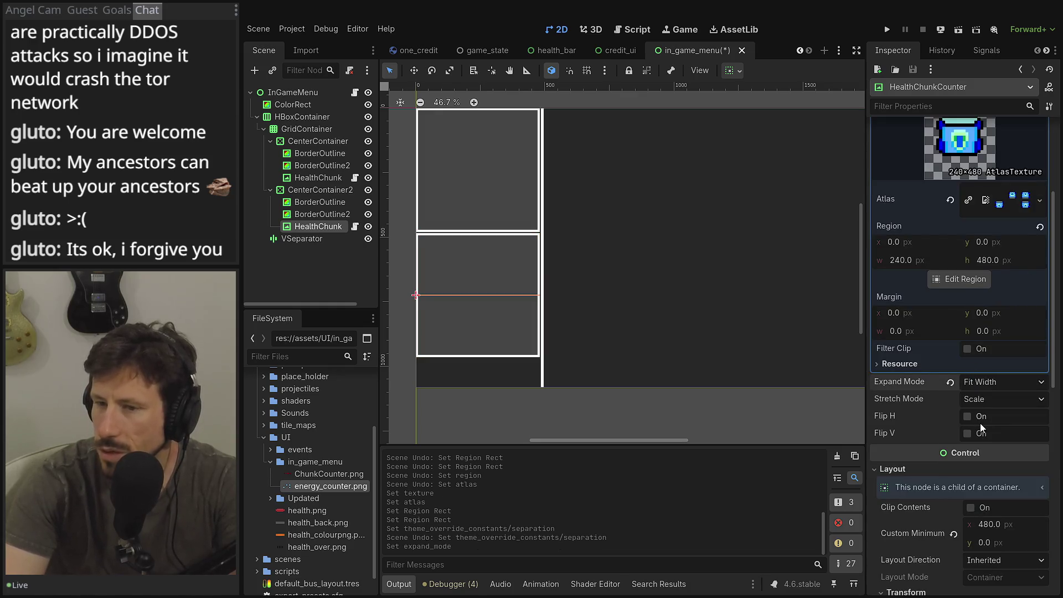
{"action": "left_click", "coordinate": [992, 383]}
{"action": "left_click", "coordinate": [995, 402]}
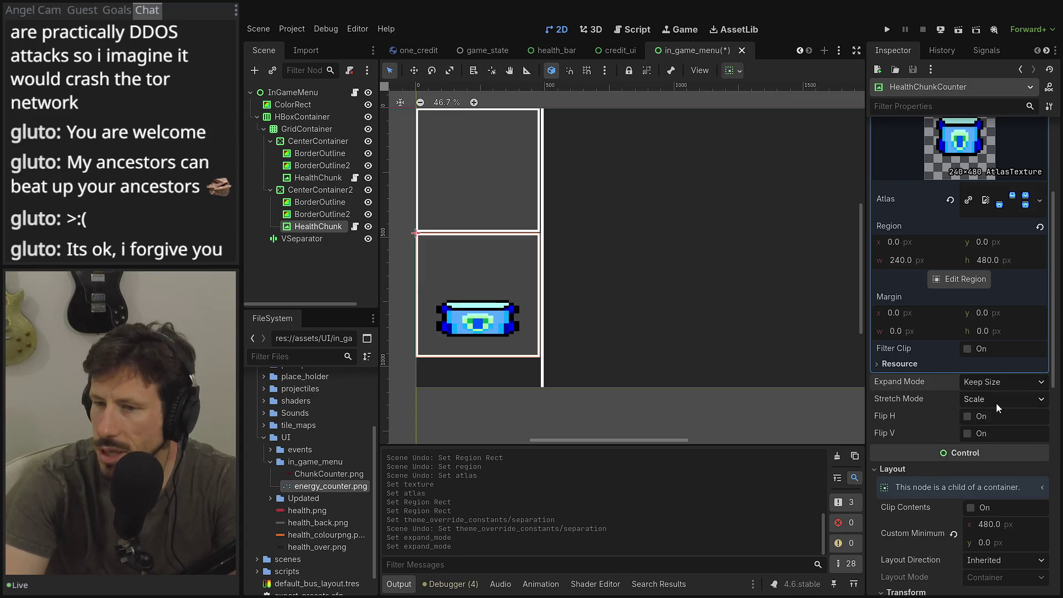
{"action": "left_click", "coordinate": [995, 382]}
{"action": "left_click", "coordinate": [997, 414]}
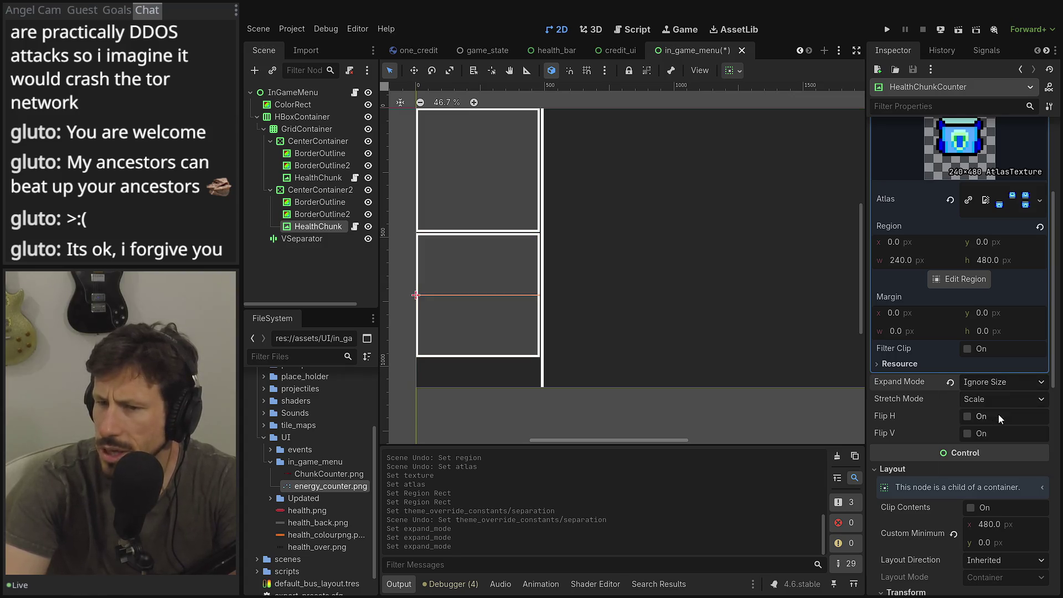
{"action": "left_click", "coordinate": [995, 386]}
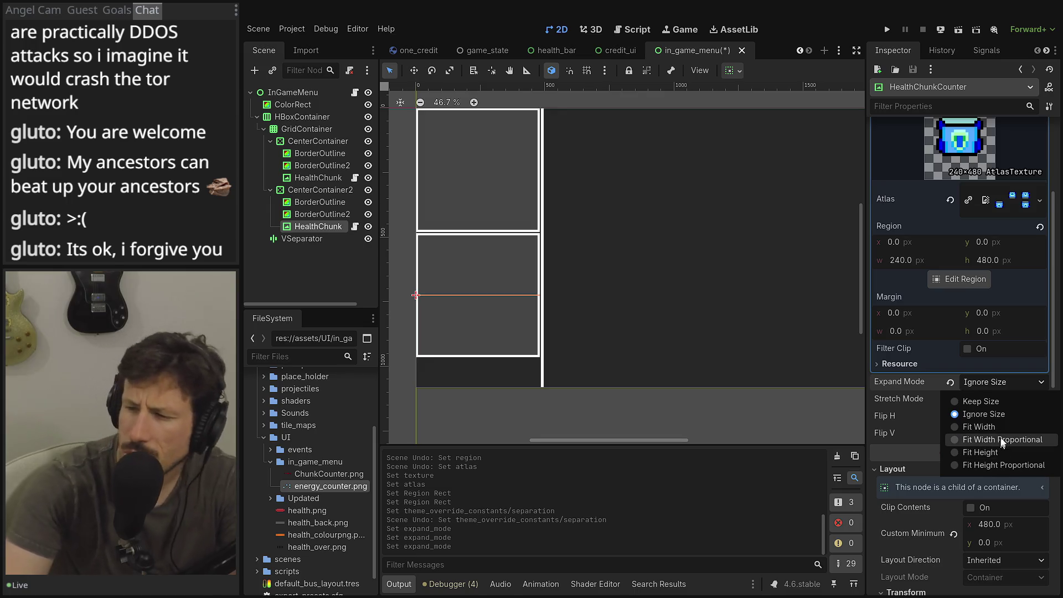
{"action": "left_click", "coordinate": [995, 440]}
{"action": "left_click", "coordinate": [1001, 382]}
{"action": "left_click", "coordinate": [1008, 464]}
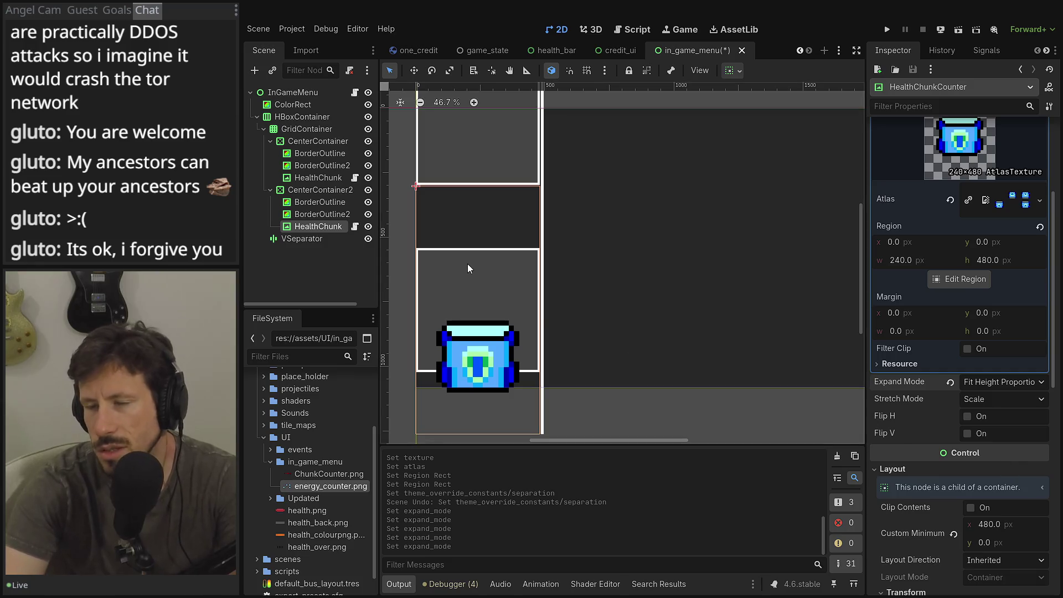
Step: Set Expand Mode to Keep Size and Stretch Mode to Keep Centered, then save the scene
{"action": "left_click", "coordinate": [1003, 401]}
{"action": "left_click", "coordinate": [988, 442]}
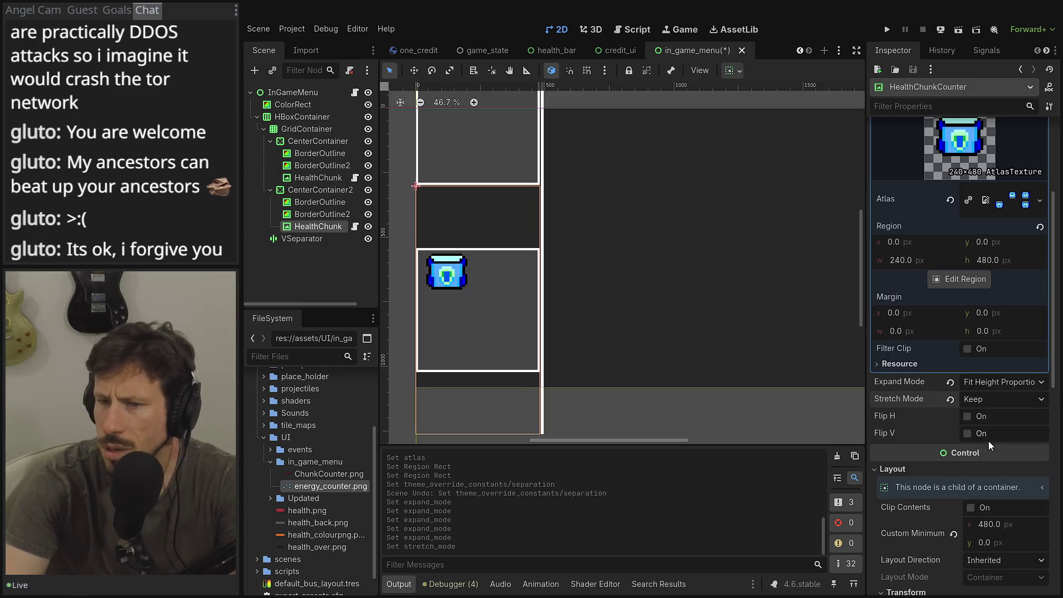
{"action": "left_click", "coordinate": [983, 382]}
{"action": "left_click", "coordinate": [982, 399]}
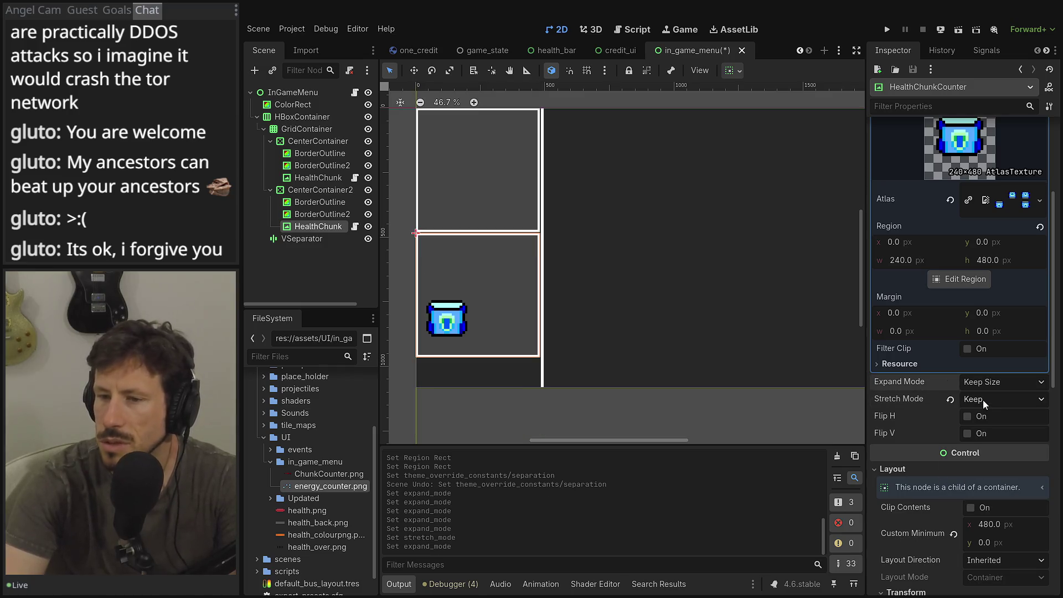
{"action": "left_click", "coordinate": [984, 395]}
{"action": "left_click", "coordinate": [1007, 454]}
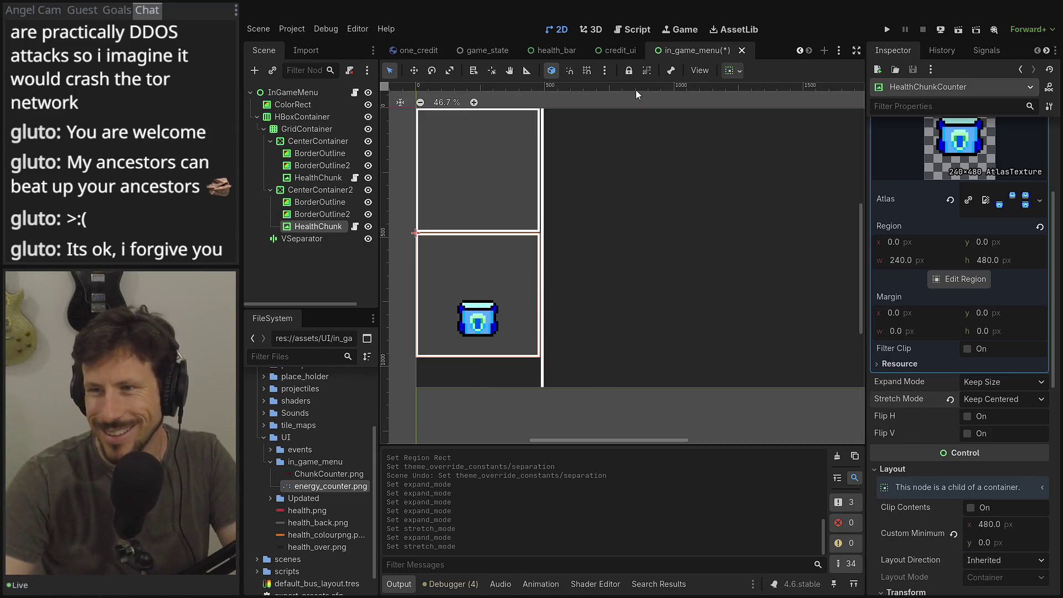
{"action": "key", "text": "ctrl+s"}
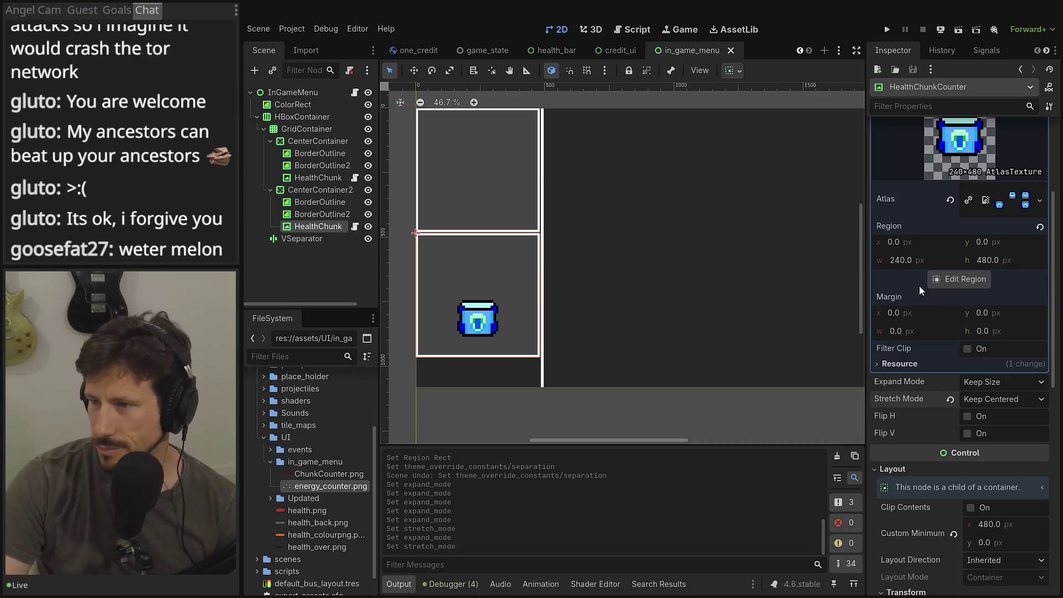
Step: Set the atlas region x to -240, save, and open the in_game_menu.gd script
{"action": "left_click_drag", "start_coordinate": [571, 240], "coordinate": [600, 267]}
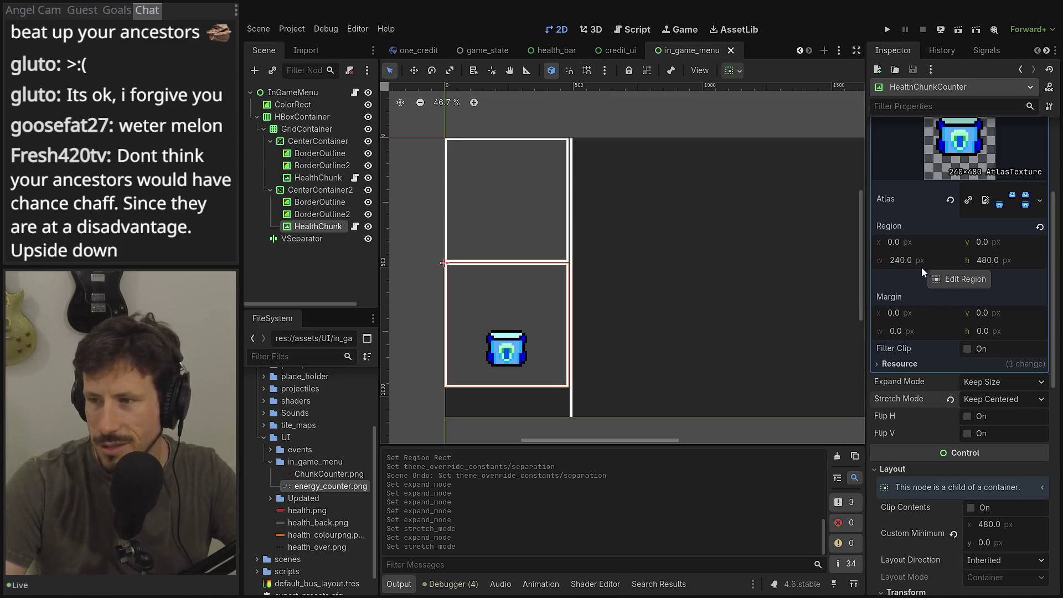
{"action": "left_click", "coordinate": [892, 245]}
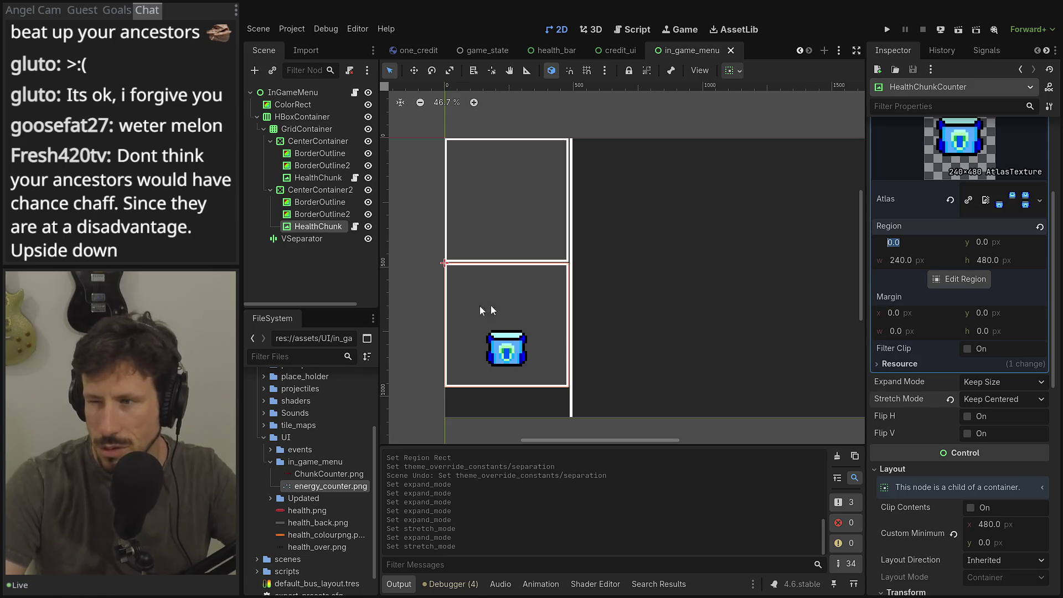
{"action": "type", "text": "-249"}
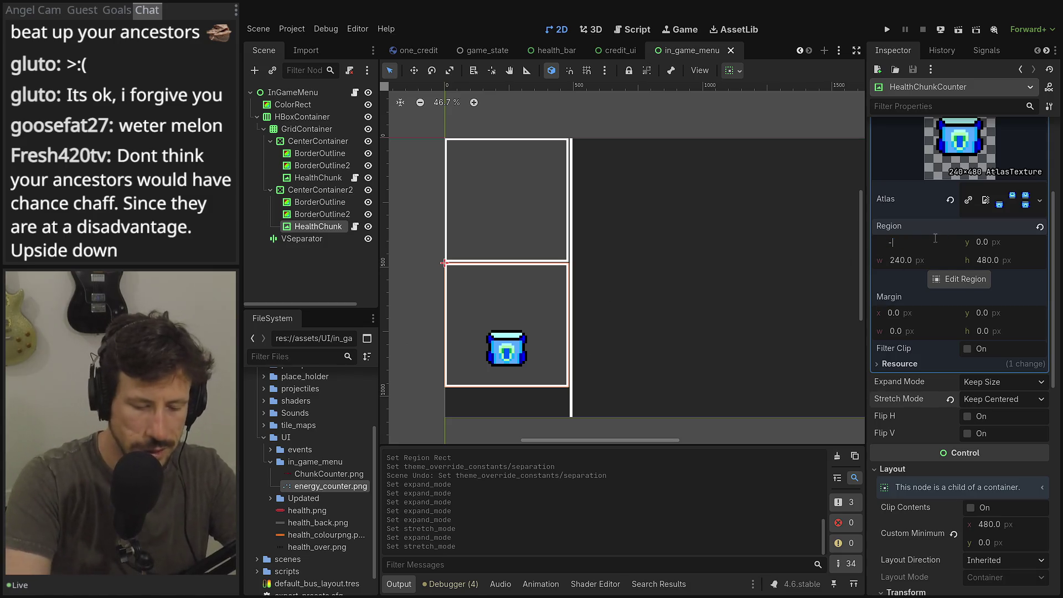
{"action": "key", "text": "Return"}
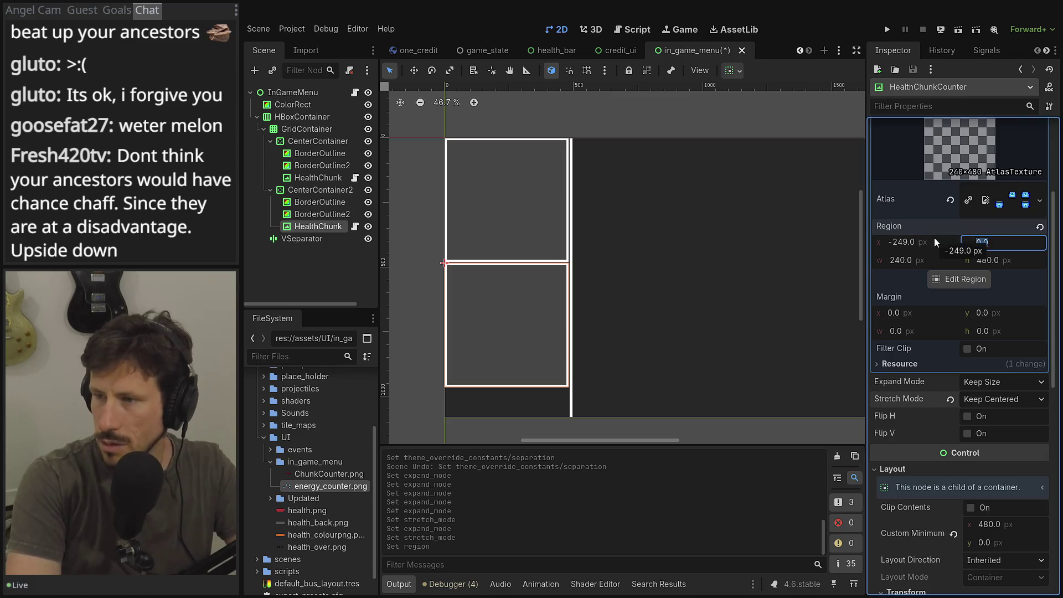
{"action": "type", "text": "-240"}
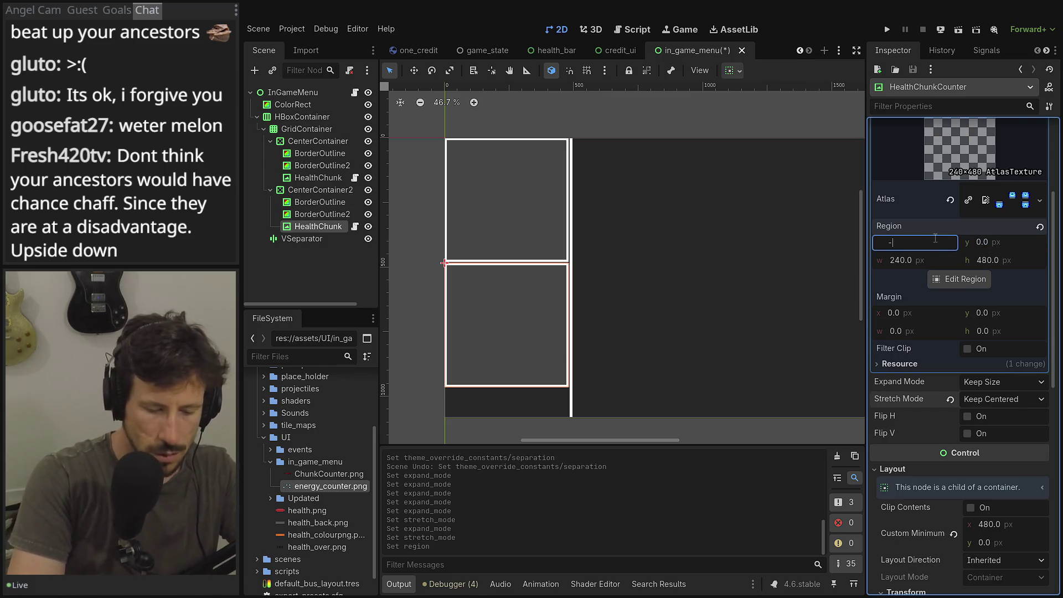
{"action": "key", "text": "Tab"}
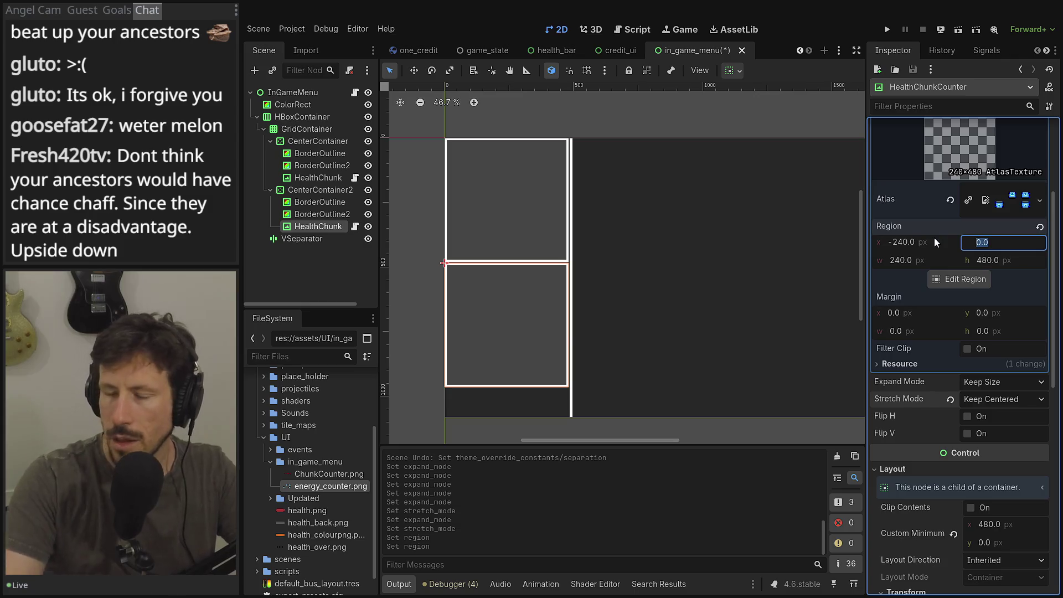
{"action": "key", "text": "ctrl+s"}
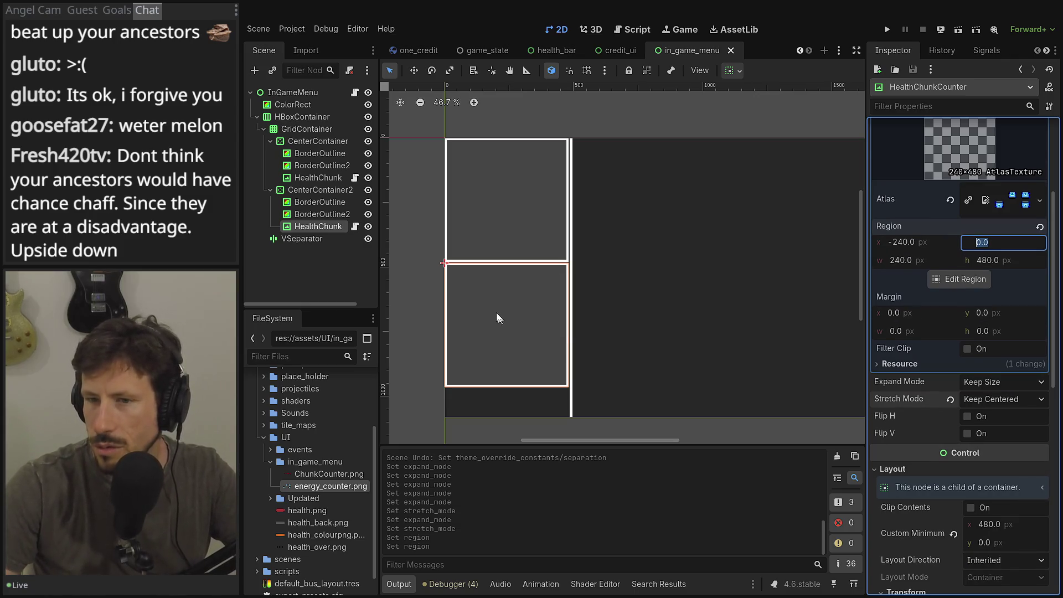
{"action": "left_click", "coordinate": [354, 92]}
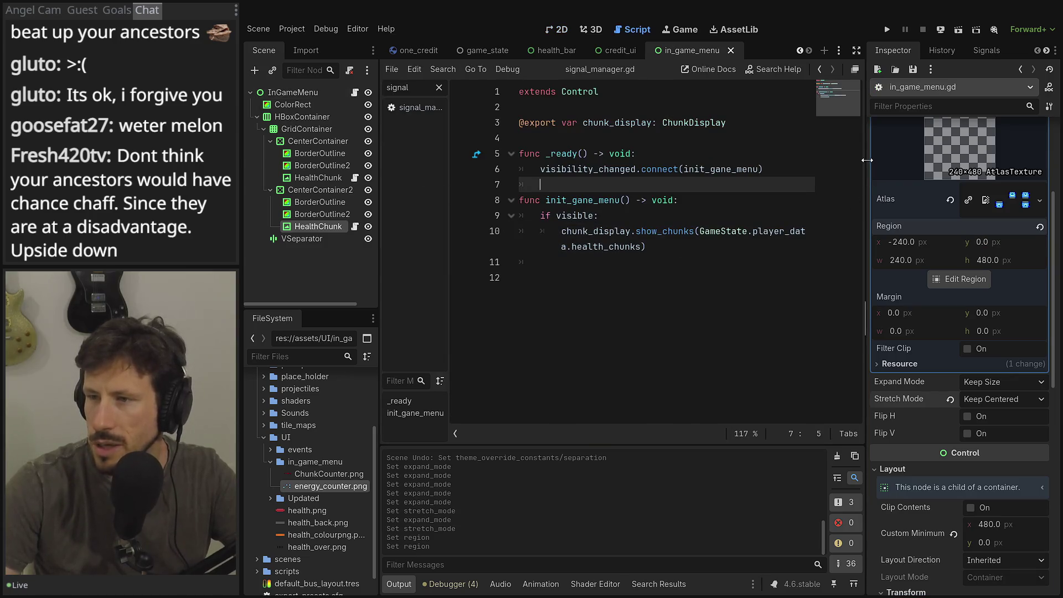
Step: Rename the exported chunk_display variable to heart_display on lines 3 and 10
{"action": "left_click_drag", "start_coordinate": [867, 161], "coordinate": [939, 161]}
{"action": "left_click", "coordinate": [602, 123]}
{"action": "left_click_drag", "start_coordinate": [611, 123], "coordinate": [583, 123]}
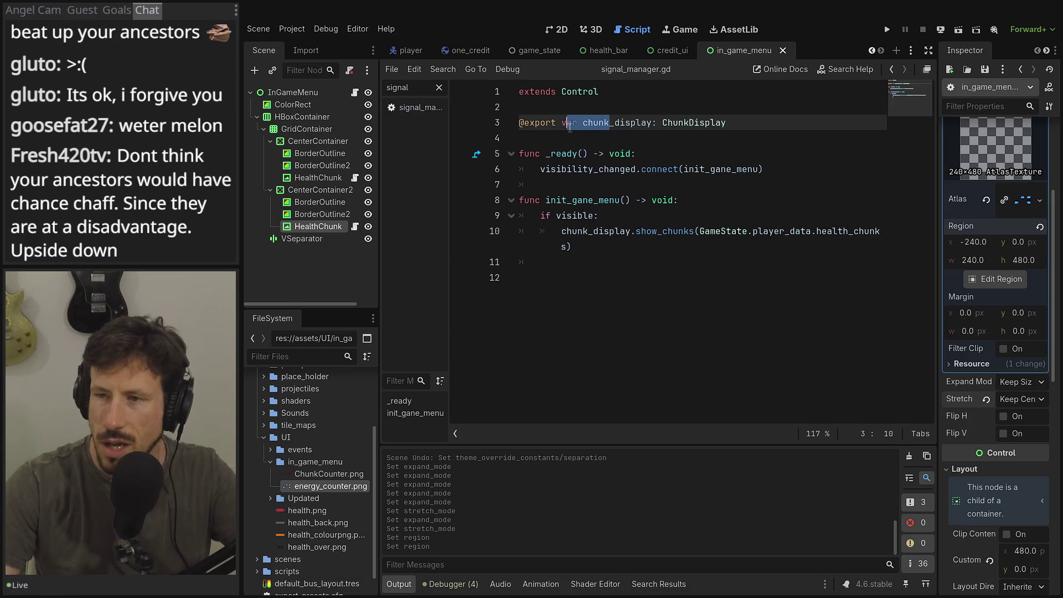
{"action": "type", "text": "hje"}
{"action": "key", "text": "BackSpace"}
{"action": "key", "text": "BackSpace"}
{"action": "type", "text": "eart"}
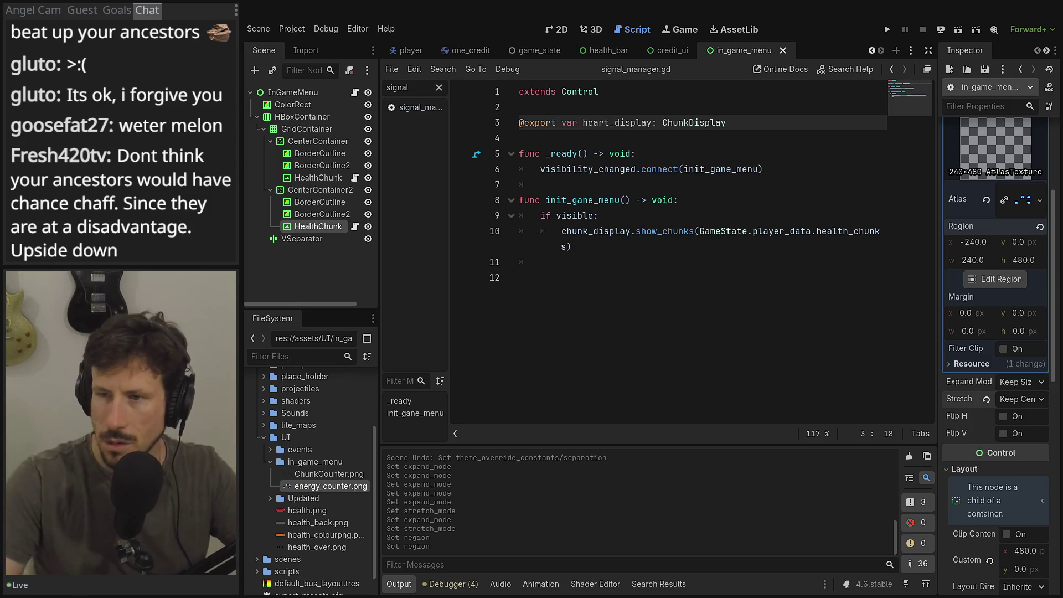
{"action": "double_click", "coordinate": [610, 123]}
{"action": "key", "text": "ctrl+c"}
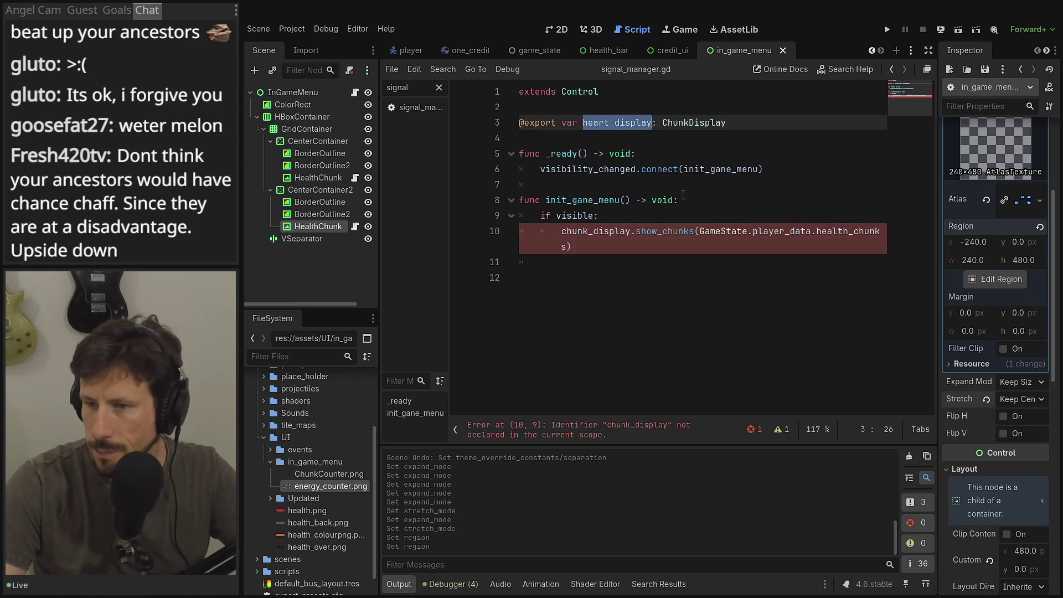
{"action": "double_click", "coordinate": [597, 230]}
{"action": "key", "text": "ctrl+v"}
Step: Widen the script editor and add a new line after the show_chunks call on line 10
{"action": "left_click", "coordinate": [579, 200]}
{"action": "double_click", "coordinate": [579, 199]}
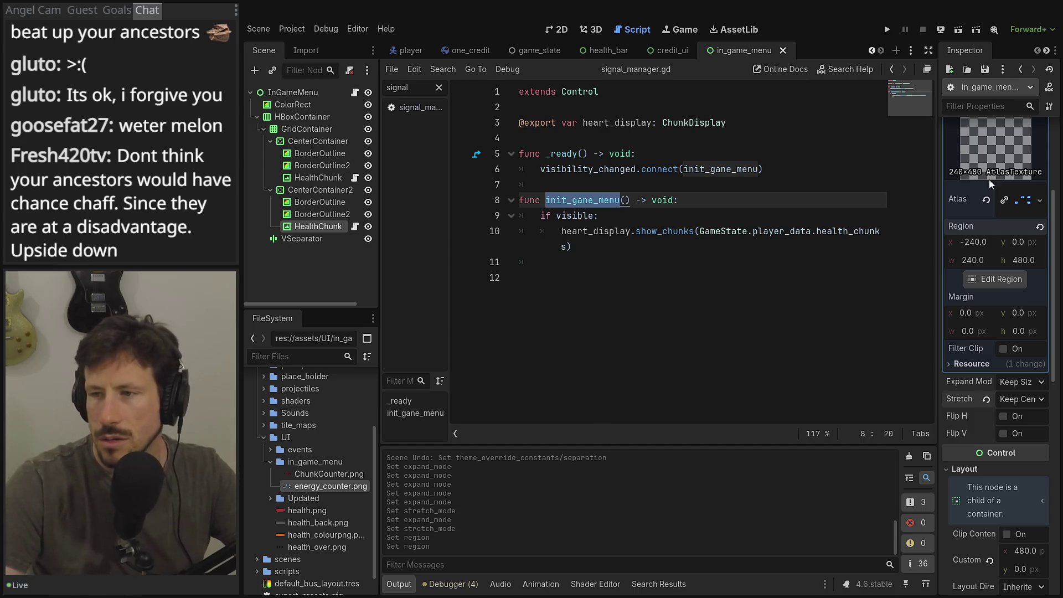
{"action": "left_click_drag", "start_coordinate": [378, 124], "coordinate": [347, 125]}
{"action": "left_click", "coordinate": [713, 231]}
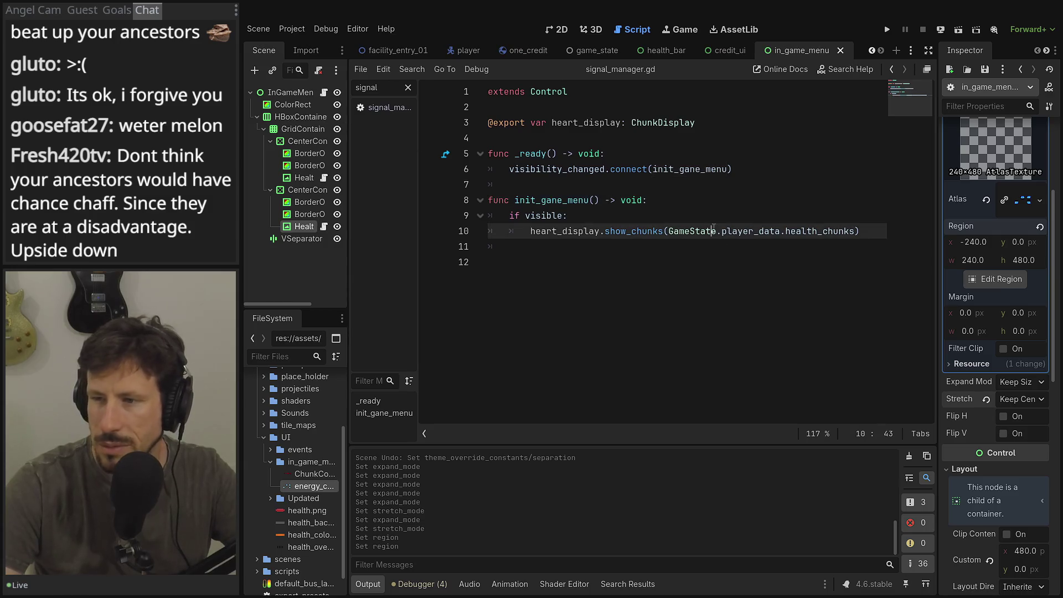
{"action": "left_click", "coordinate": [866, 236]}
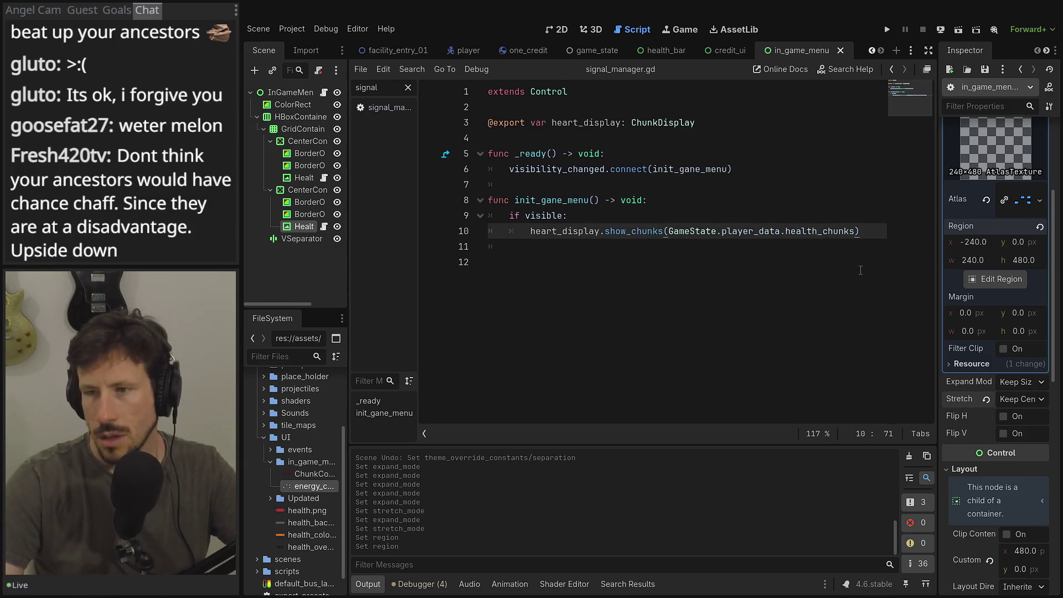
{"action": "key", "text": "Return"}
Step: Rename the second HealthChunk node to EnergyChunkCounter and resize the docks around the script
{"action": "double_click", "coordinate": [304, 226]}
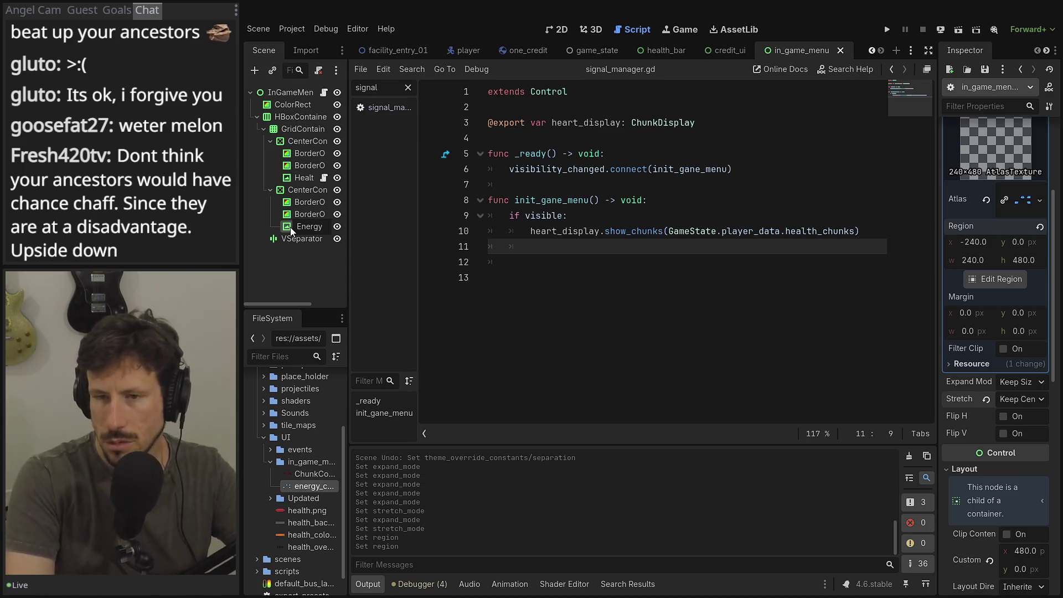
{"action": "type", "text": "y"}
{"action": "key", "text": "Return"}
{"action": "mouse_move", "coordinate": [348, 161]}
{"action": "left_mouse_down"}
{"action": "mouse_move", "coordinate": [468, 169]}
{"action": "mouse_move", "coordinate": [408, 179]}
{"action": "left_mouse_up"}
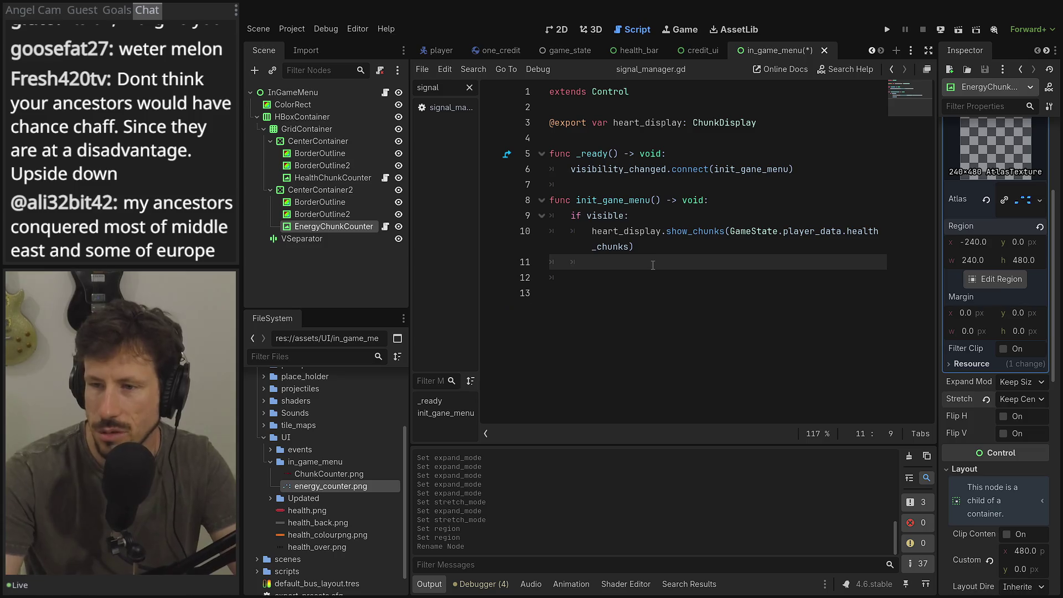
{"action": "left_click_drag", "start_coordinate": [410, 237], "coordinate": [395, 236]}
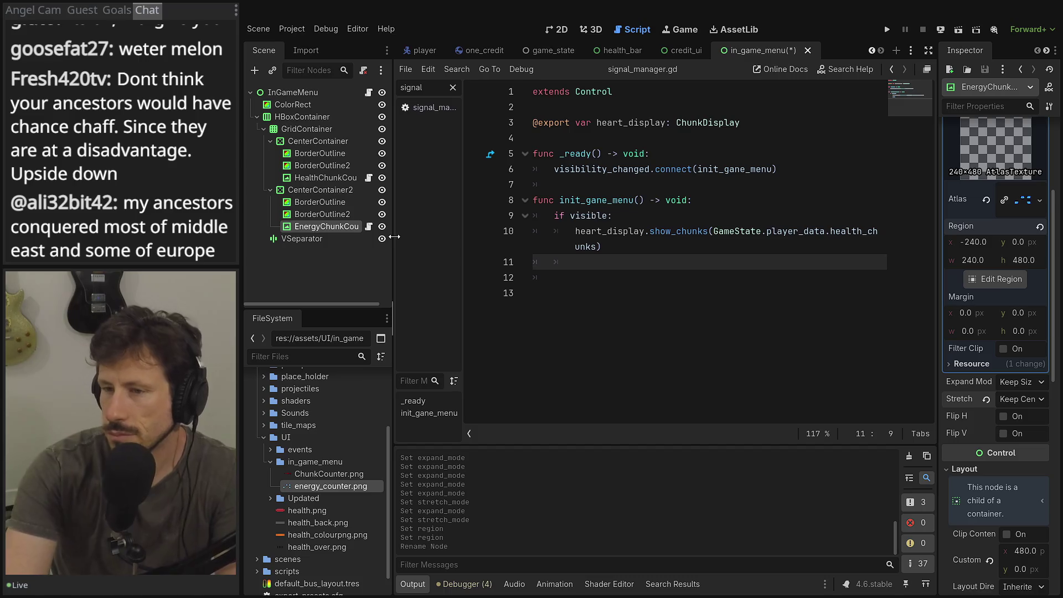
{"action": "left_click", "coordinate": [701, 250]}
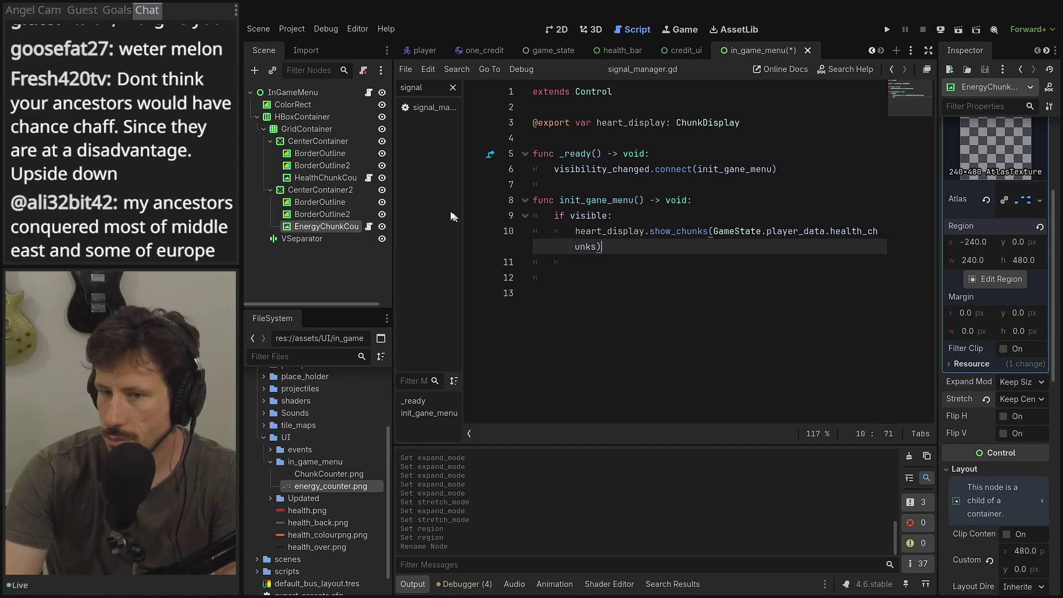
{"action": "mouse_move", "coordinate": [394, 191]}
{"action": "left_mouse_down"}
{"action": "mouse_move", "coordinate": [335, 188]}
{"action": "mouse_move", "coordinate": [421, 199]}
{"action": "mouse_move", "coordinate": [334, 209]}
{"action": "left_mouse_up"}
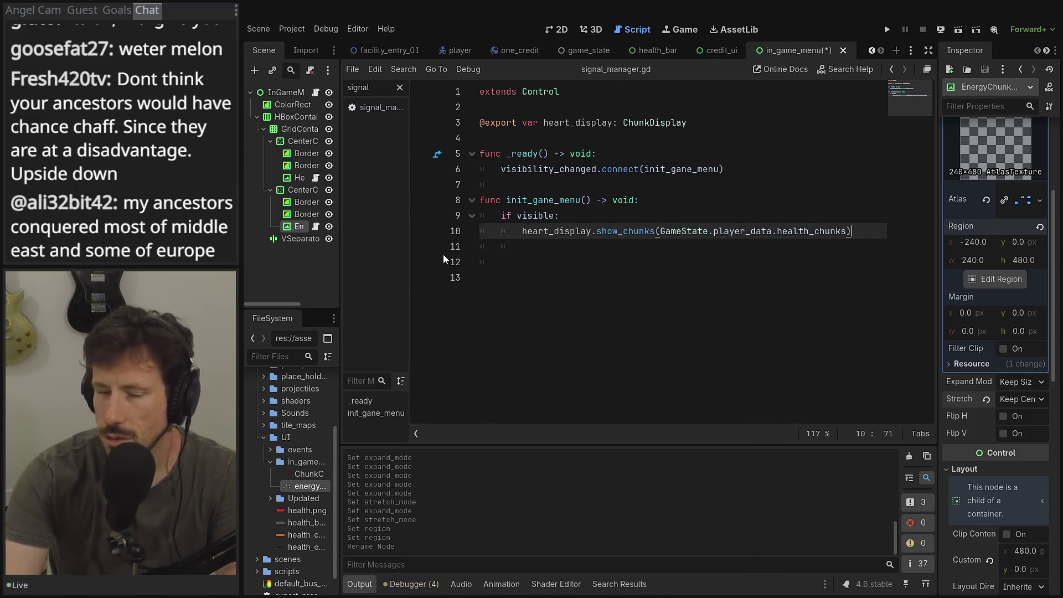